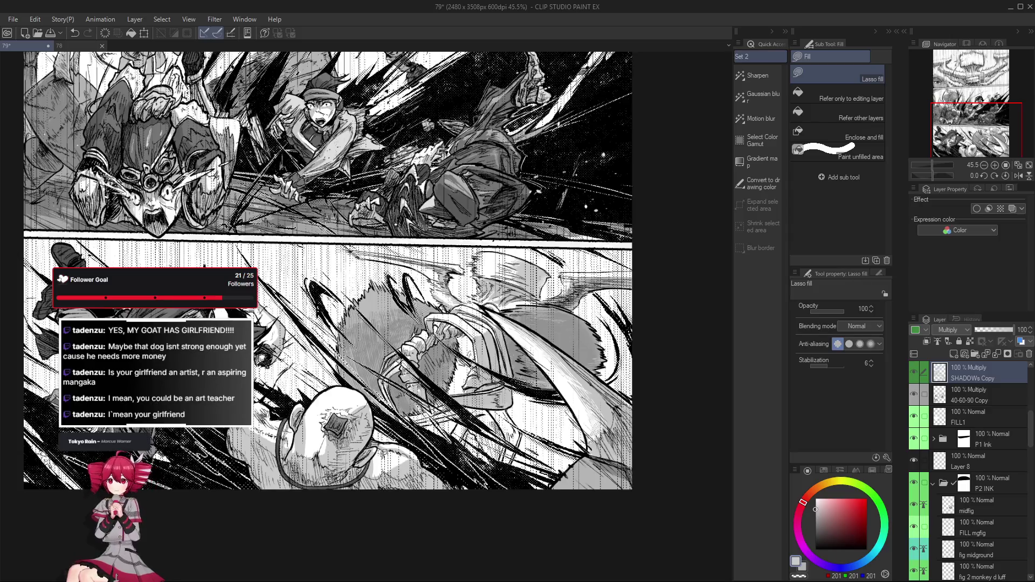
scroll(382, 498, "down", 3)
scroll(370, 529, "up", 2)
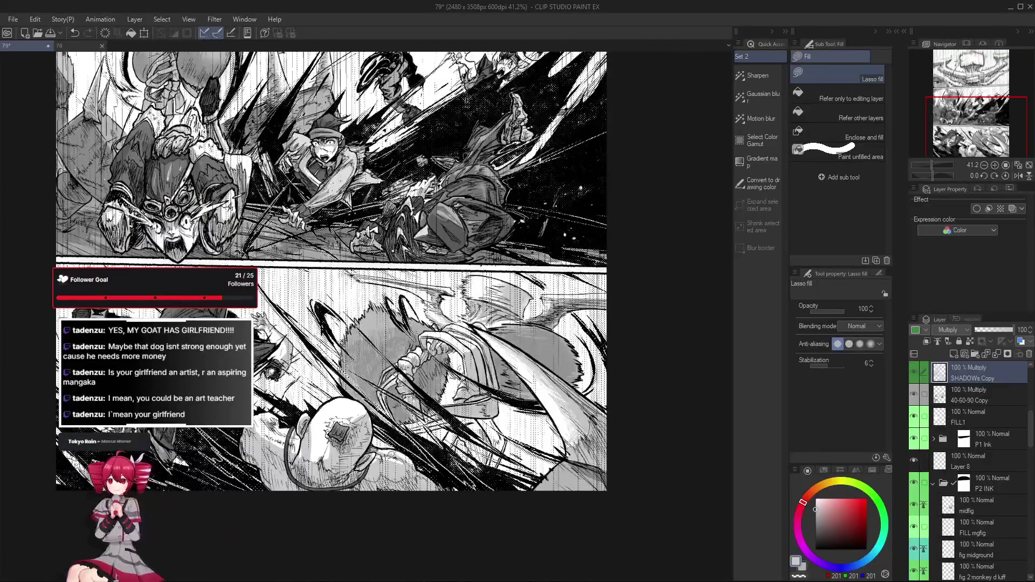
scroll(417, 495, "down", 3)
Step: Pan, tilt and straighten the view to close in on the lower fight panel
mouse_move(427, 497)
left_mouse_down()
mouse_move(450, 513)
mouse_move(451, 497)
mouse_move(531, 497)
left_mouse_up()
scroll(506, 489, "up", 3)
mouse_move(377, 511)
left_mouse_down()
mouse_move(543, 556)
mouse_move(494, 433)
left_mouse_up()
scroll(494, 432, "up", 3)
scroll(494, 432, "up", 1)
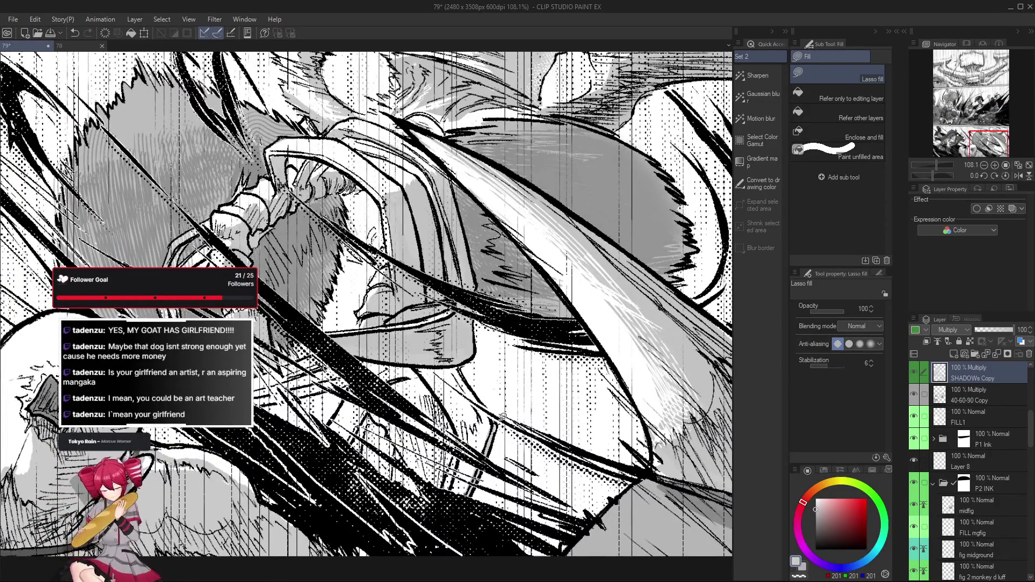
left_click_drag(494, 437, 473, 490)
key("shift+space")
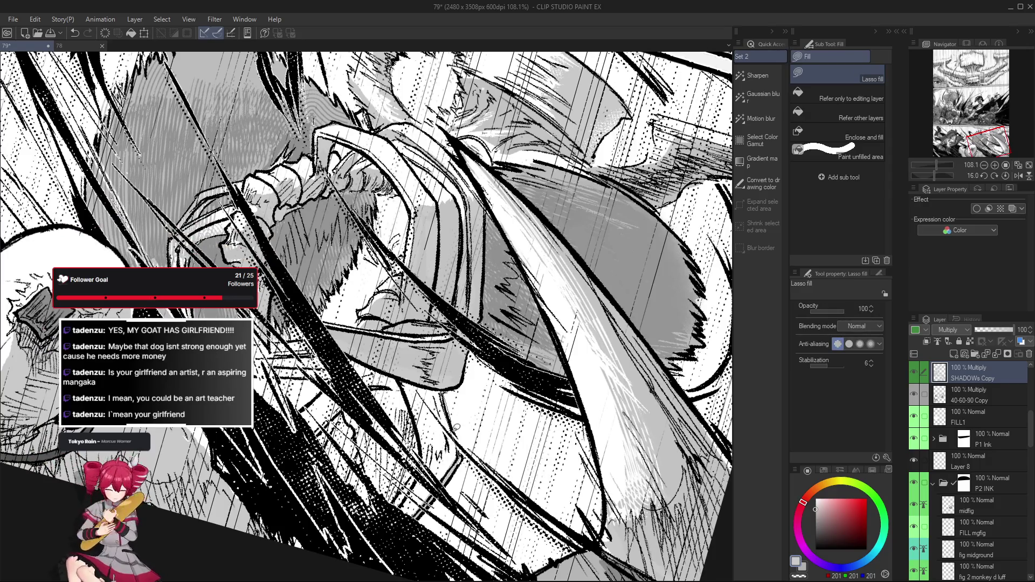
scroll(455, 427, "down", 1)
key("shift+space")
left_click_drag(455, 427, 452, 497)
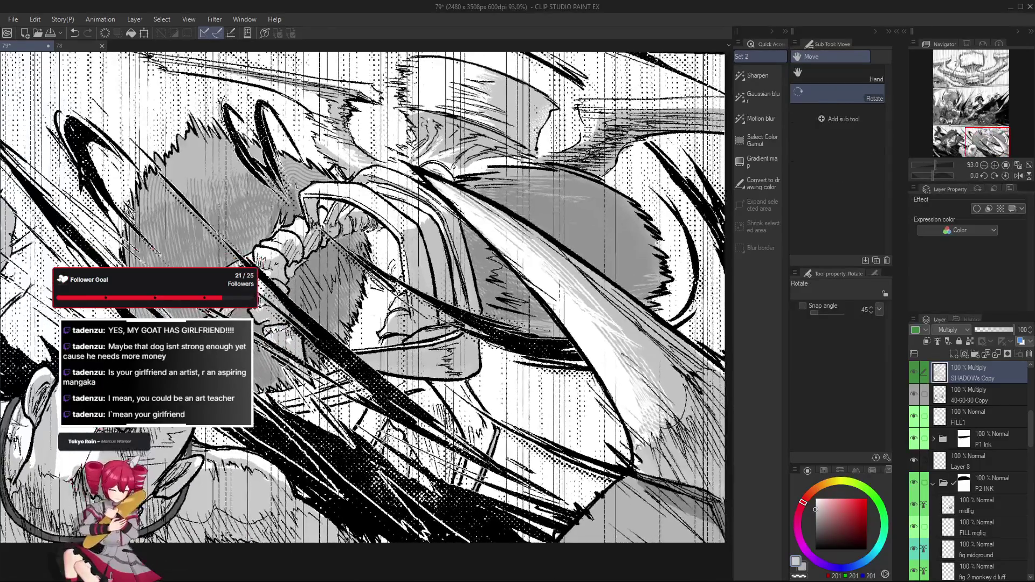
scroll(417, 429, "down", 3)
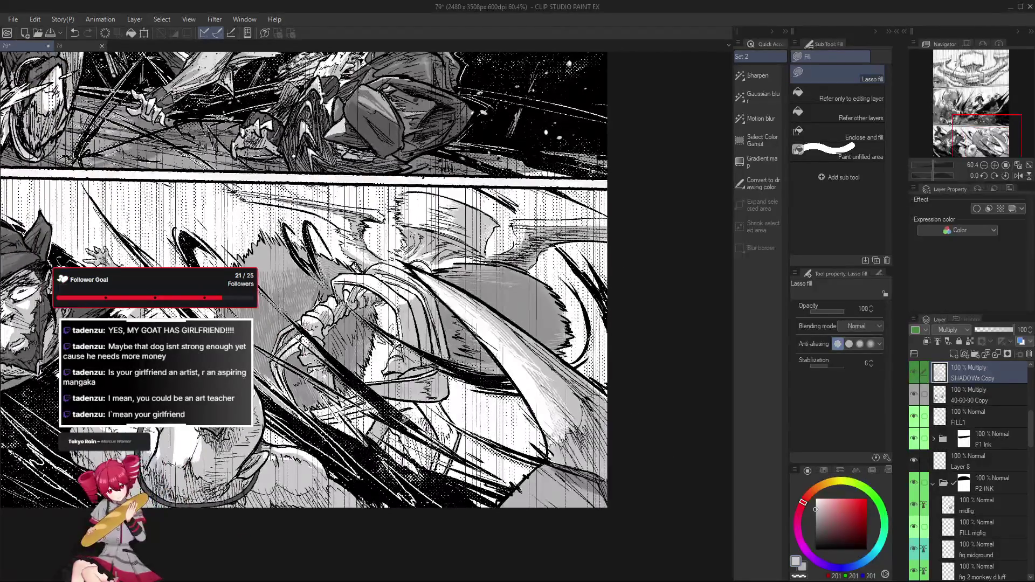
mouse_move(409, 403)
left_mouse_down()
mouse_move(398, 420)
mouse_move(442, 412)
left_mouse_up()
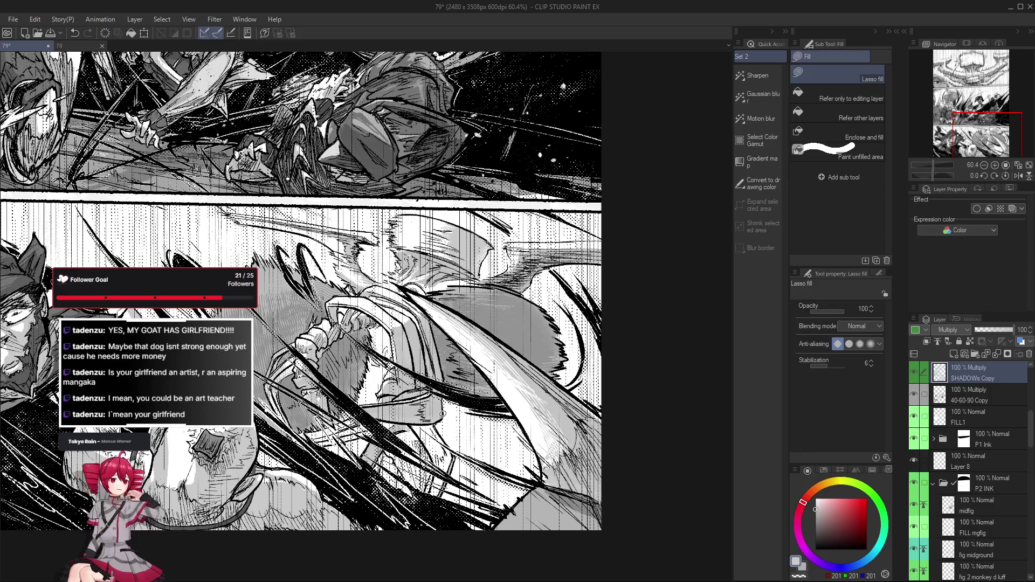
scroll(384, 391, "up", 1)
scroll(386, 394, "up", 1)
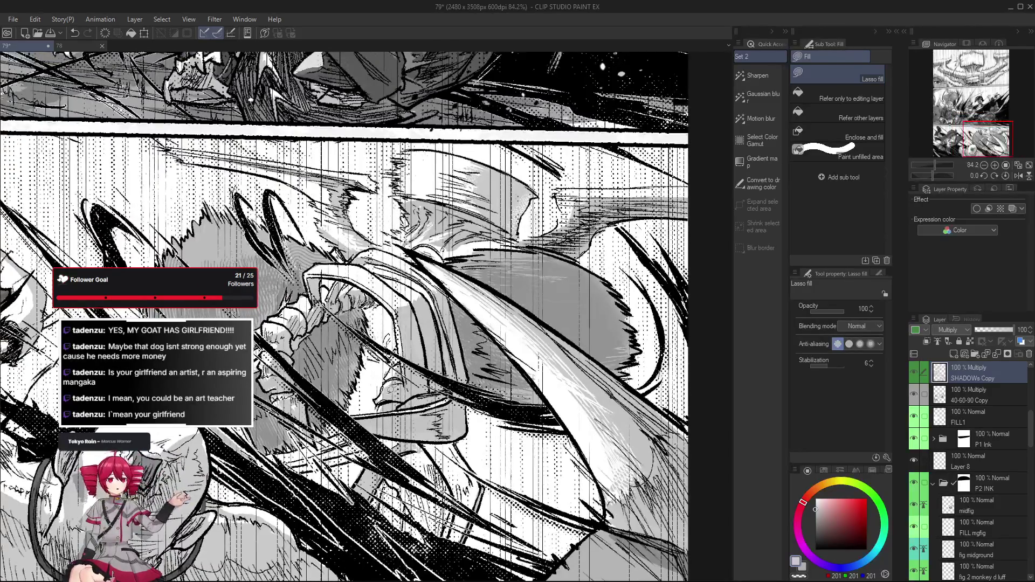
scroll(387, 393, "up", 1)
left_click_drag(388, 393, 405, 452)
scroll(421, 380, "up", 1)
scroll(431, 378, "up", 1)
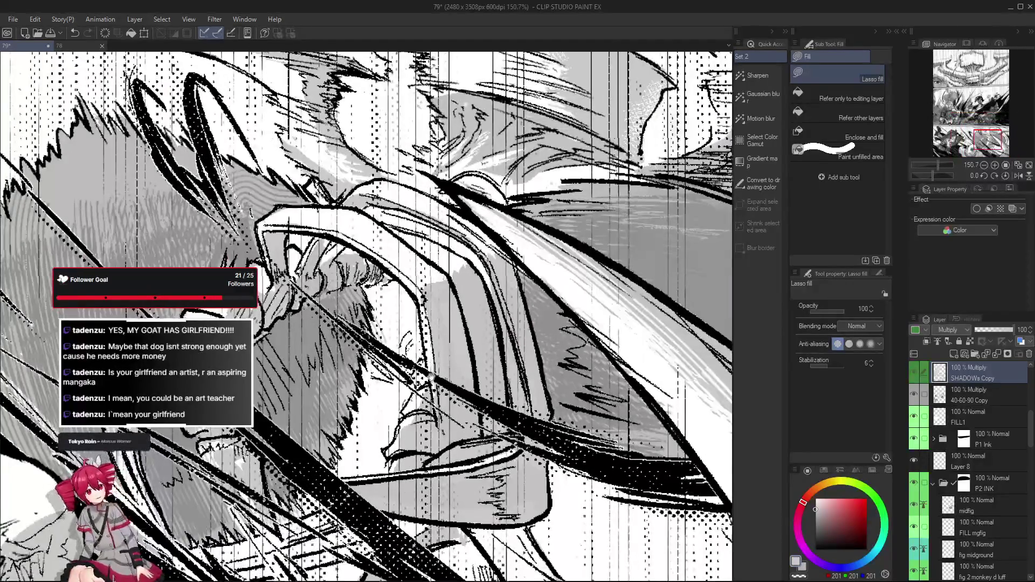
left_click_drag(431, 377, 502, 412)
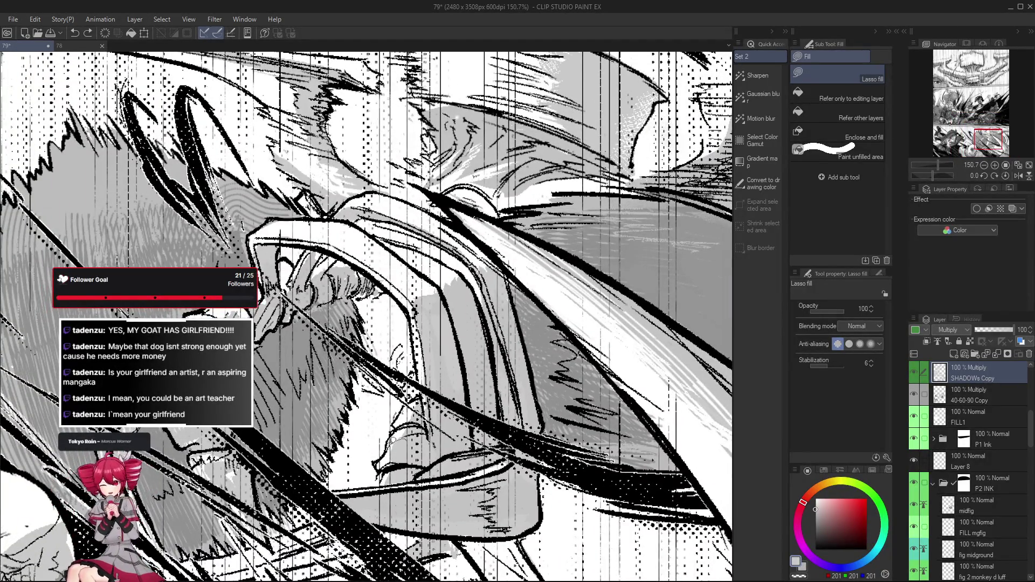
left_click_drag(391, 443, 406, 454)
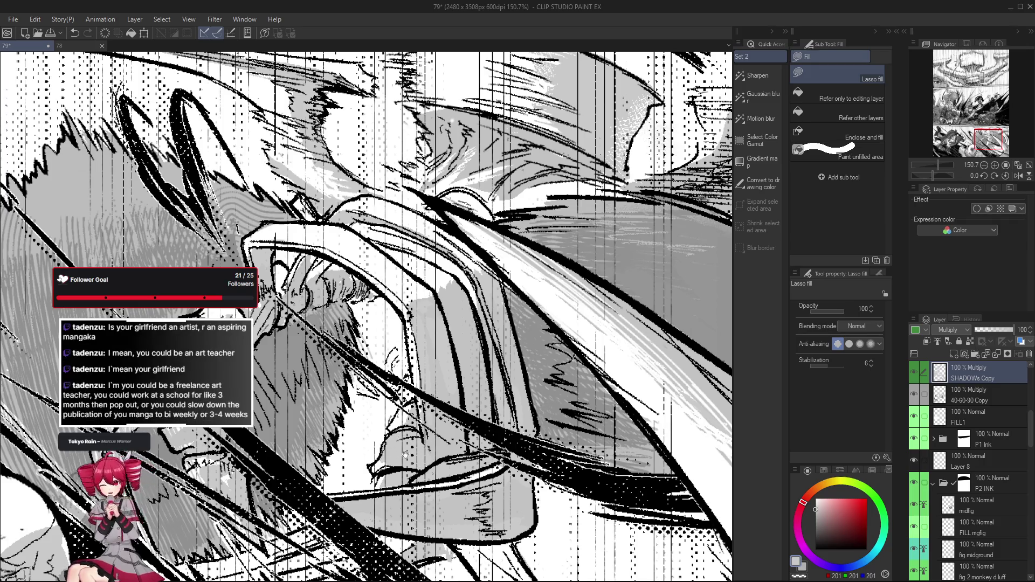
scroll(407, 450, "down", 2)
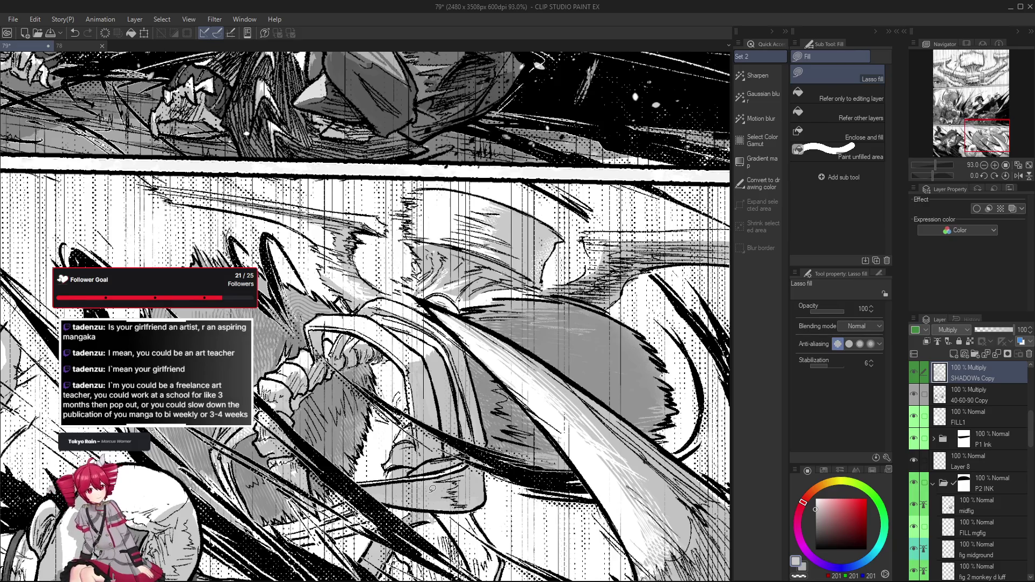
scroll(405, 441, "up", 2)
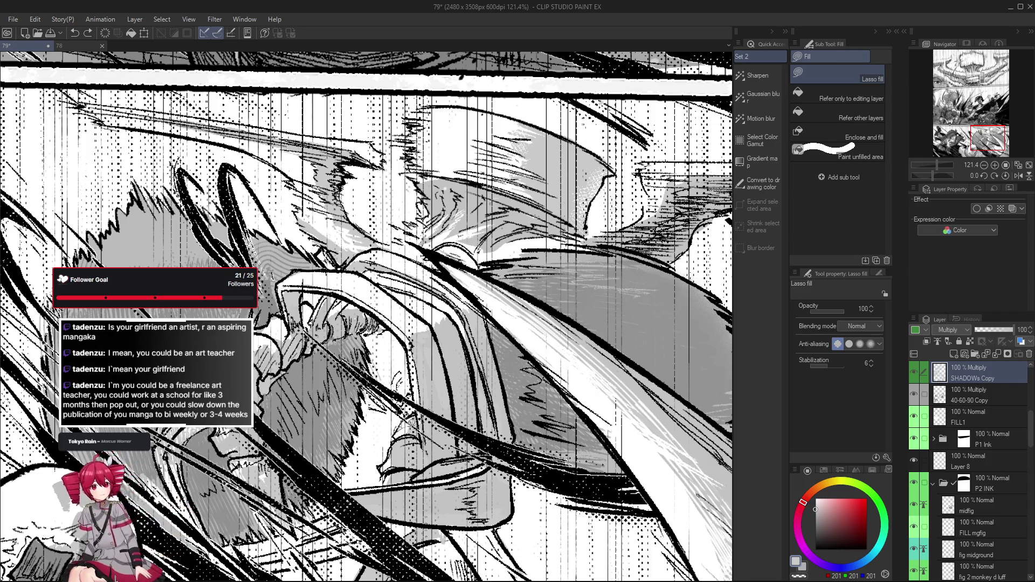
mouse_move(397, 440)
left_mouse_down()
mouse_move(391, 458)
mouse_move(405, 479)
left_mouse_up()
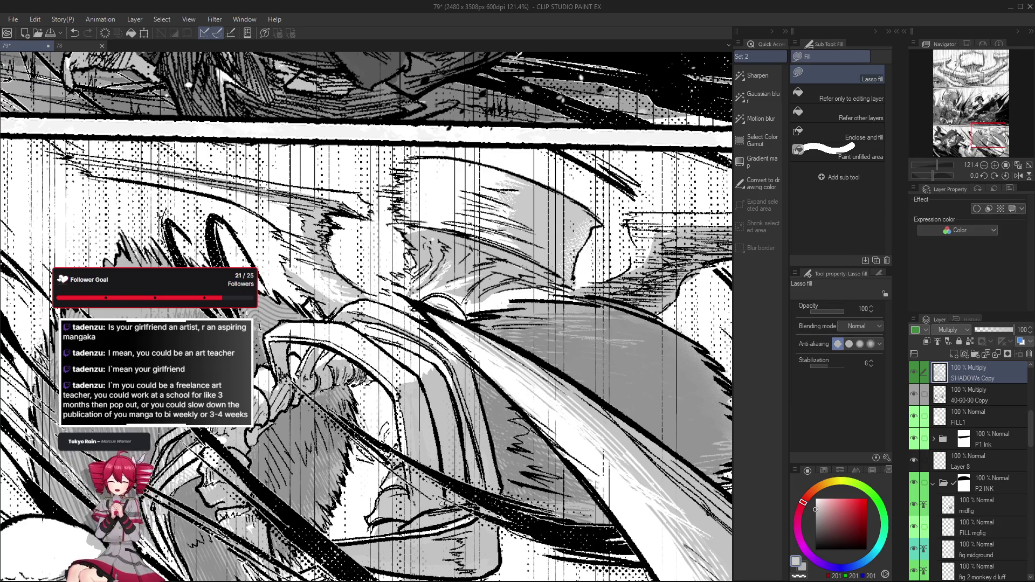
Step: Mirror the view to check balance, then restore the large grey shadow areas on the SHADOWs layer
key("h")
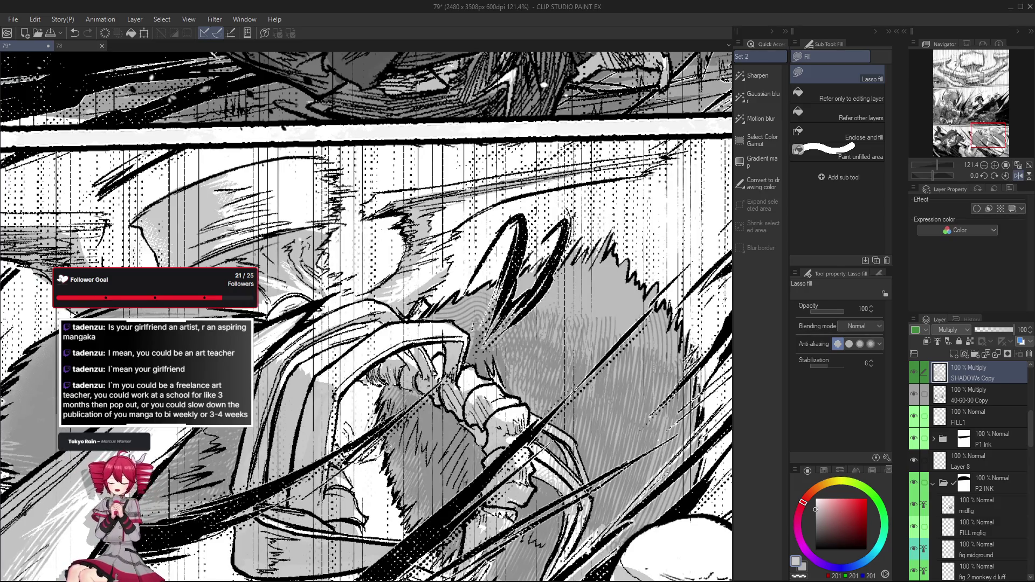
key("h")
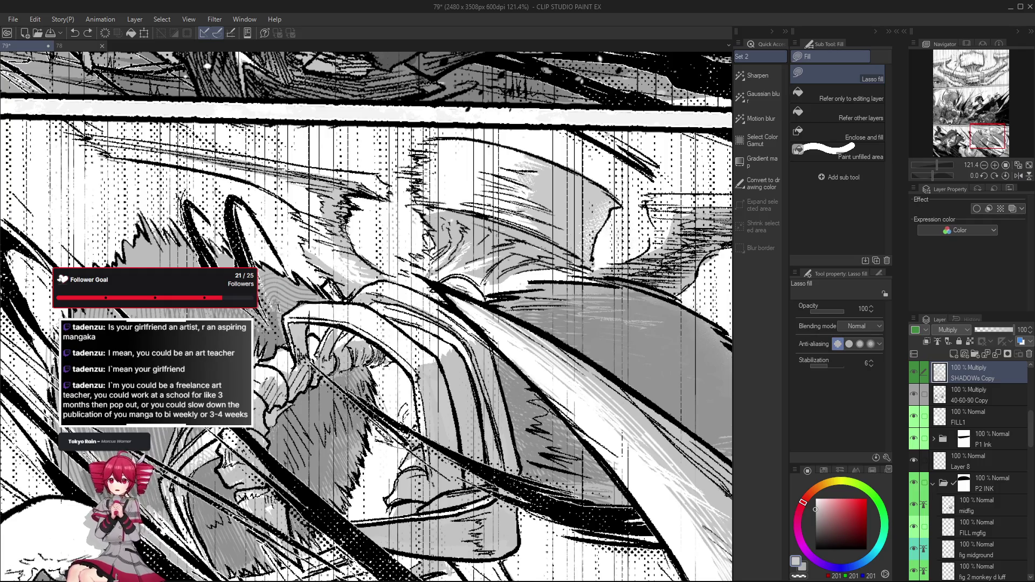
key("h")
key("h")
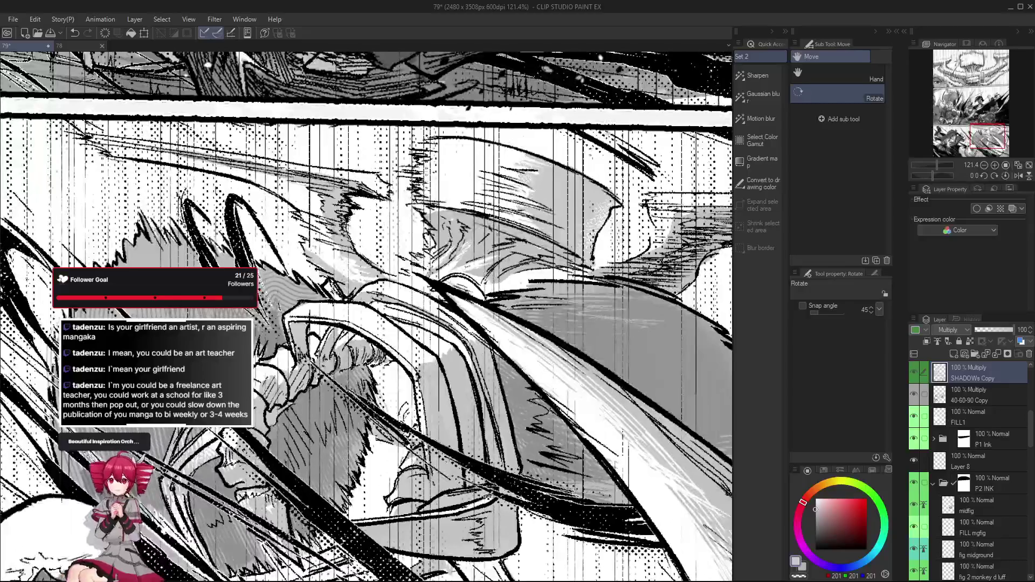
scroll(363, 458, "down", 2)
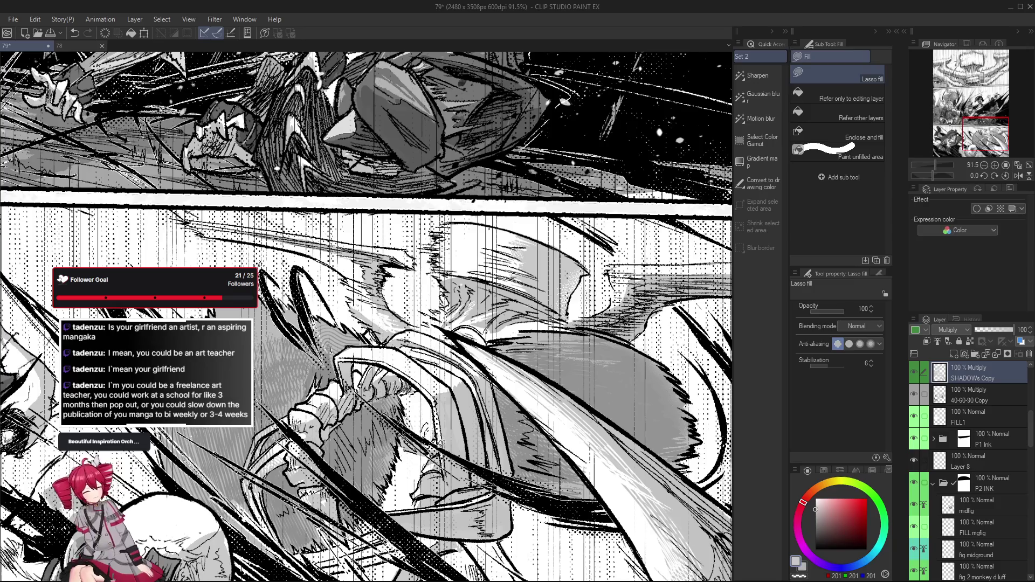
key("ctrl+z")
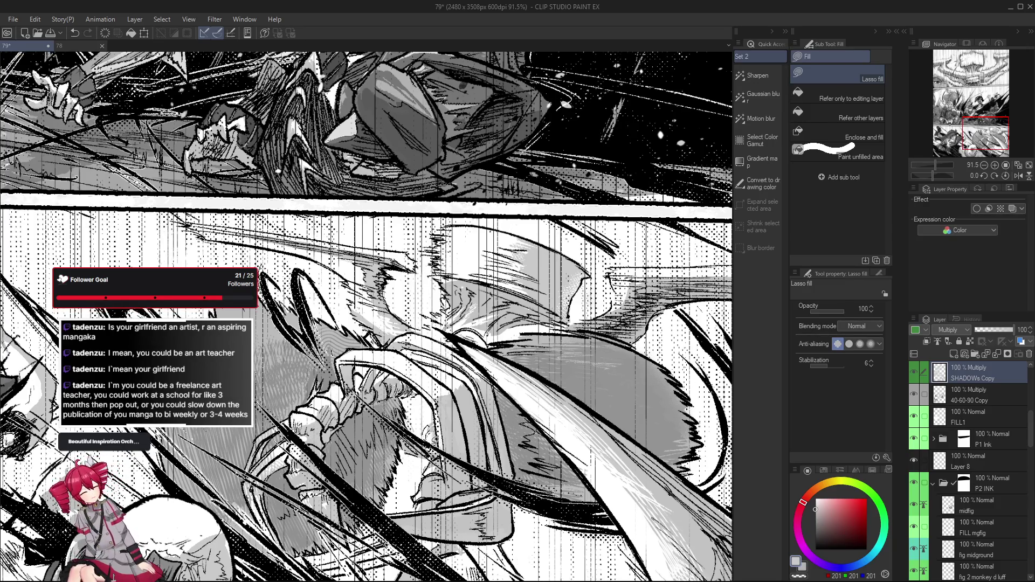
scroll(441, 445, "down", 1)
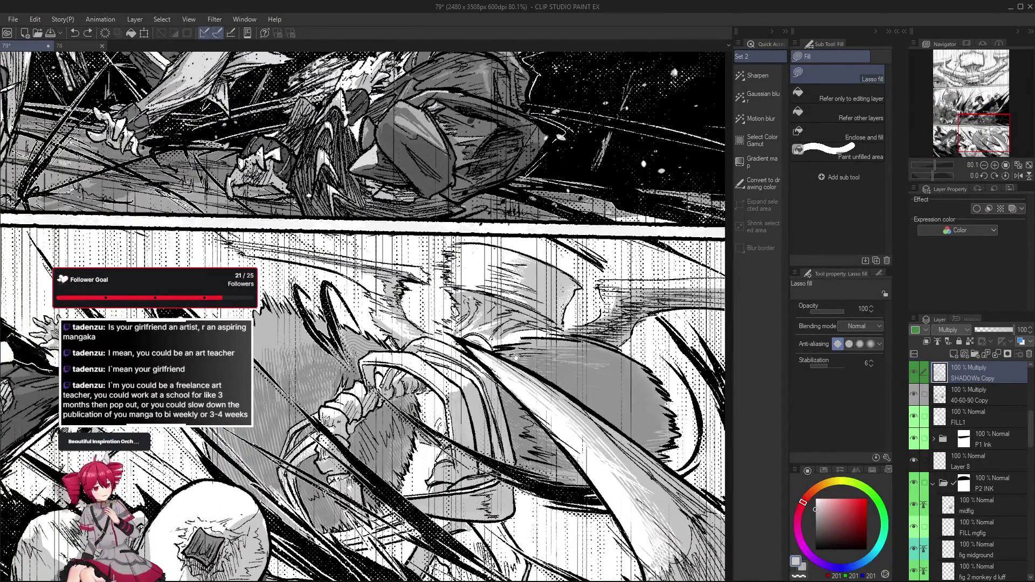
scroll(453, 347, "up", 1)
scroll(497, 323, "up", 1)
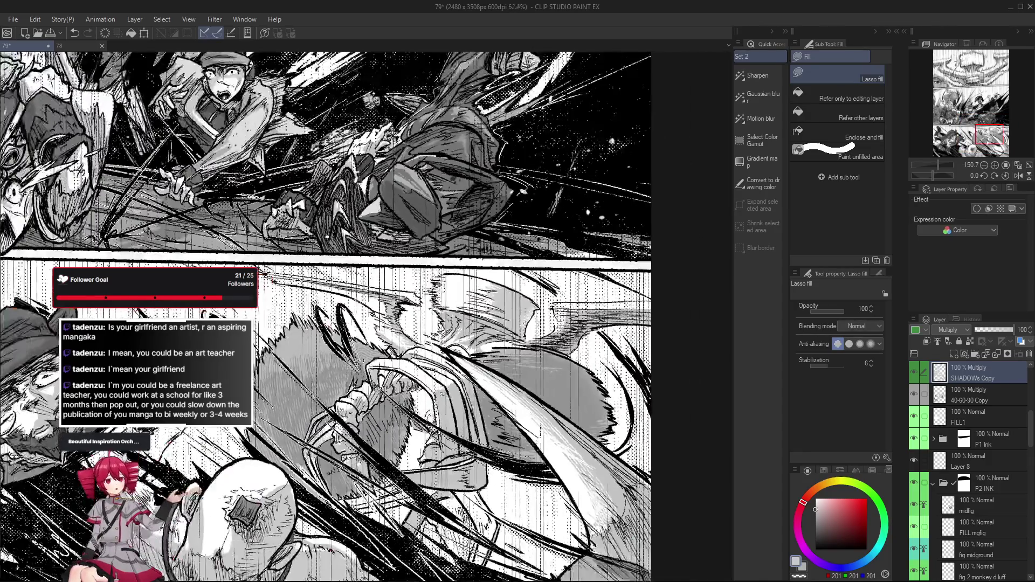
scroll(457, 348, "up", 1)
scroll(462, 340, "up", 1)
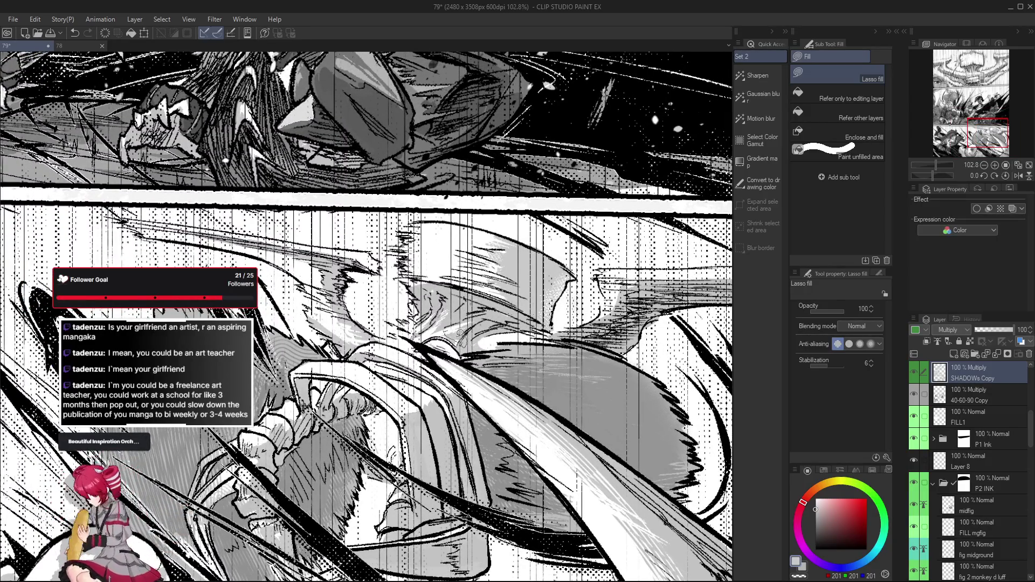
scroll(454, 373, "down", 1)
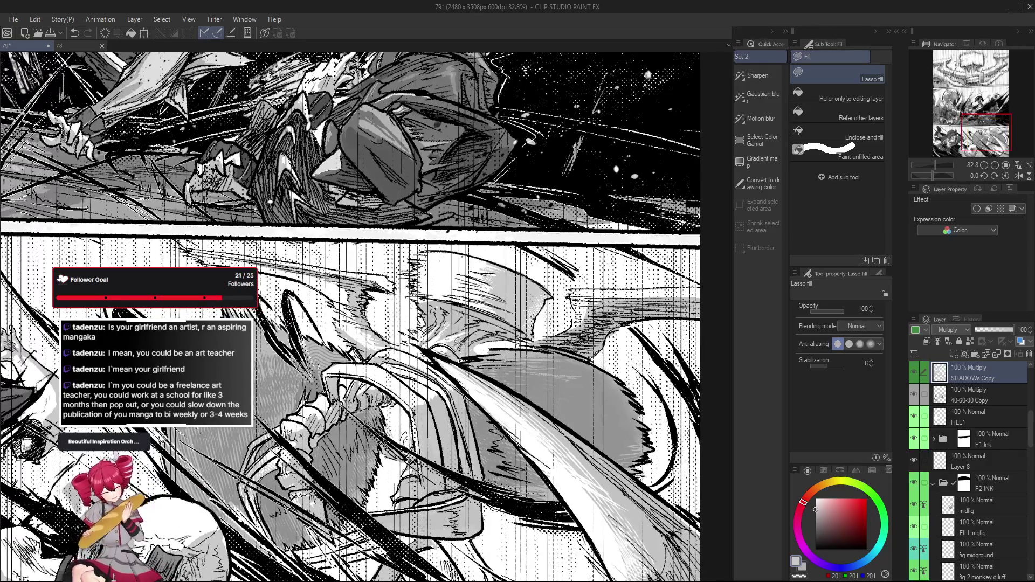
Step: Reframe the lower panel and switch from lasso fill to the Pumpkin Pen Eraser
mouse_move(549, 370)
left_mouse_down()
mouse_move(551, 423)
mouse_move(412, 341)
left_mouse_up()
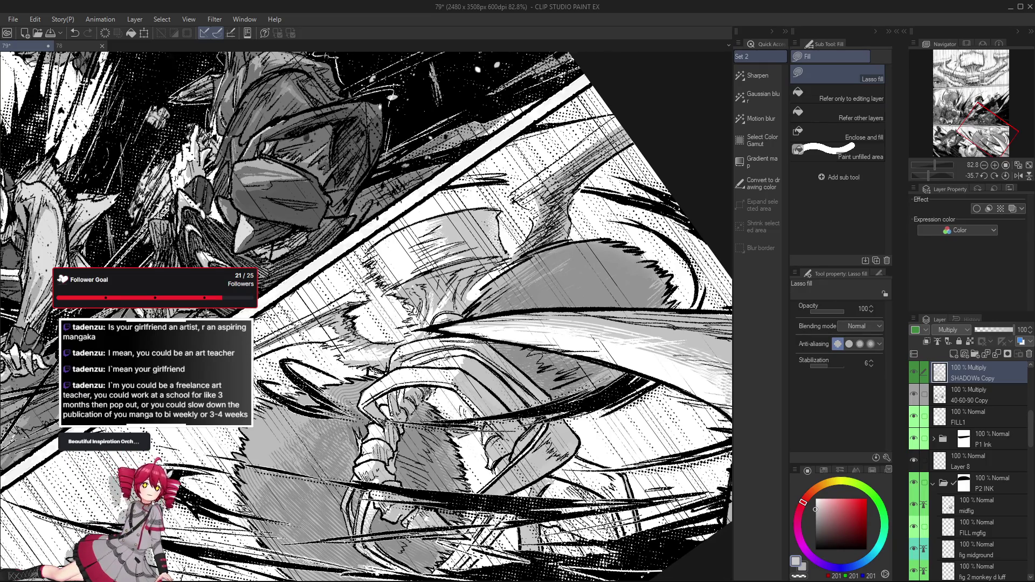
left_click_drag(447, 356, 445, 443)
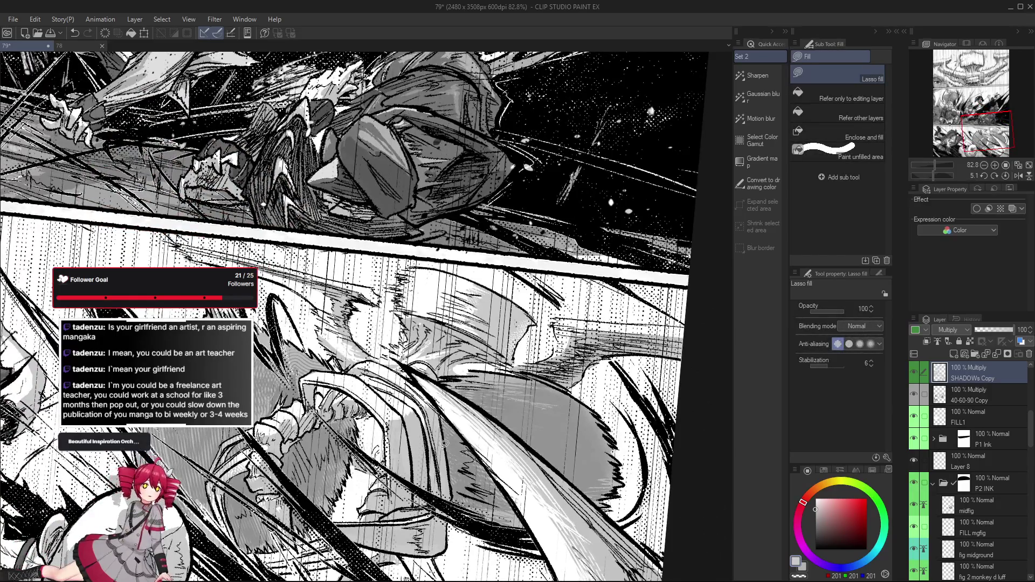
scroll(443, 443, "up", 1)
scroll(444, 443, "up", 2)
scroll(499, 469, "up", 2)
left_click_drag(498, 468, 462, 420)
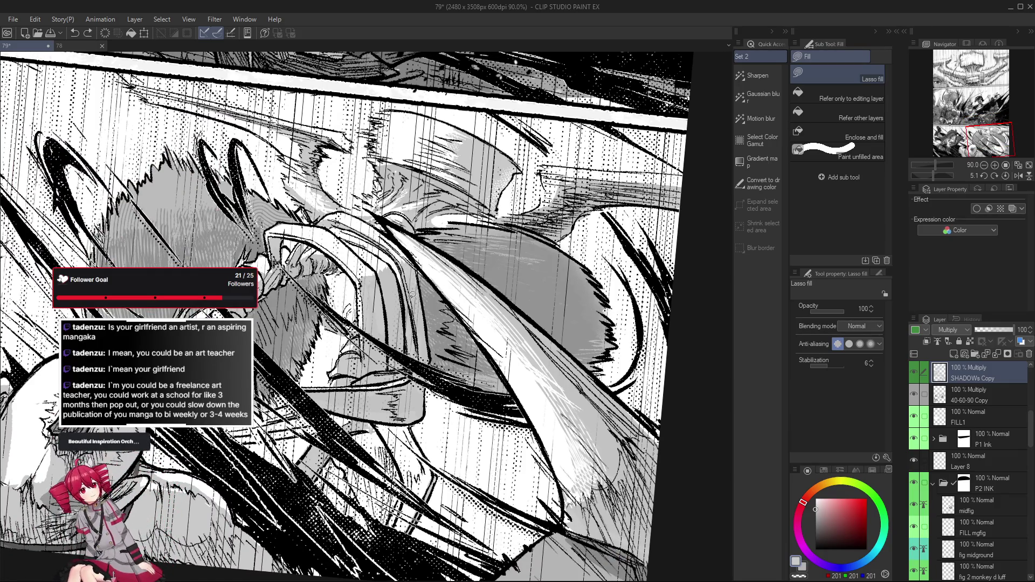
left_click_drag(414, 309, 419, 322)
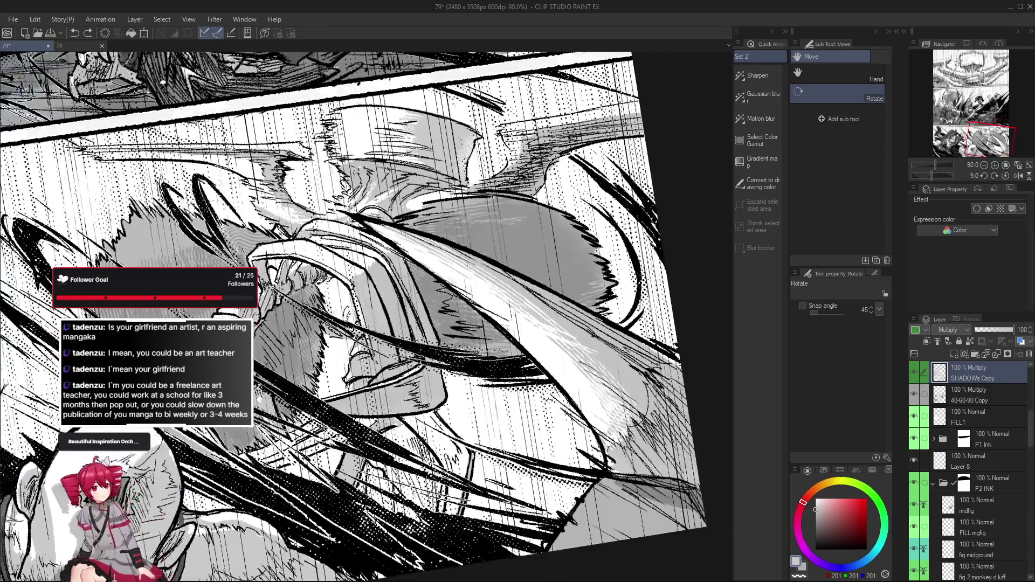
key("e")
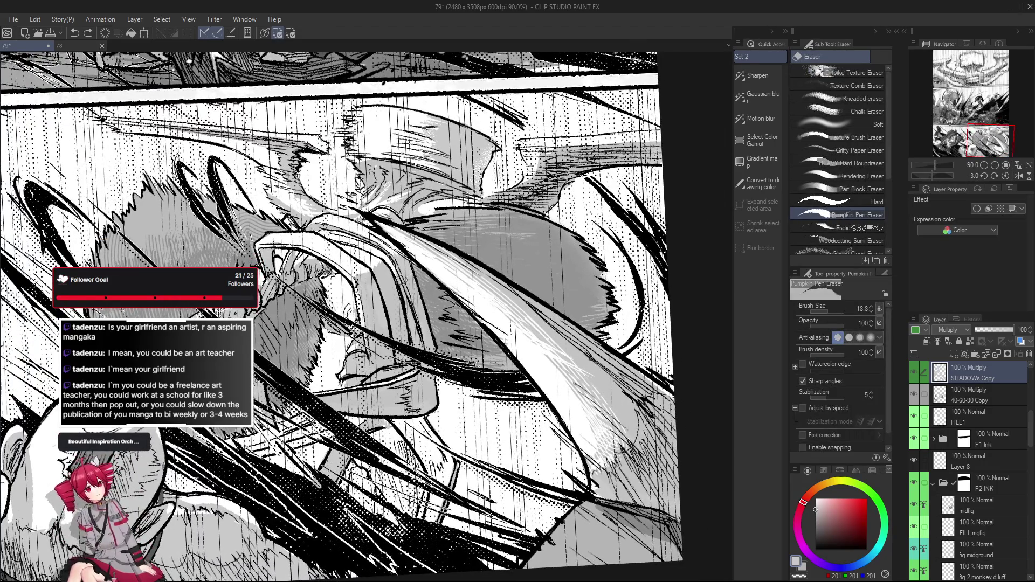
scroll(411, 313, "down", 3)
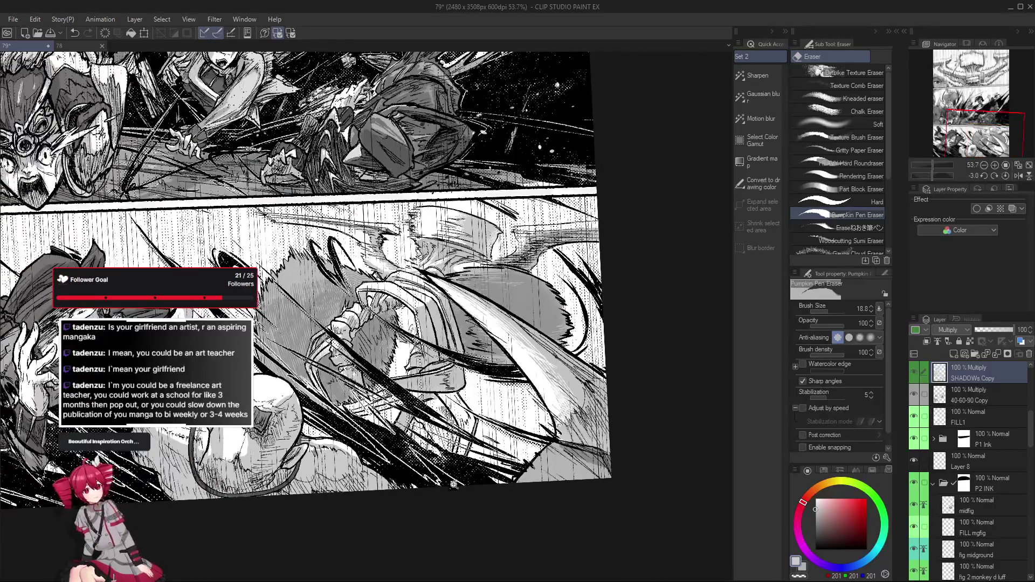
scroll(484, 532, "up", 2)
scroll(484, 532, "up", 1)
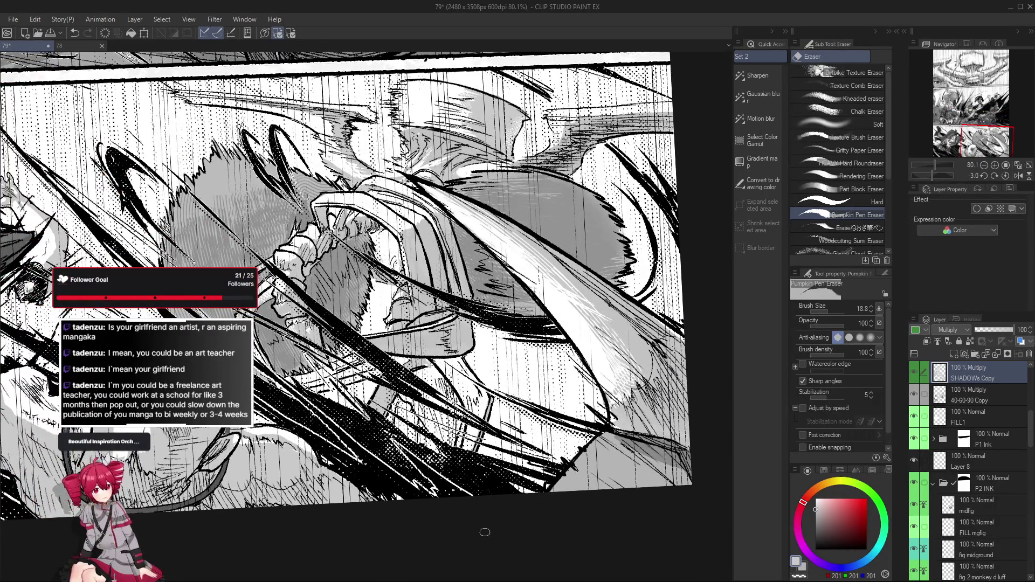
Step: Review the upper panel, return to the lower panel and switch to the Pumpkin Pen for inking
key("g")
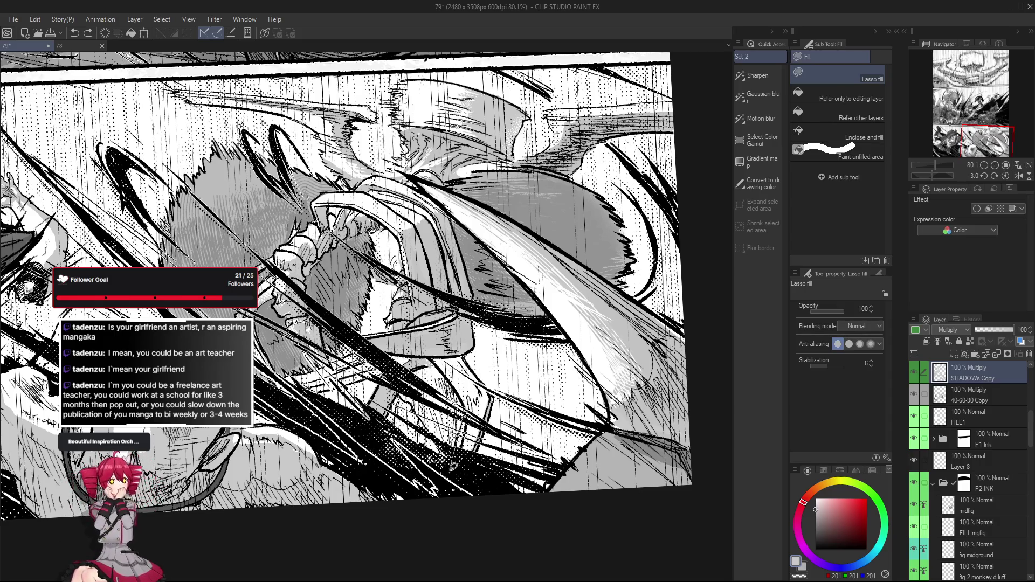
scroll(457, 400, "down", 2)
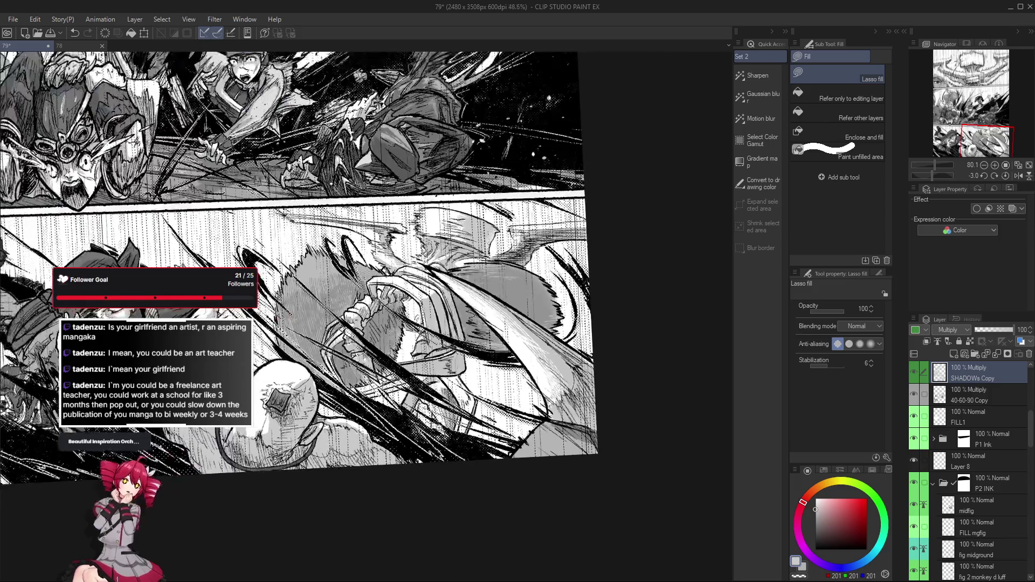
scroll(453, 429, "down", 1)
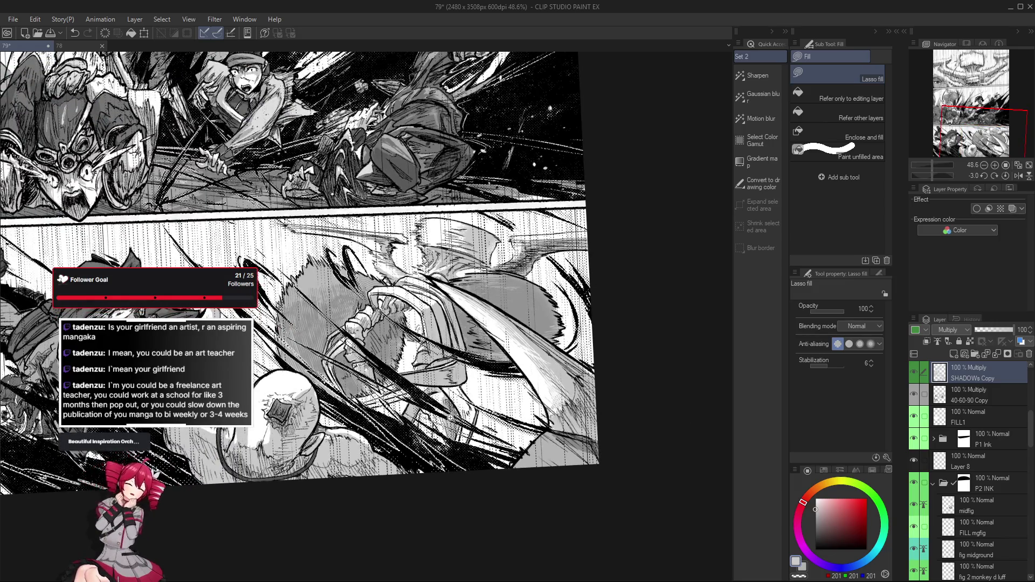
scroll(453, 401, "down", 1)
left_click_drag(453, 402, 573, 466)
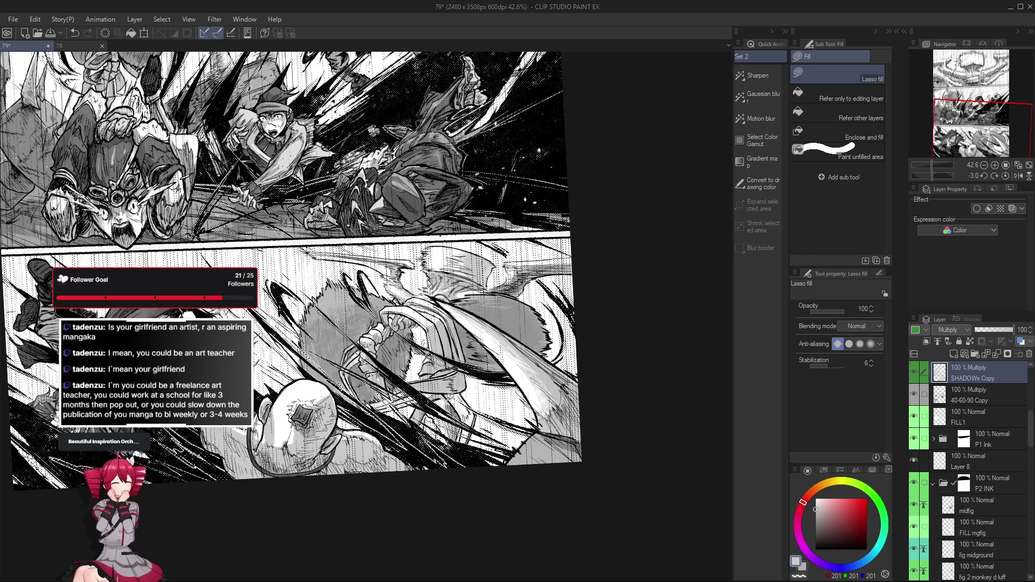
scroll(534, 375, "up", 1)
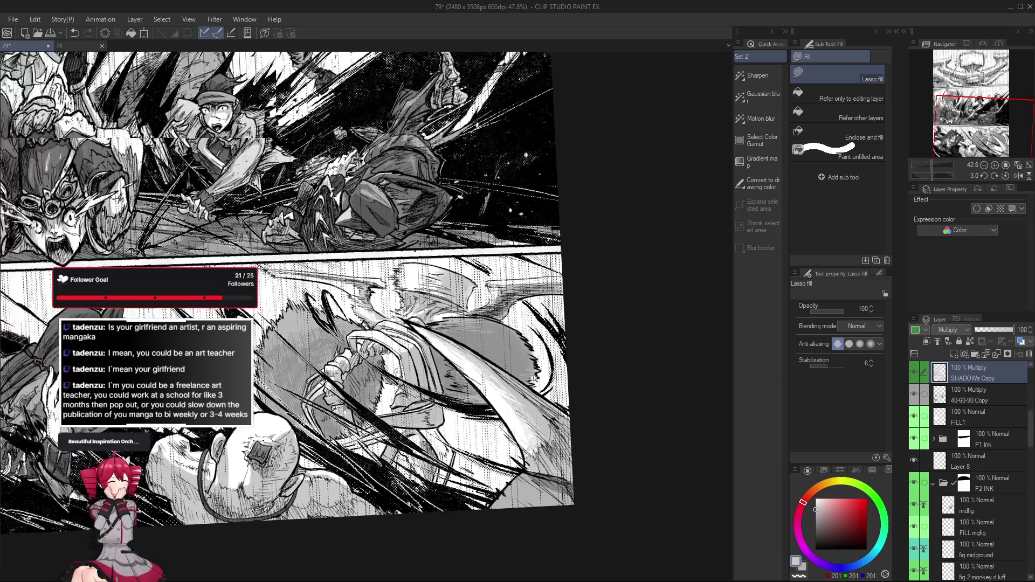
scroll(534, 376, "up", 1)
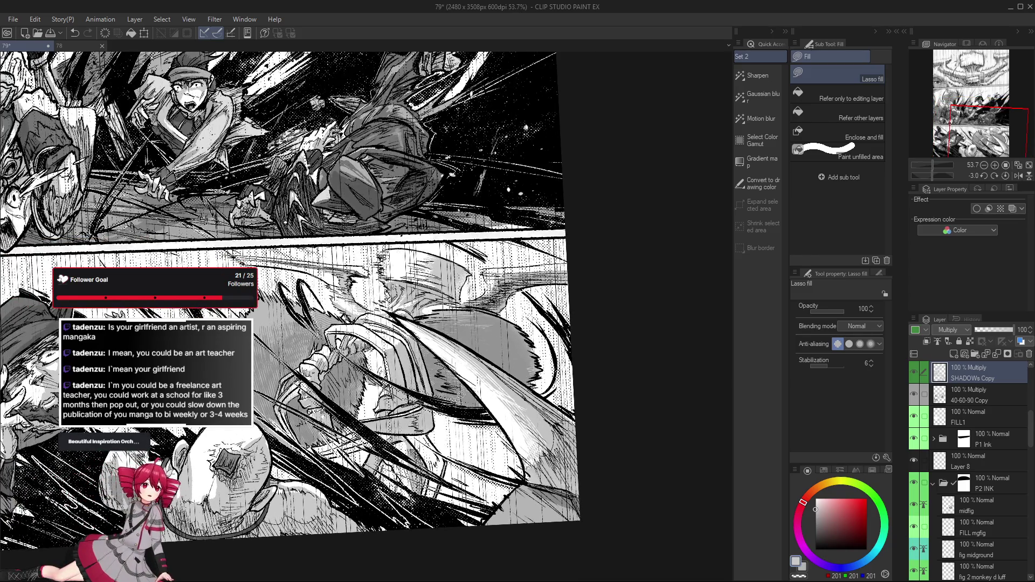
left_click_drag(477, 396, 496, 490)
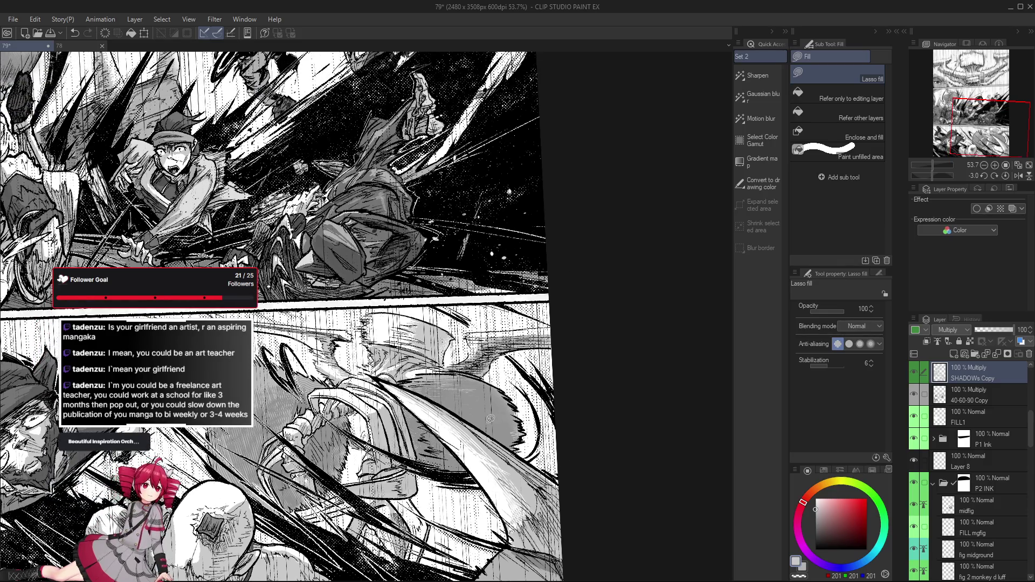
scroll(394, 365, "up", 3)
key("p")
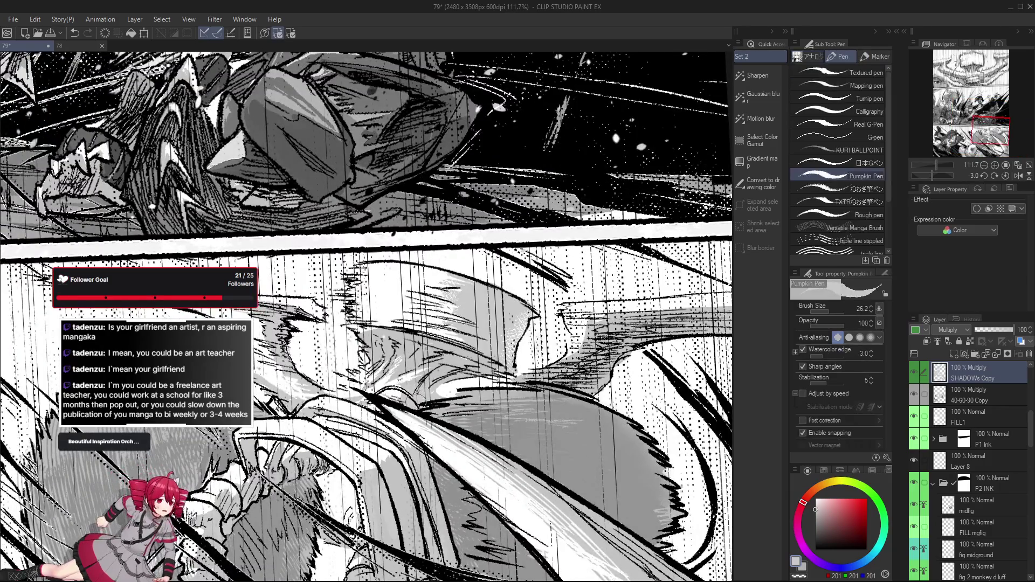
Step: Try the Gauze cloud texture brush at a larger size, then return to lasso fill
left_click_drag(423, 412, 427, 396)
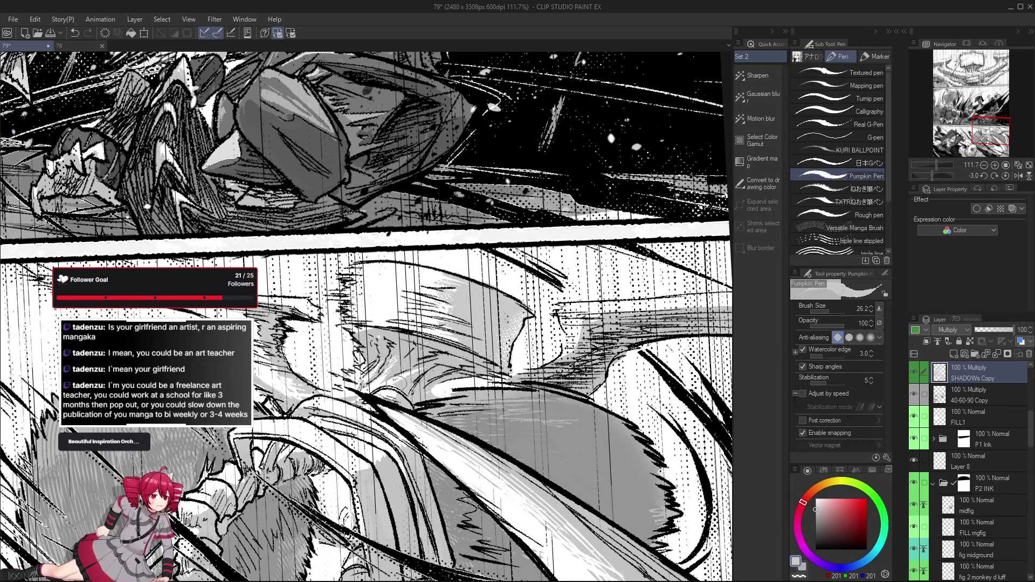
scroll(401, 381, "down", 3)
scroll(397, 377, "up", 2)
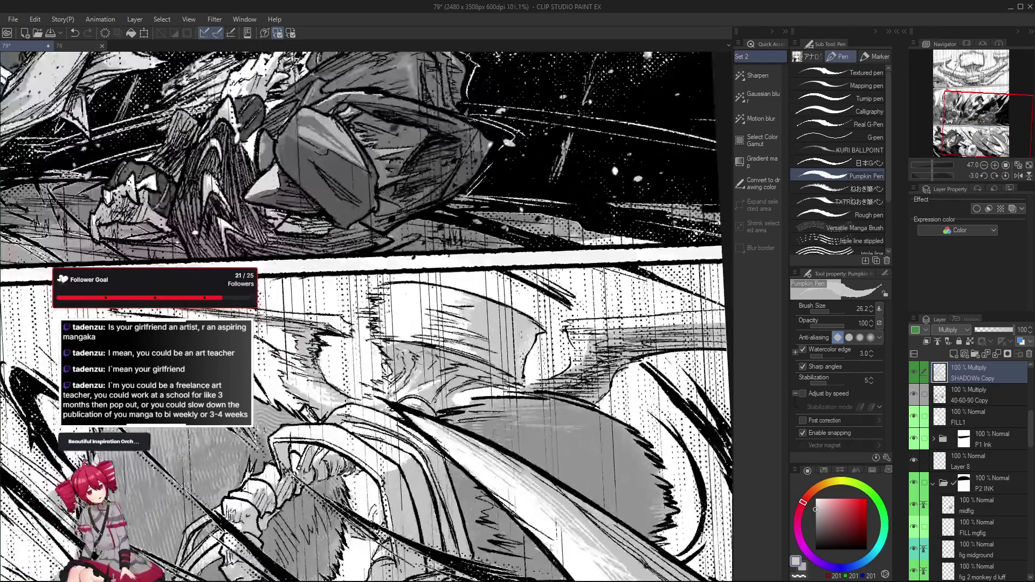
scroll(407, 381, "down", 2)
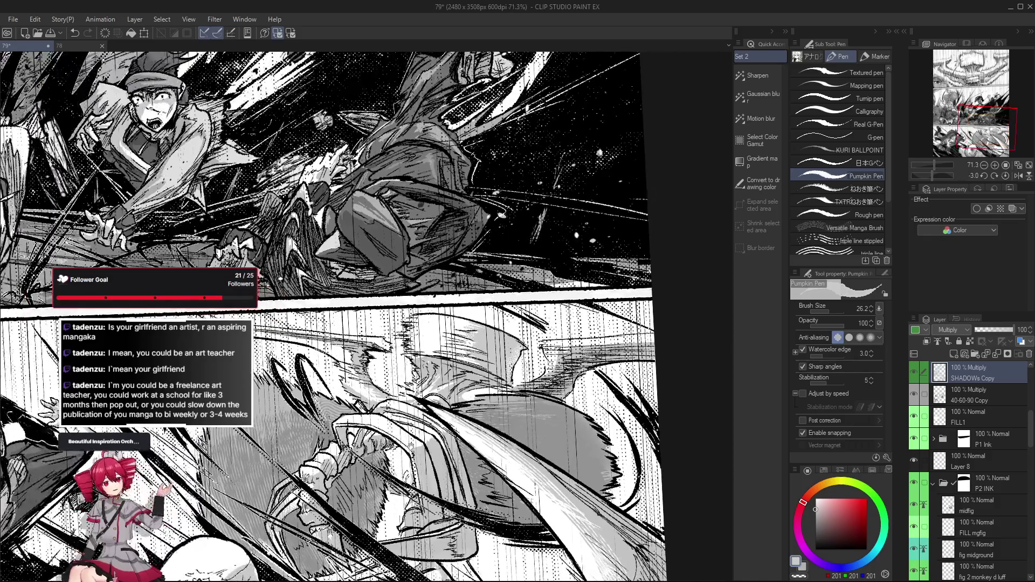
scroll(436, 382, "up", 4)
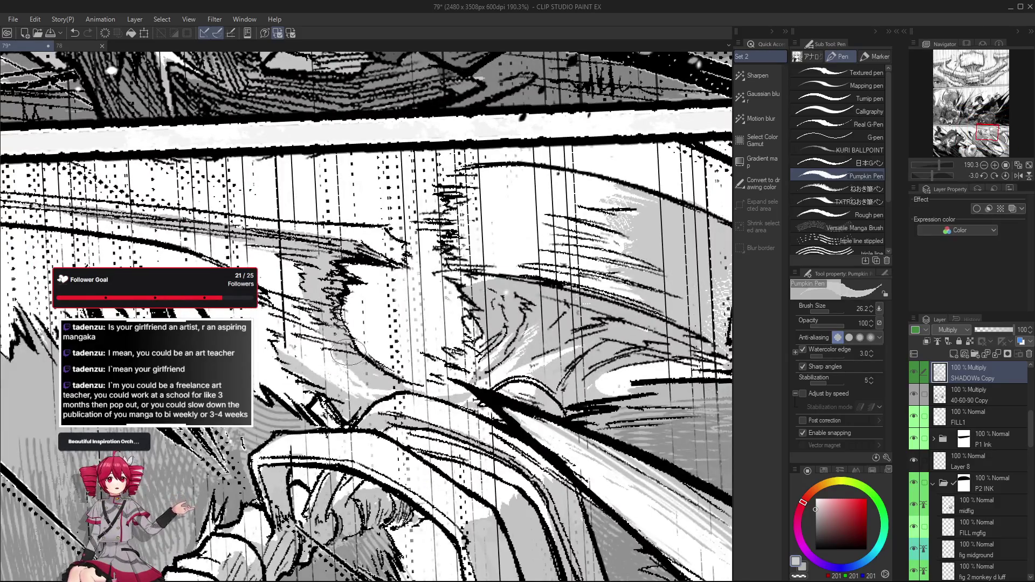
scroll(356, 363, "down", 4)
scroll(356, 363, "down", 1)
scroll(323, 324, "down", 2)
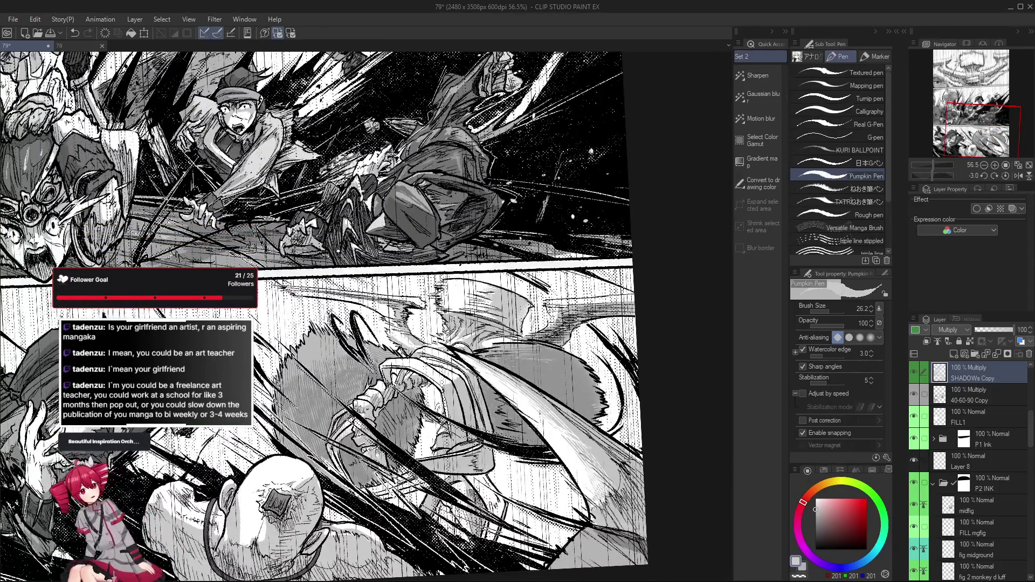
key("g")
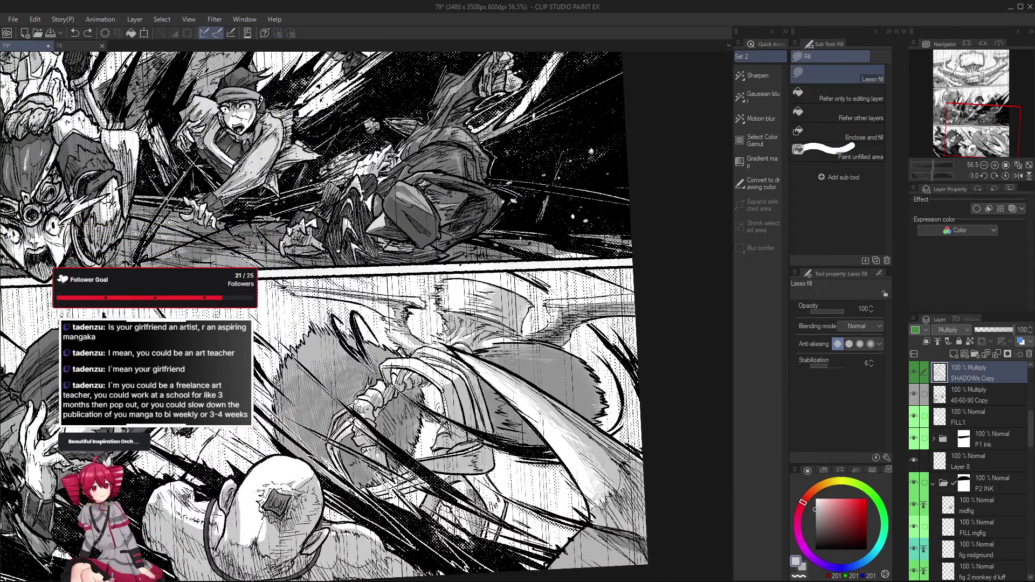
scroll(340, 404, "up", 1)
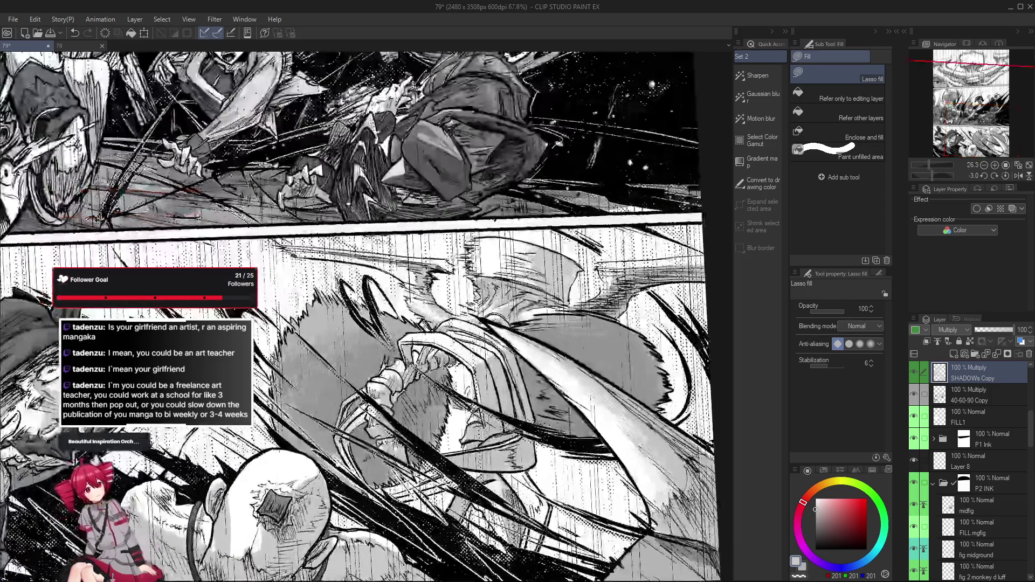
left_click_drag(372, 405, 396, 404)
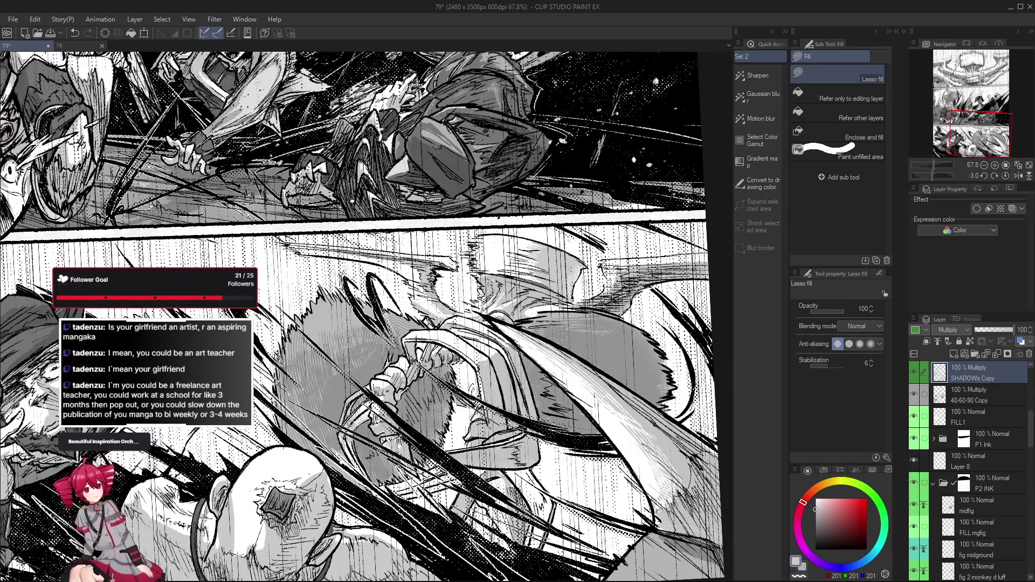
key("b")
key("b")
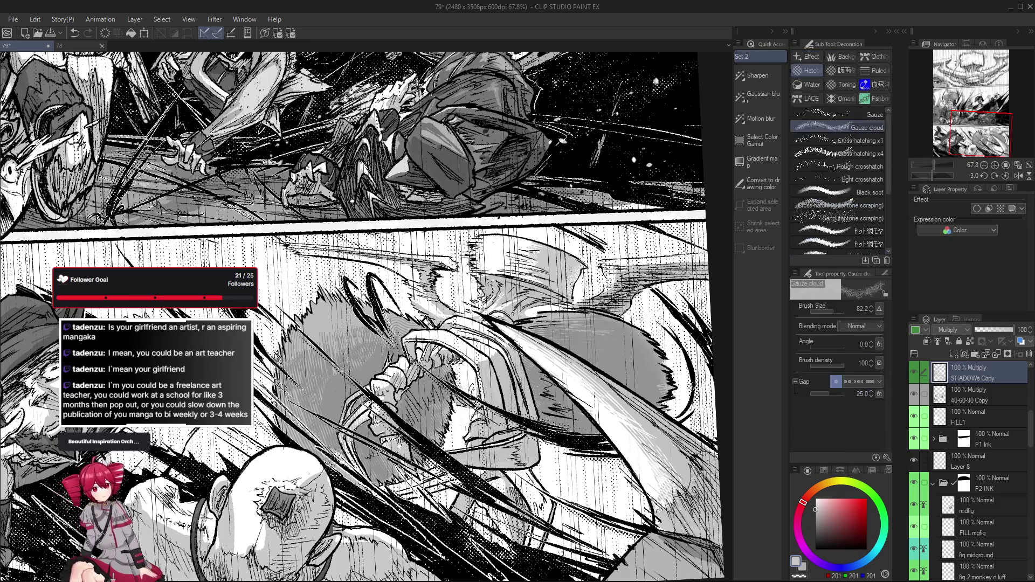
mouse_move(324, 407)
left_mouse_down()
mouse_move(376, 360)
mouse_move(412, 369)
left_mouse_up()
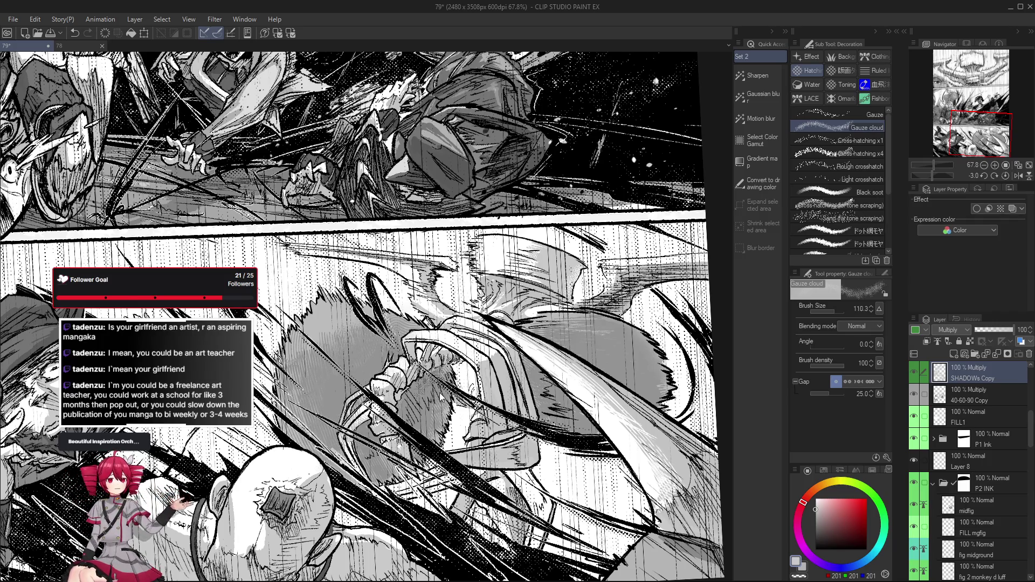
scroll(430, 380, "up", 3)
key("g")
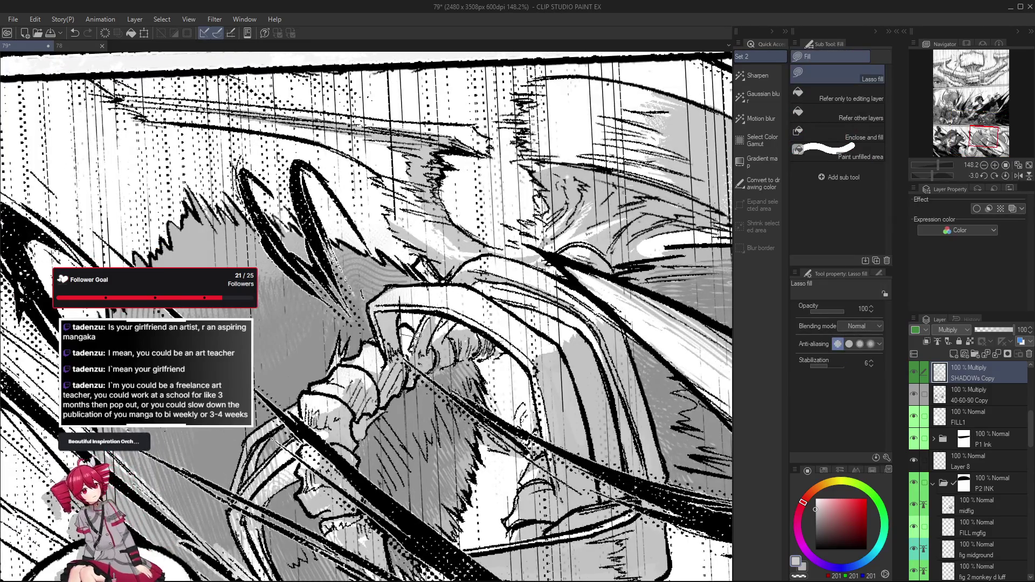
scroll(413, 348, "down", 3)
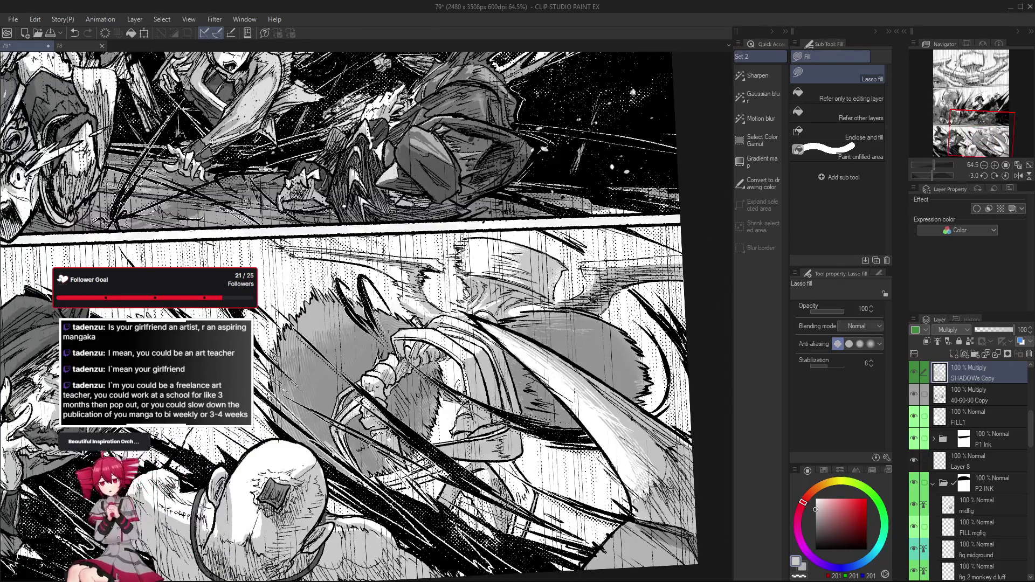
scroll(404, 366, "up", 2)
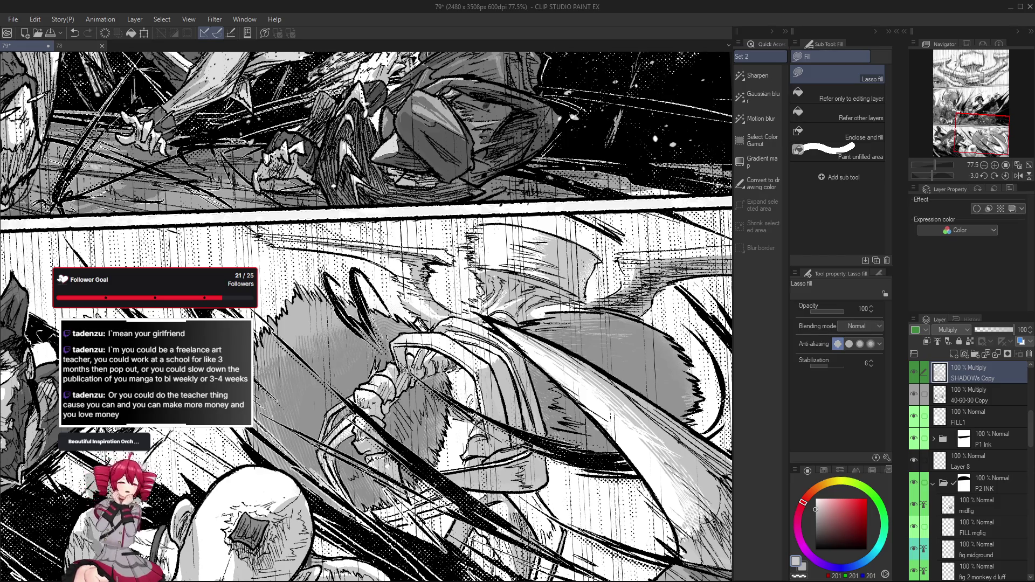
Step: Level the page view, erase on the lower panel with the view mirrored, then return to the Pumpkin Pen
key("r")
left_click_drag(431, 429, 450, 447)
key("ctrl+@")
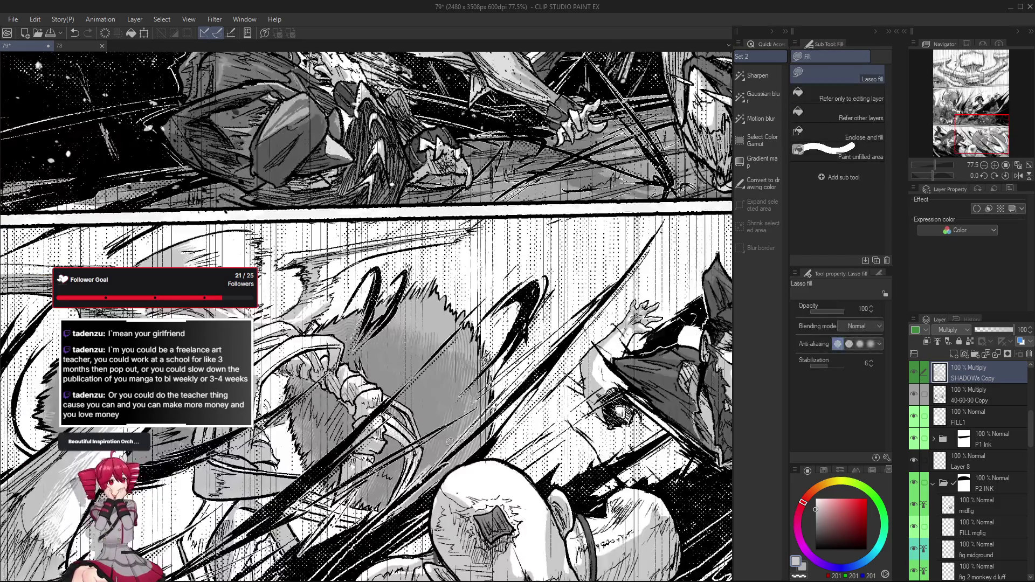
key("e")
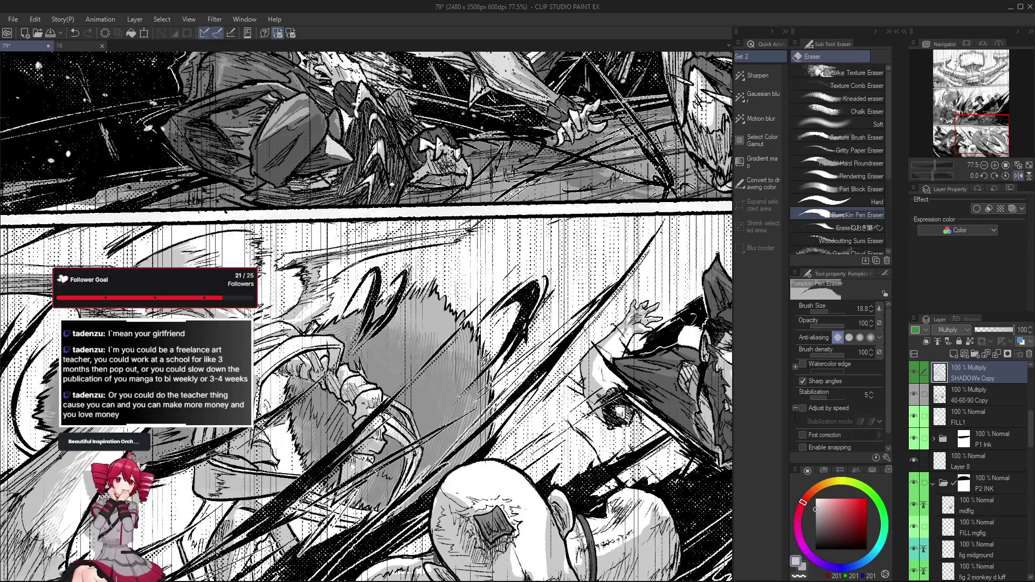
key("h")
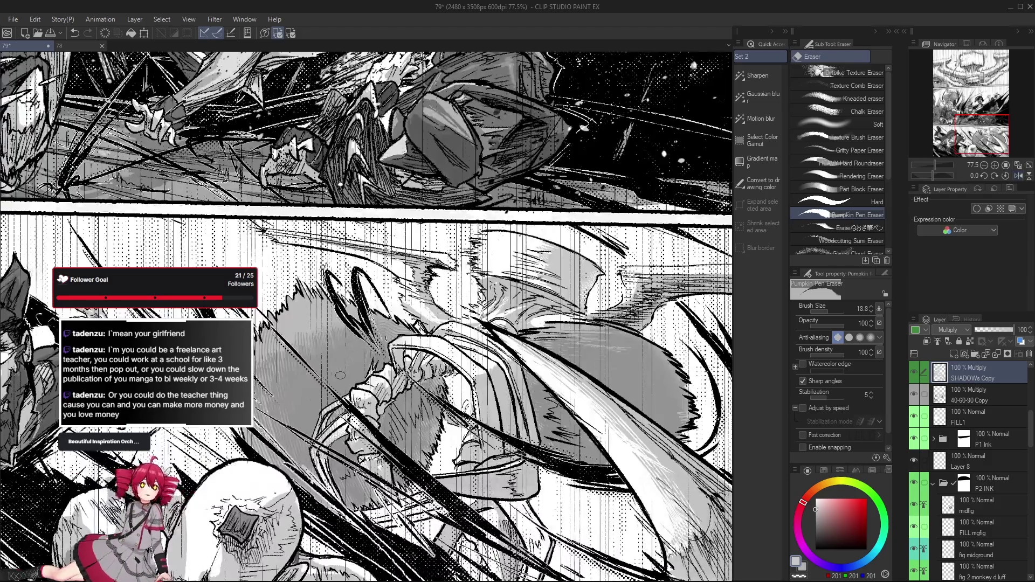
scroll(386, 374, "up", 3)
scroll(361, 371, "down", 1)
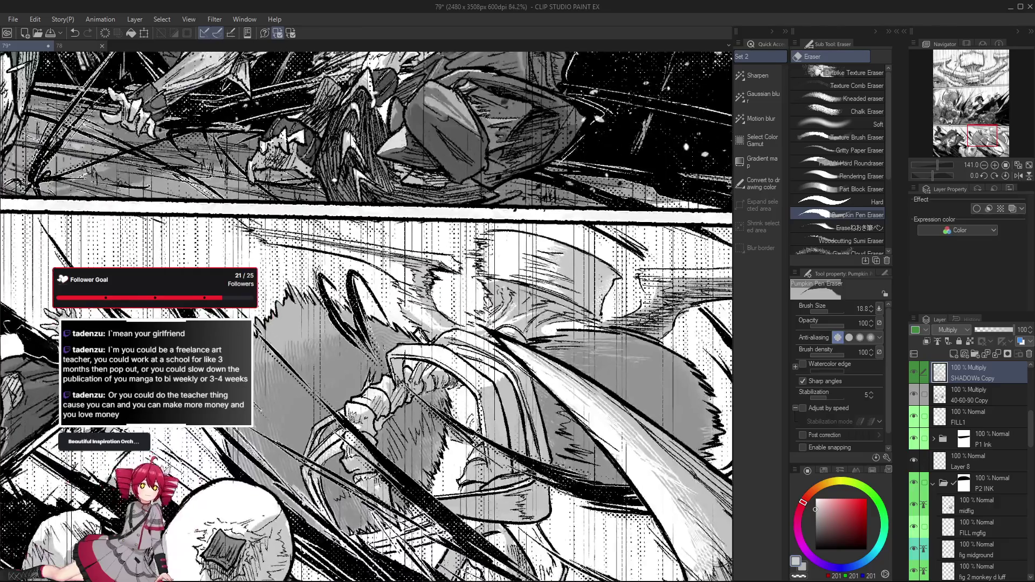
scroll(366, 397, "up", 1)
scroll(379, 427, "up", 1)
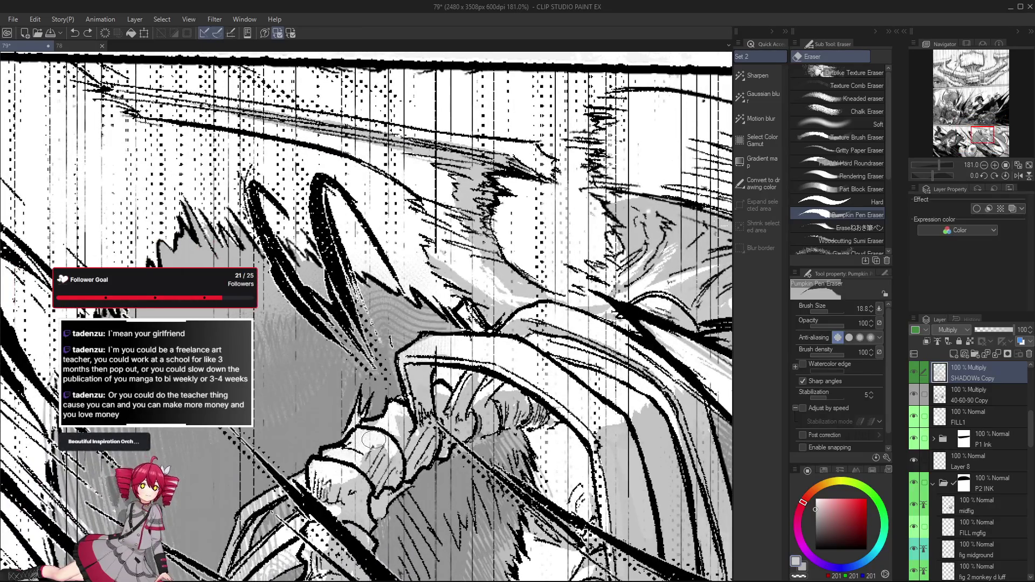
key("p")
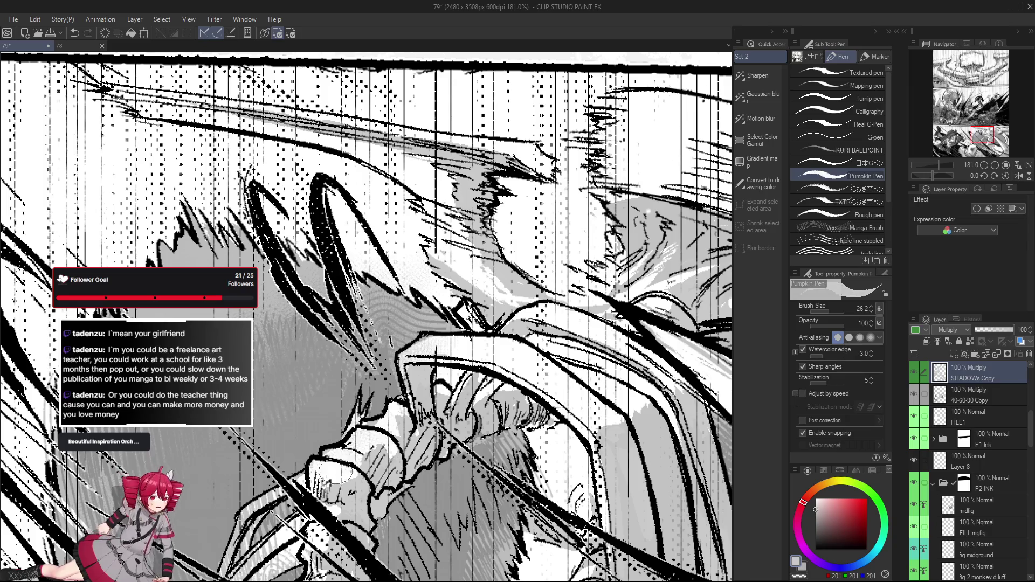
scroll(371, 412, "down", 2)
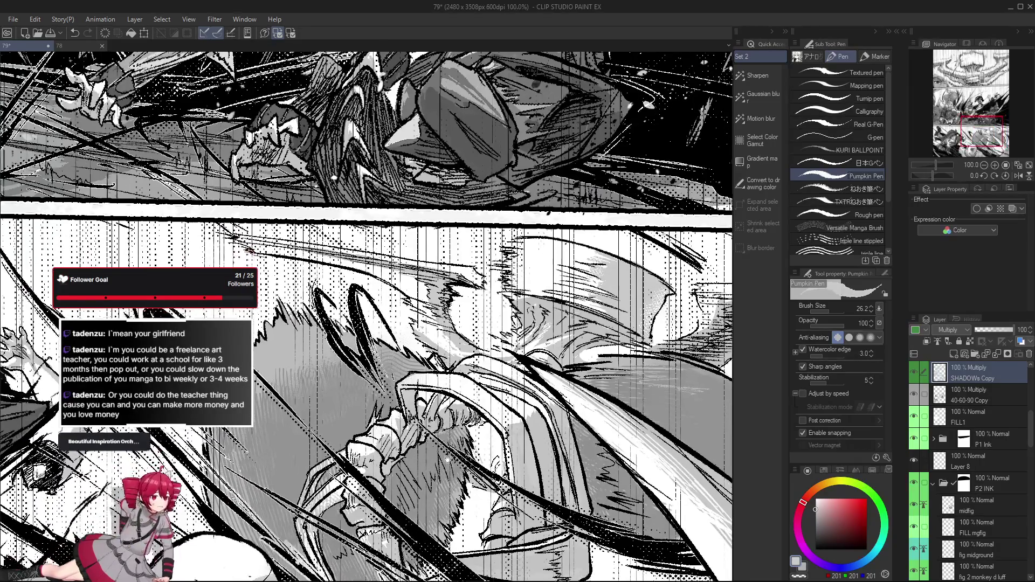
scroll(366, 317, "down", 3)
scroll(434, 427, "up", 3)
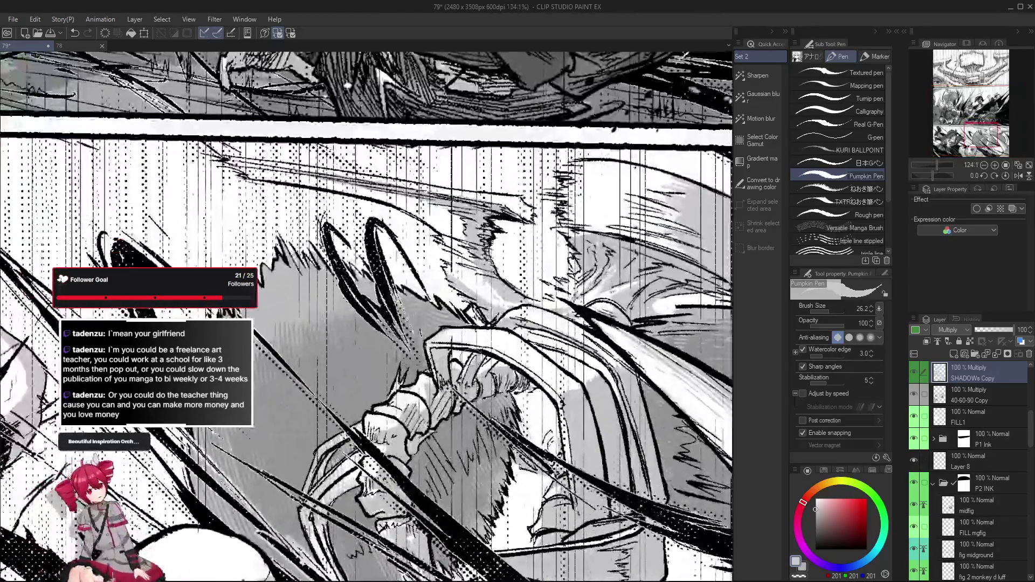
scroll(461, 354, "up", 2)
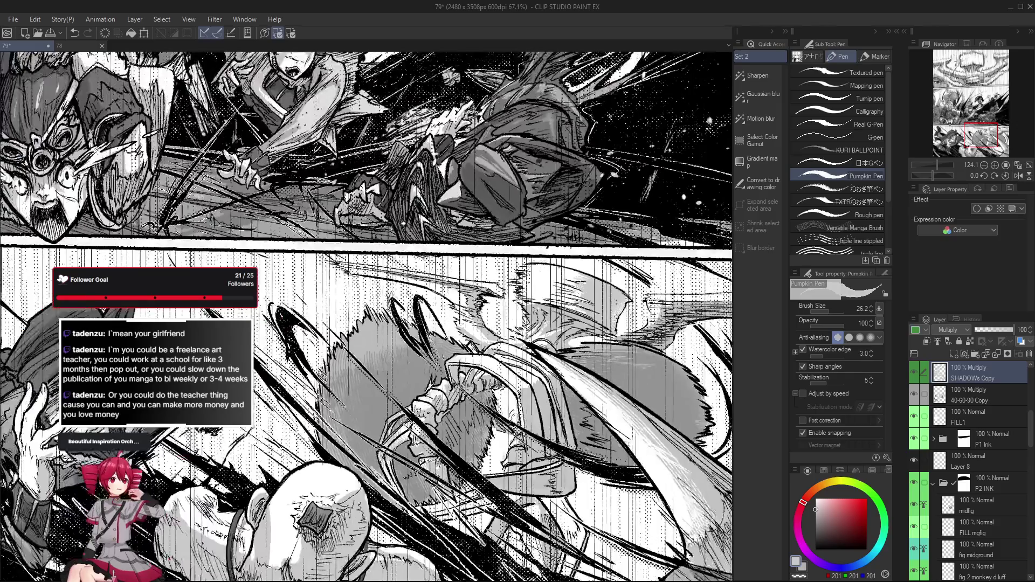
scroll(324, 371, "down", 2)
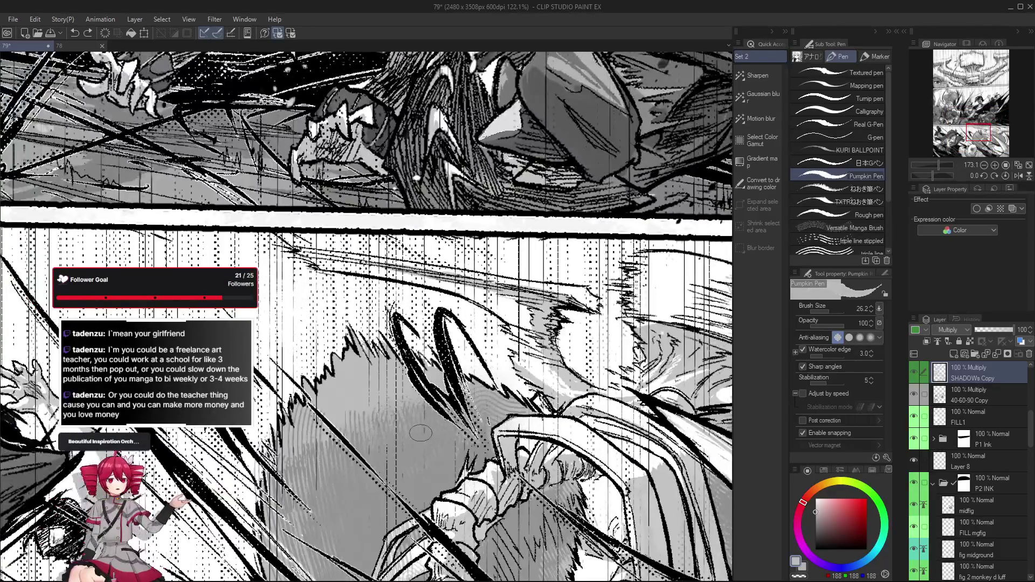
scroll(991, 356, "down", 2)
scroll(970, 485, "down", 3)
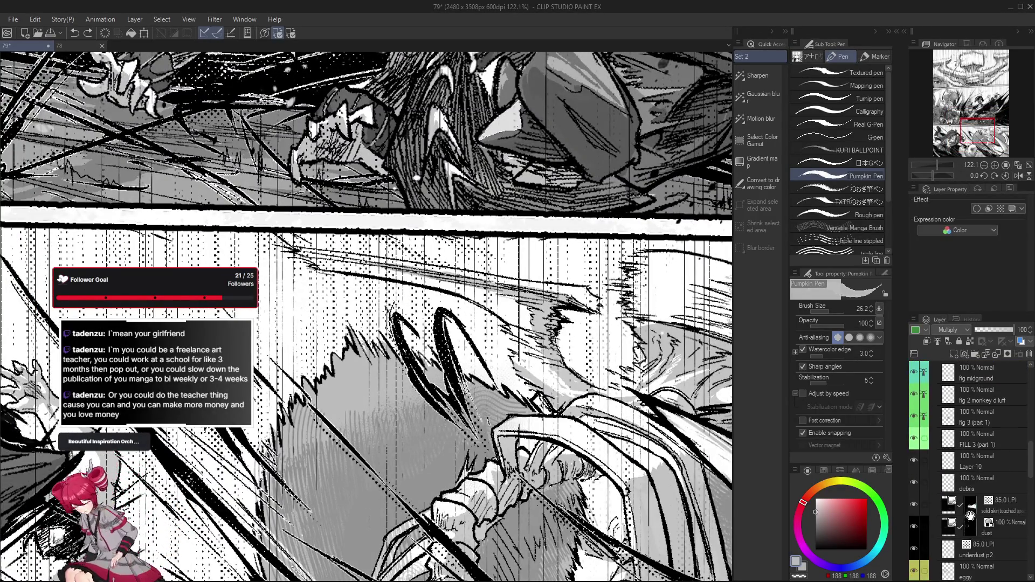
scroll(979, 469, "down", 3)
Step: Show the EggyLeggy FLL layer and hide the P3 EGGYFILL layer to check the fills
left_click(918, 463)
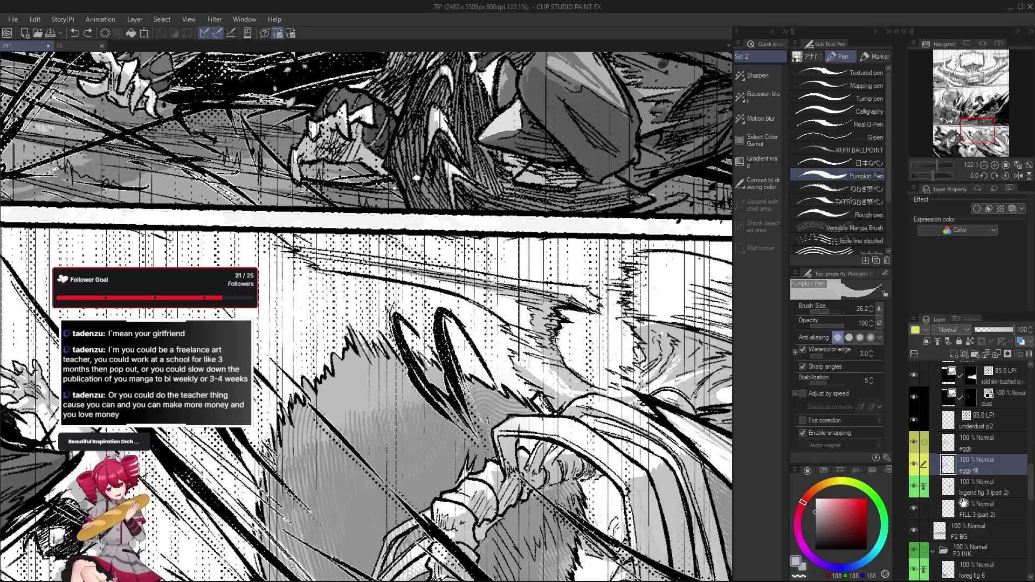
scroll(986, 450, "down", 2)
scroll(987, 449, "down", 2)
scroll(987, 450, "down", 2)
scroll(969, 511, "down", 1)
left_click(965, 507)
left_click(913, 506)
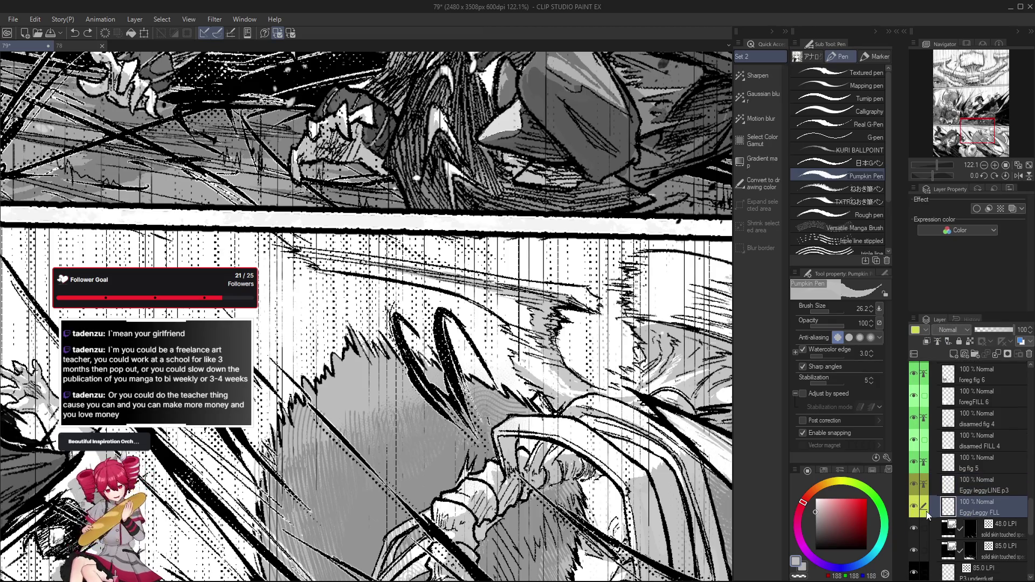
scroll(984, 478, "down", 4)
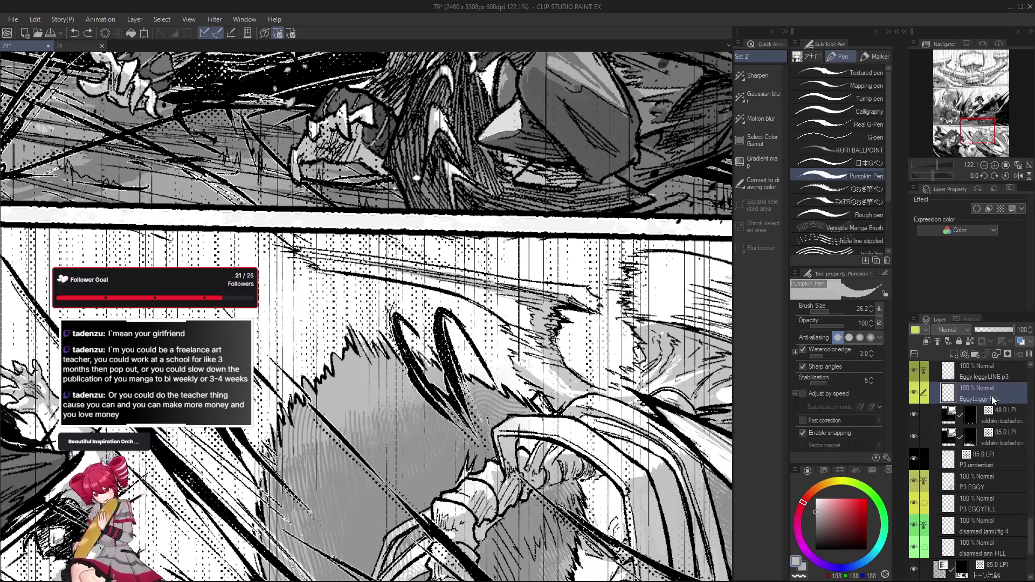
left_click(979, 498)
left_click(912, 504)
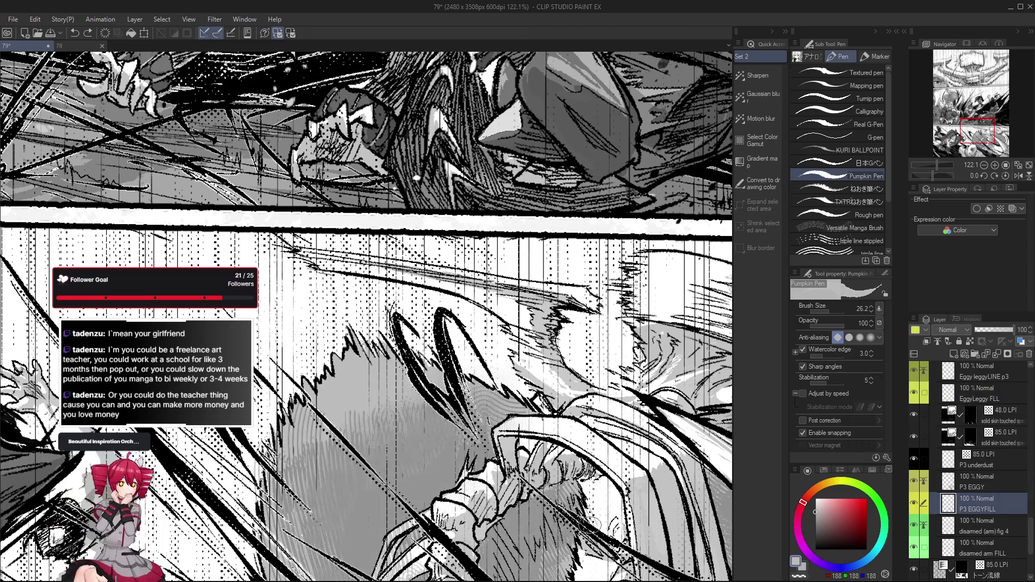
Step: Switch to lasso fill and make SHADOWs Copy the working layer
key("g")
scroll(501, 469, "up", 2)
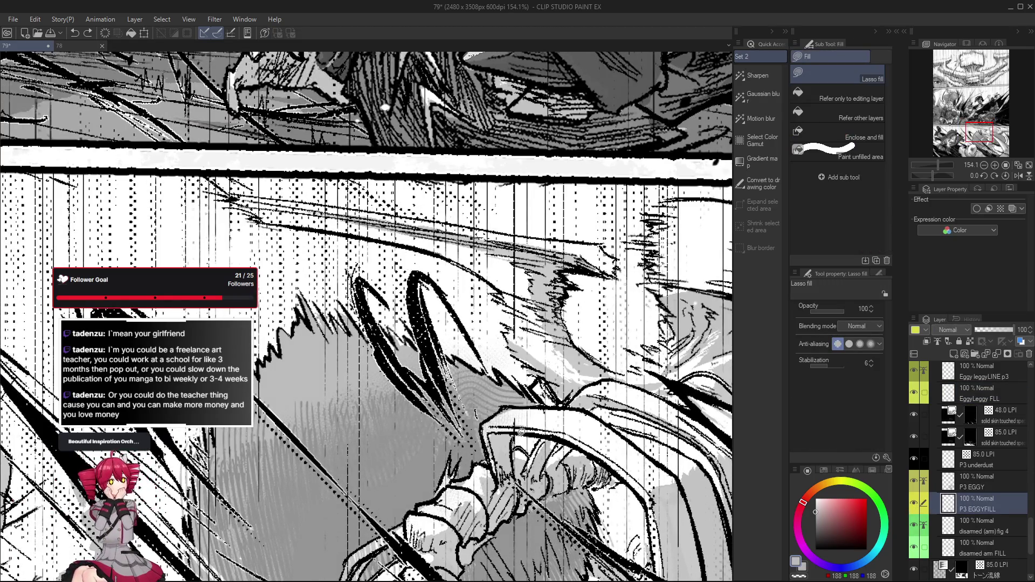
scroll(538, 453, "down", 3)
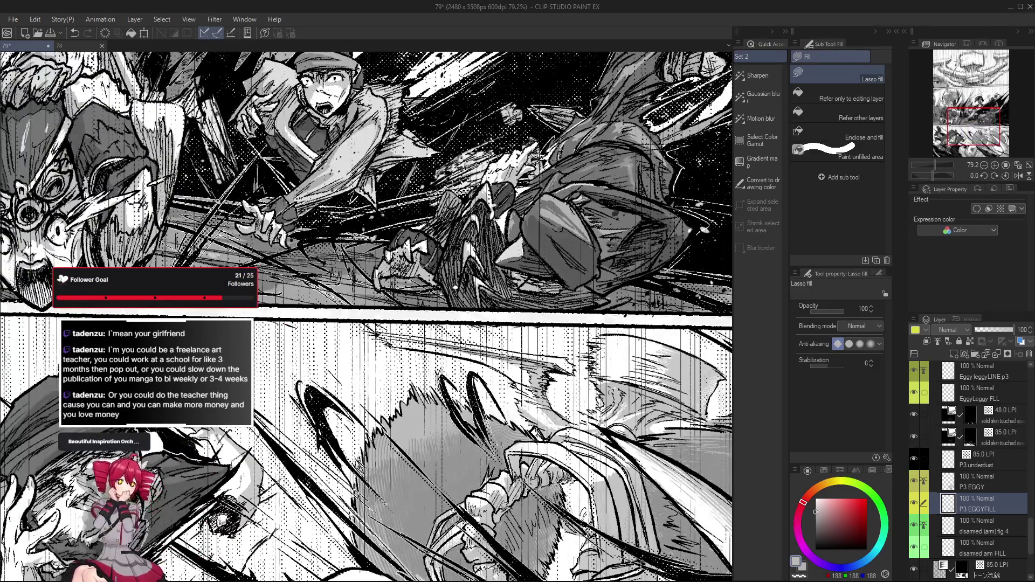
scroll(979, 453, "up", 3)
scroll(990, 424, "up", 3)
scroll(982, 454, "up", 2)
scroll(977, 493, "up", 2)
scroll(970, 533, "up", 2)
scroll(991, 447, "up", 1)
left_click(977, 449)
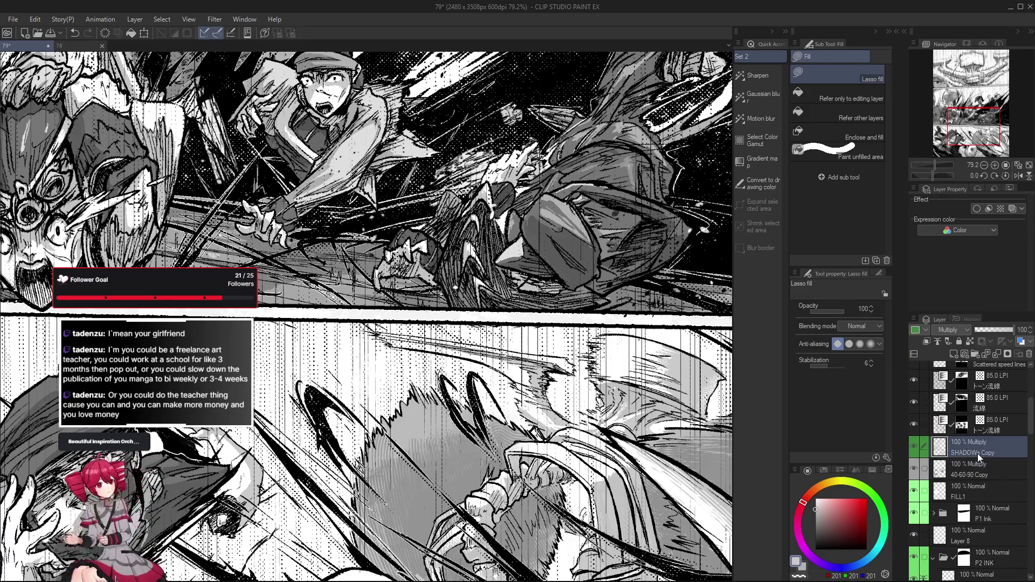
scroll(243, 485, "up", 3)
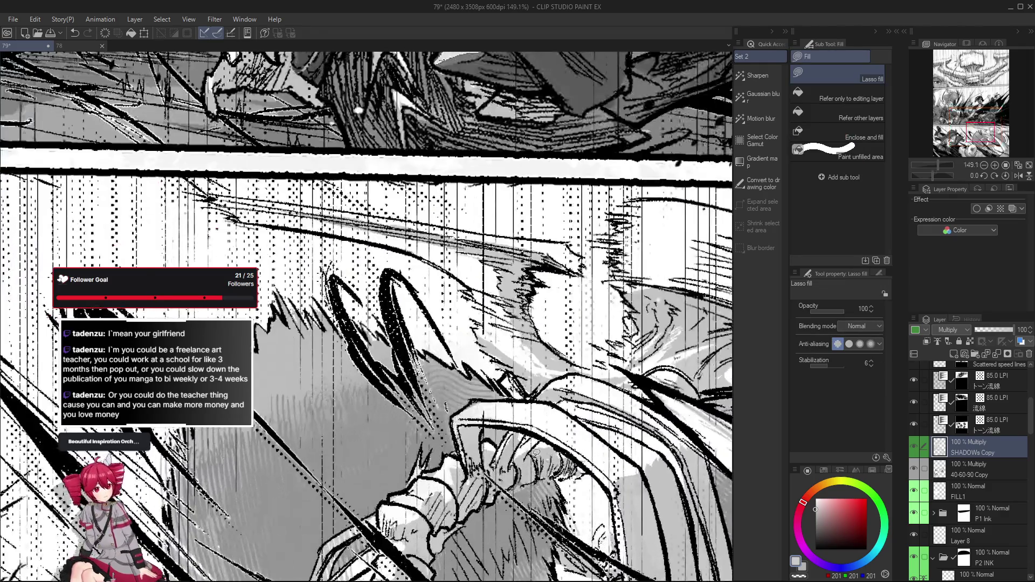
scroll(498, 437, "down", 1)
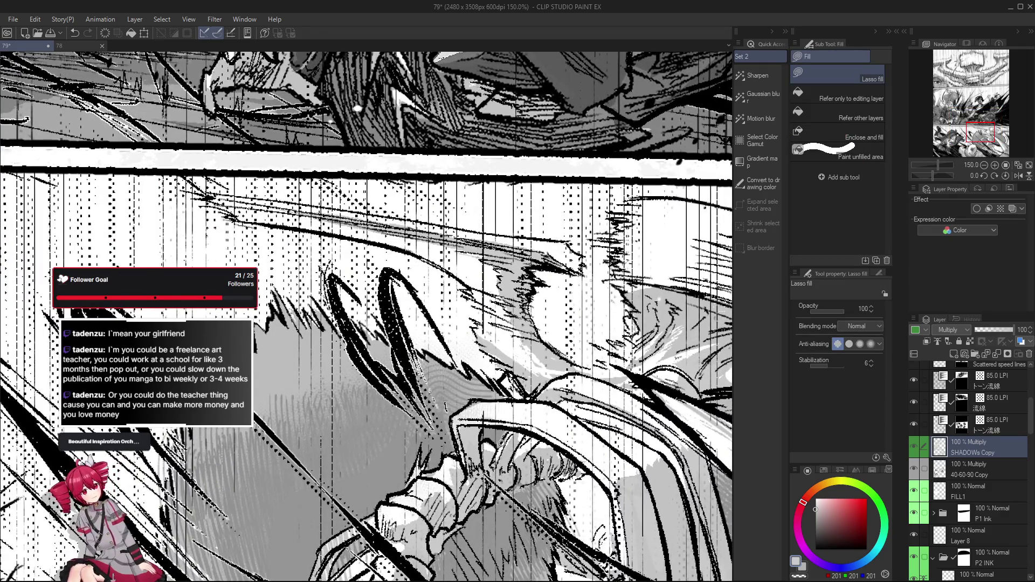
scroll(503, 438, "down", 1)
scroll(522, 438, "up", 1)
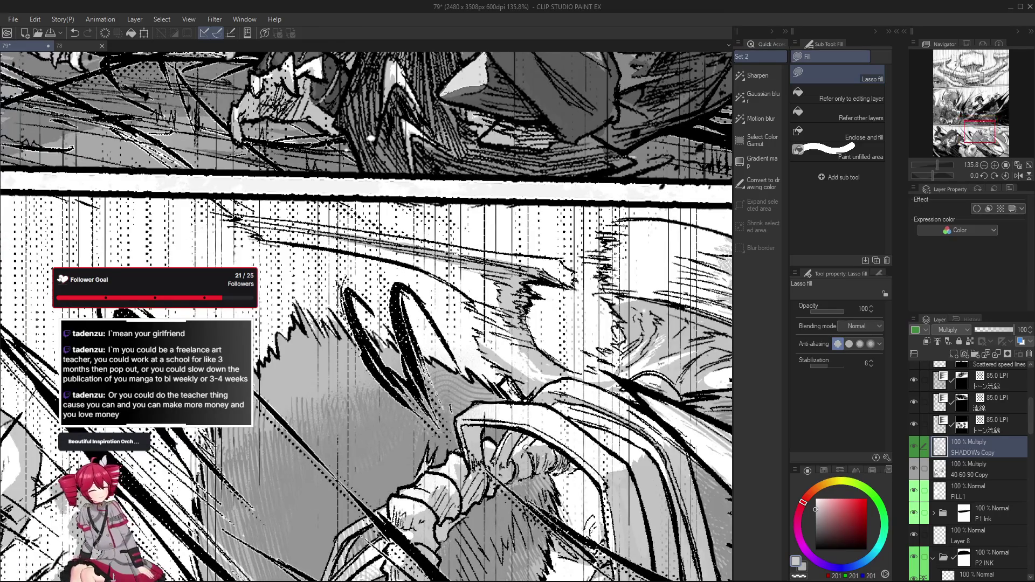
scroll(524, 437, "up", 1)
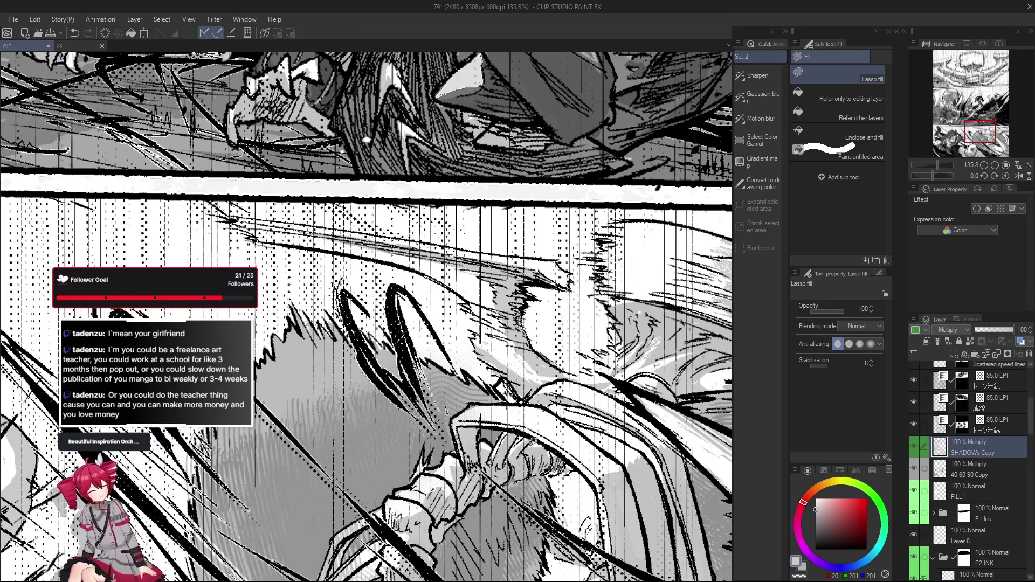
scroll(524, 438, "down", 2)
scroll(518, 441, "up", 1)
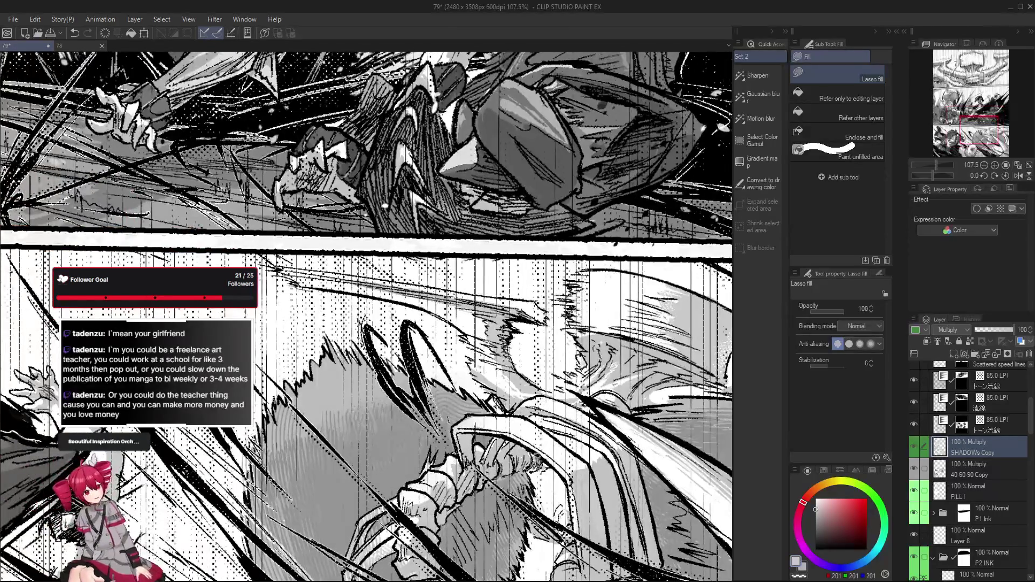
scroll(522, 464, "down", 1)
scroll(501, 453, "down", 1)
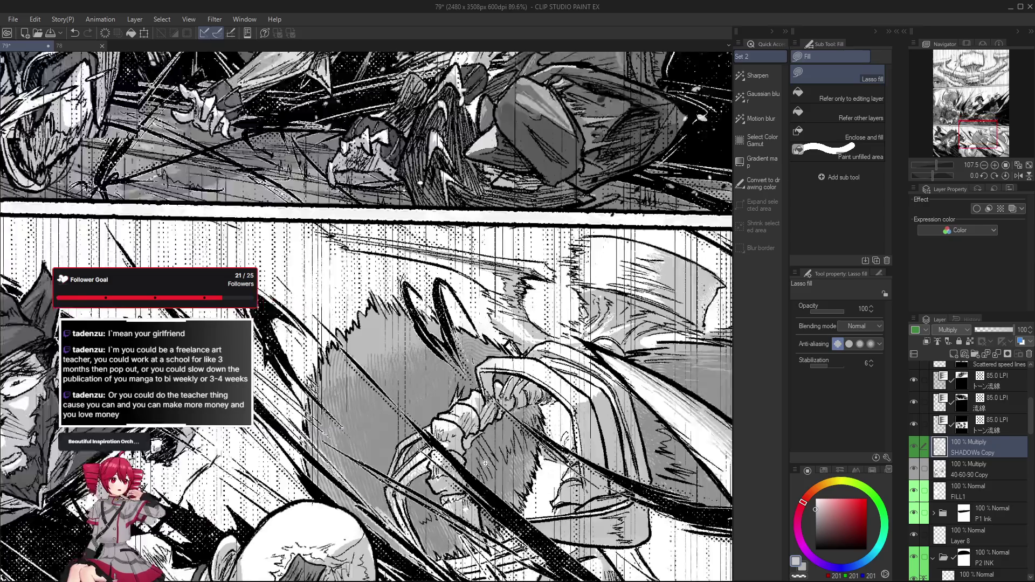
scroll(477, 441, "down", 1)
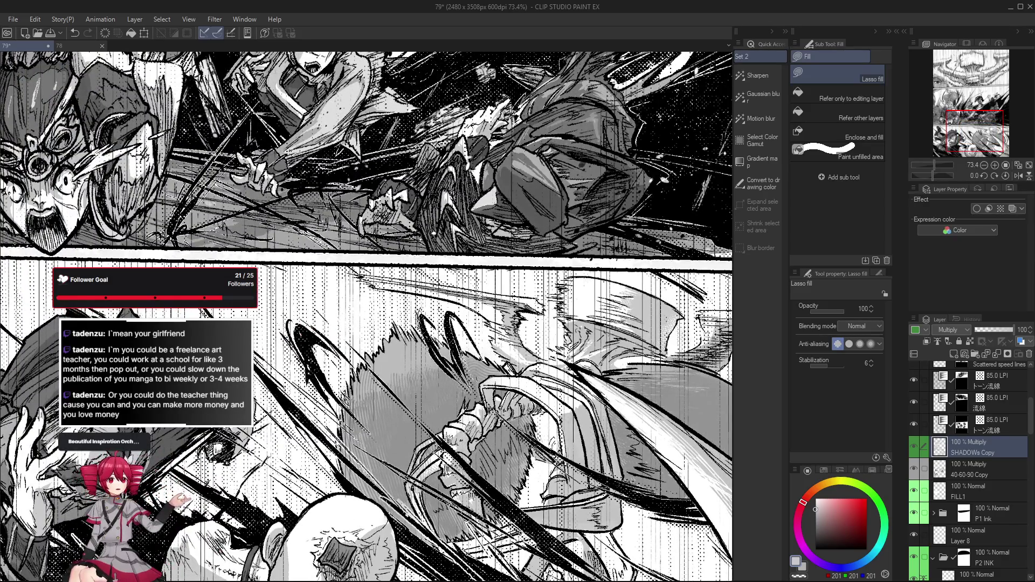
Step: Inspect the lower panel and save the manga page
left_click_drag(473, 506, 478, 493)
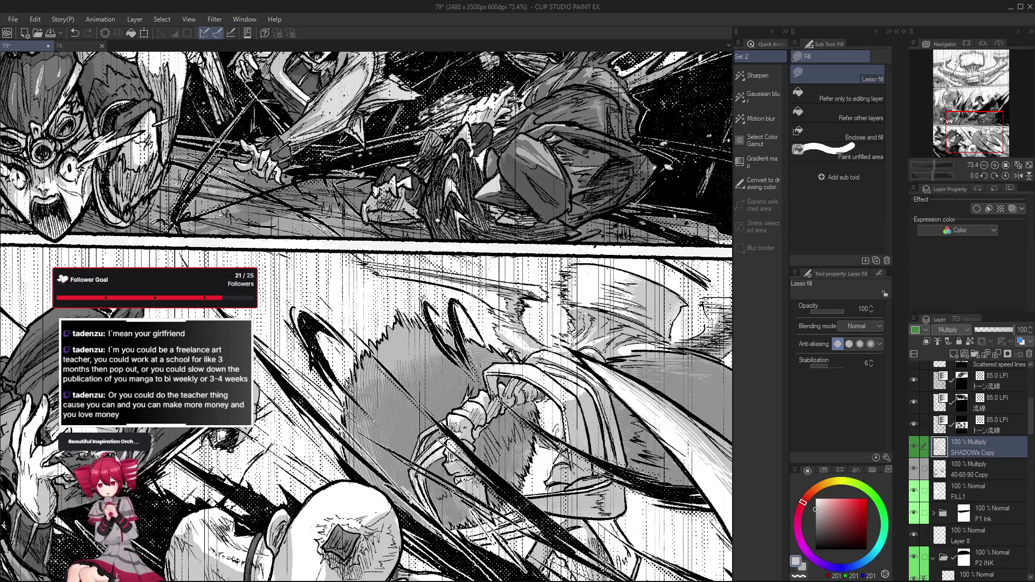
mouse_move(518, 492)
left_mouse_down()
mouse_move(462, 521)
mouse_move(477, 507)
left_mouse_up()
key("ctrl+s")
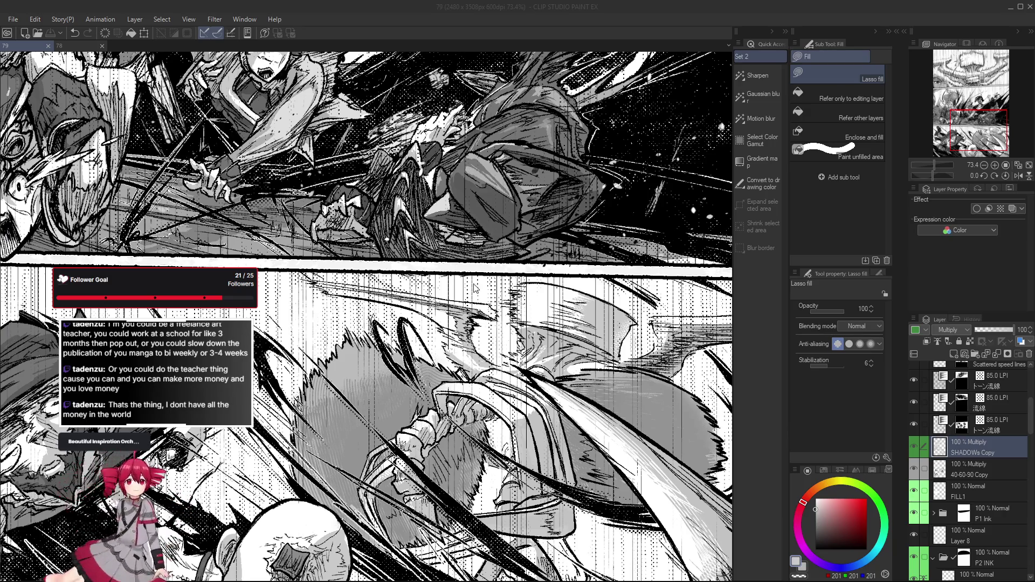
scroll(465, 290, "down", 1)
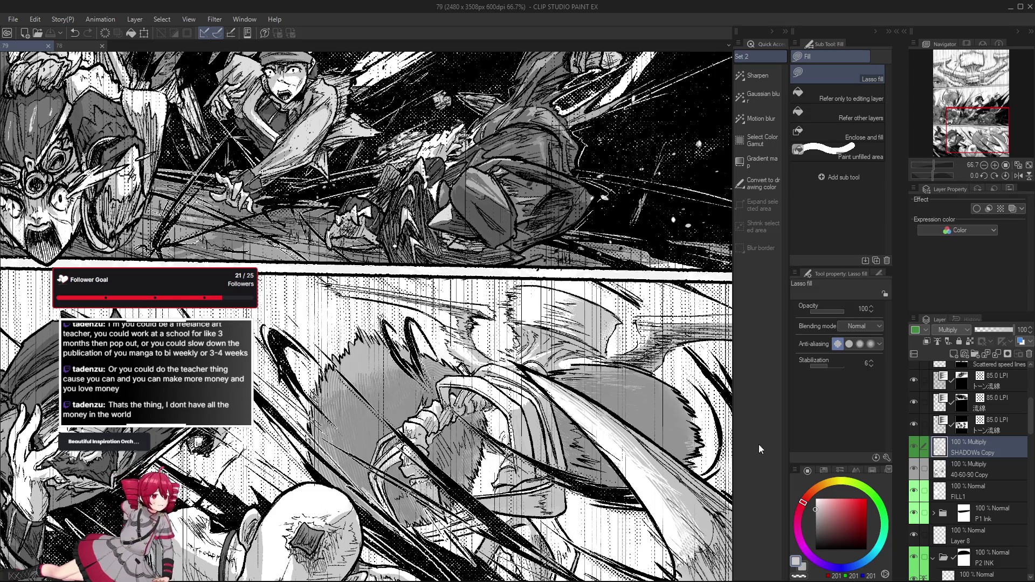
key("h")
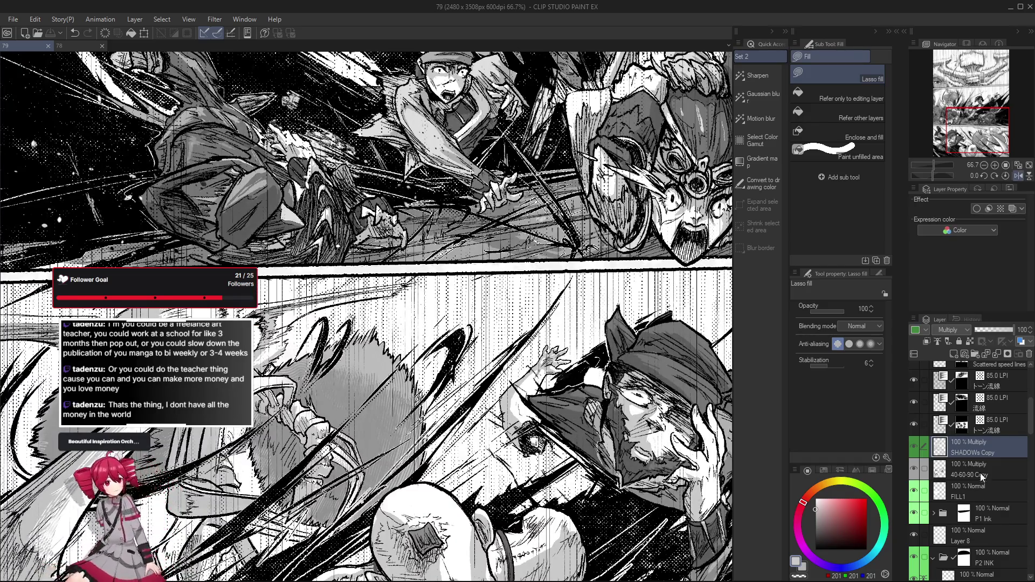
Step: Pick the hatch-tone texture brush and adjust its size up, then slightly down
key("b")
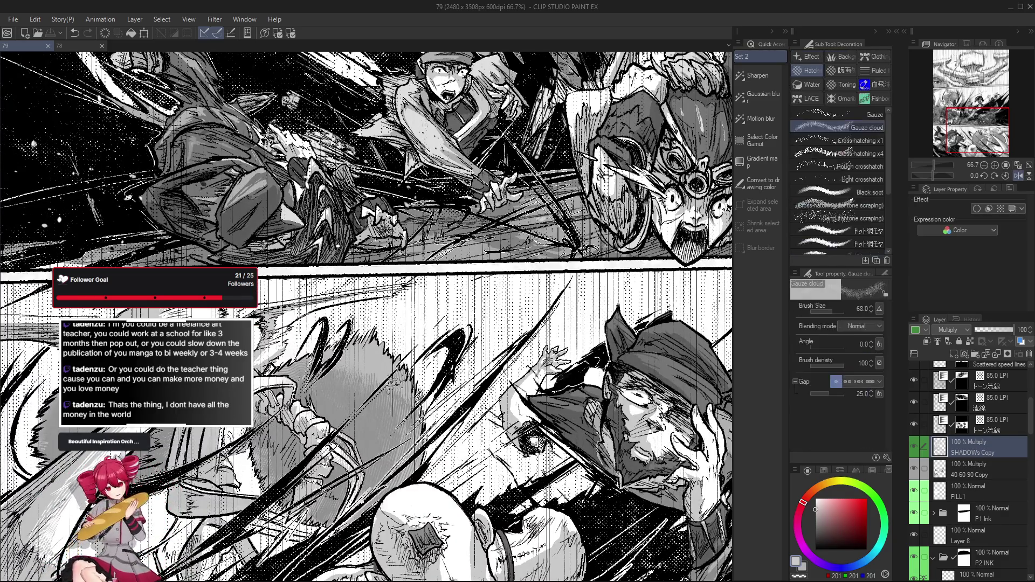
key("h")
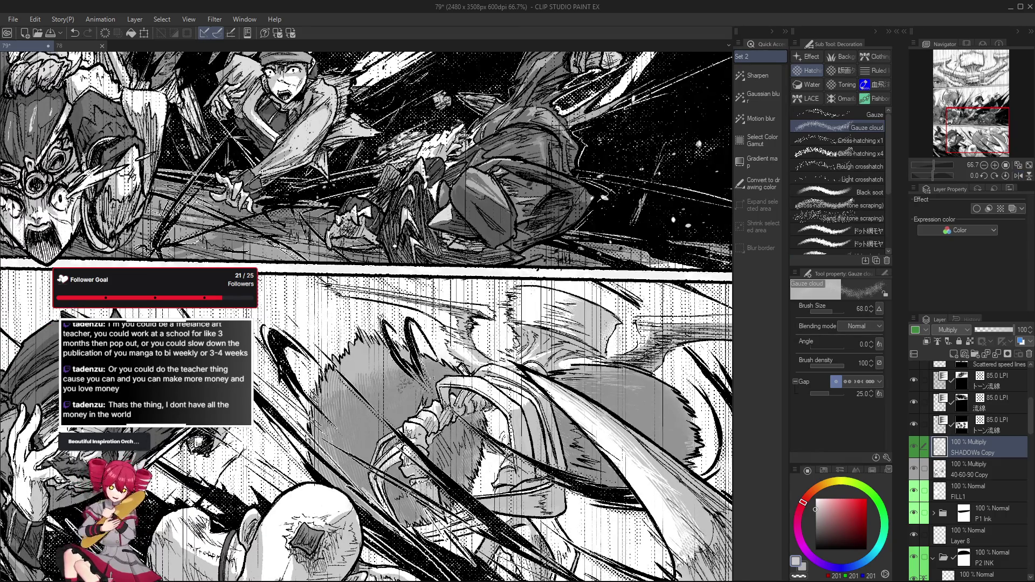
left_click_drag(377, 378, 374, 364)
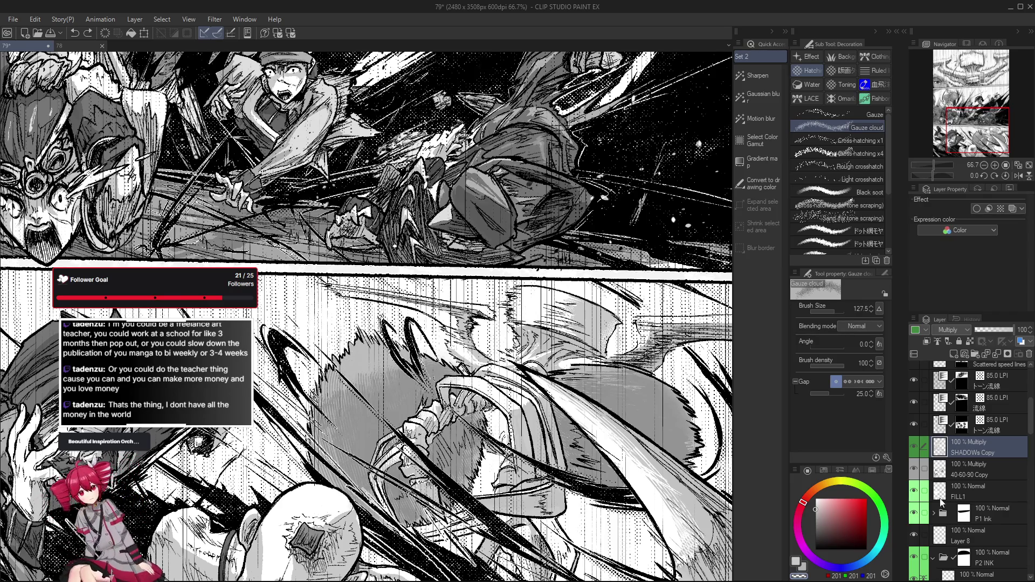
left_click_drag(374, 388, 374, 364)
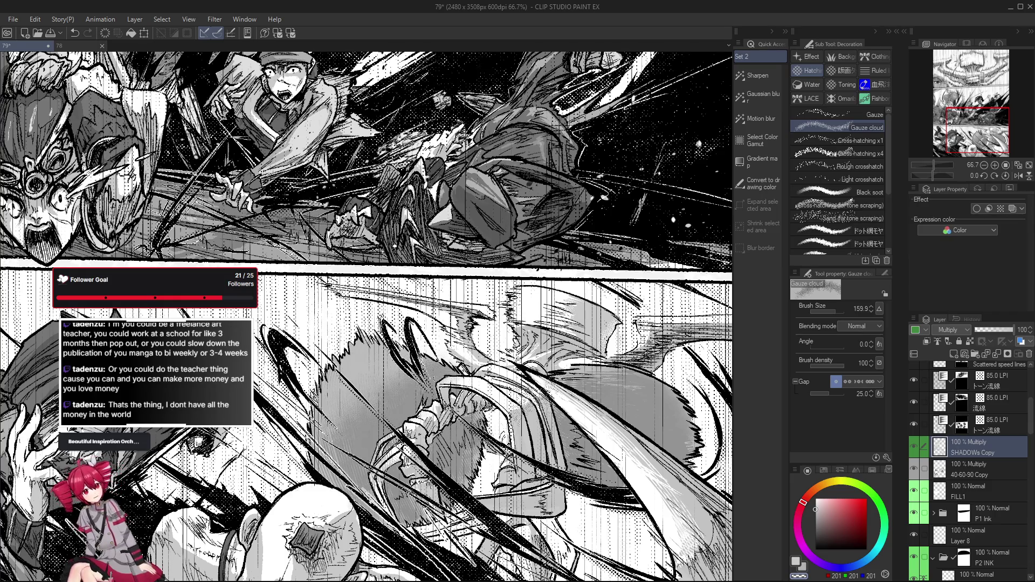
scroll(558, 413, "down", 1)
mouse_move(590, 393)
left_mouse_down()
mouse_move(590, 381)
mouse_move(618, 380)
left_mouse_up()
scroll(566, 381, "down", 1)
scroll(486, 380, "down", 1)
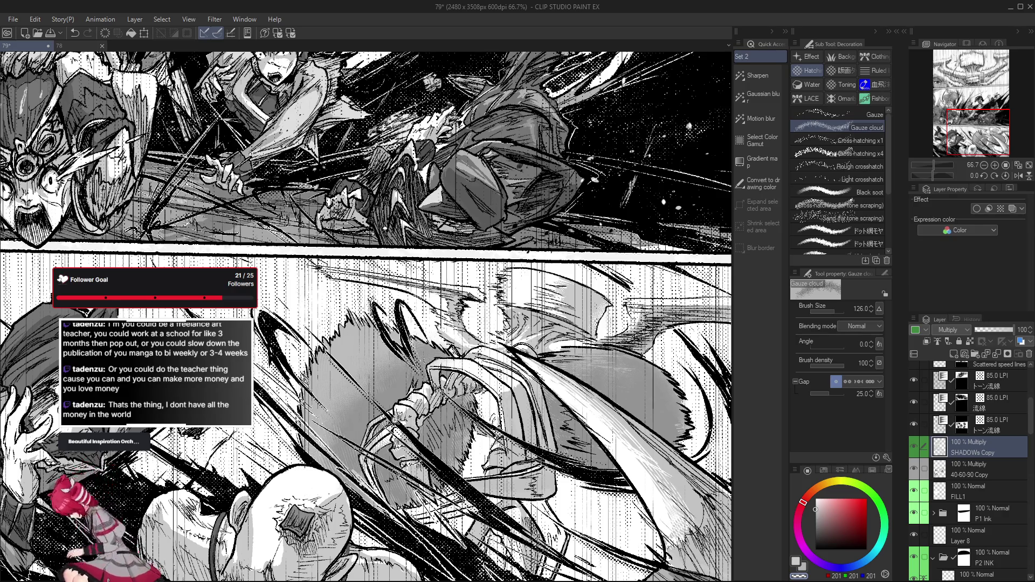
scroll(388, 389, "down", 2)
Step: Shade with the Pumpkin Pen while mirroring the view to check balance, then return to lasso fill
key("h")
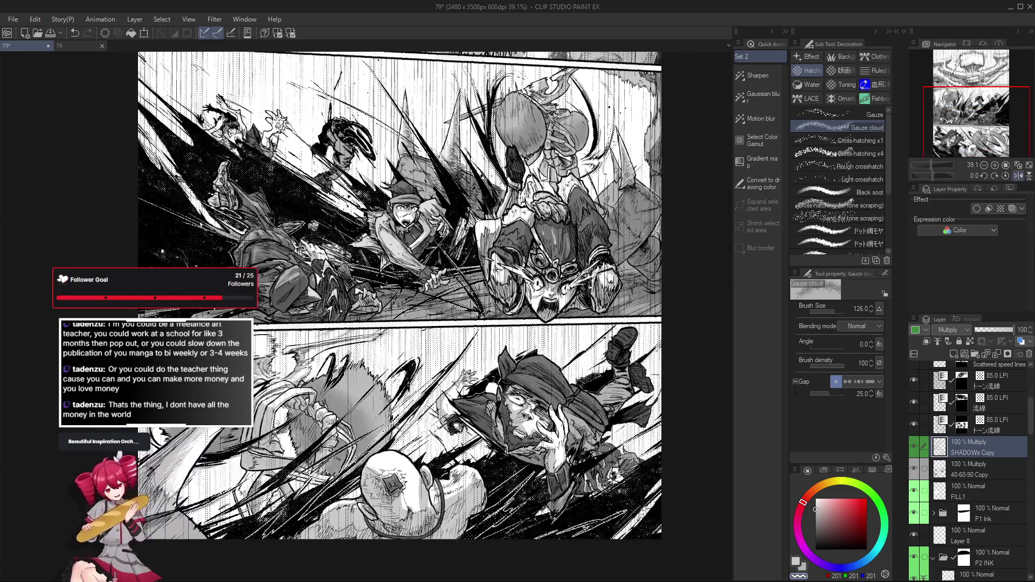
key("p")
scroll(384, 415, "up", 1)
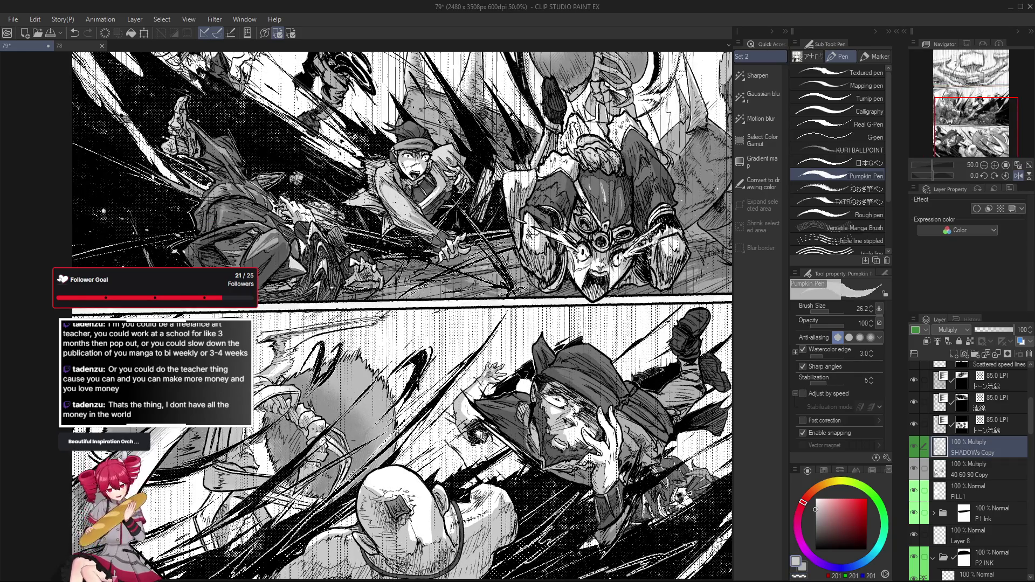
key("h")
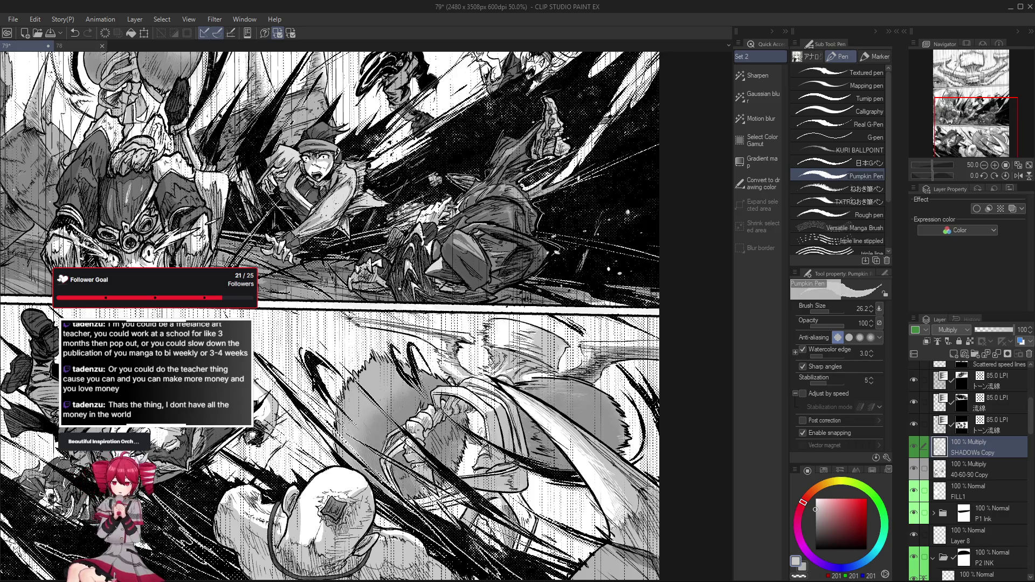
key("h")
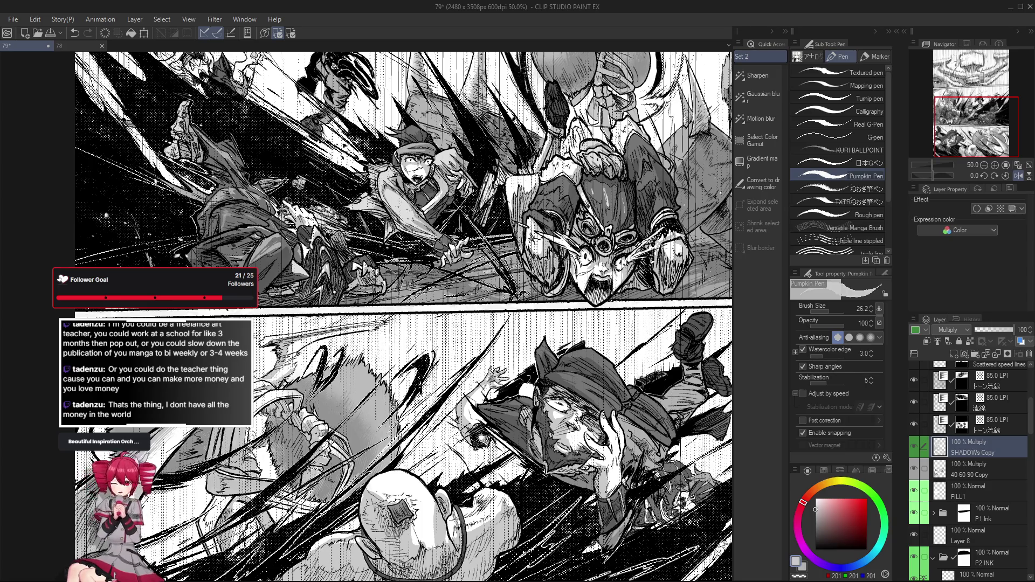
key("h")
scroll(379, 291, "down", 3)
scroll(445, 429, "up", 2)
scroll(445, 429, "up", 2)
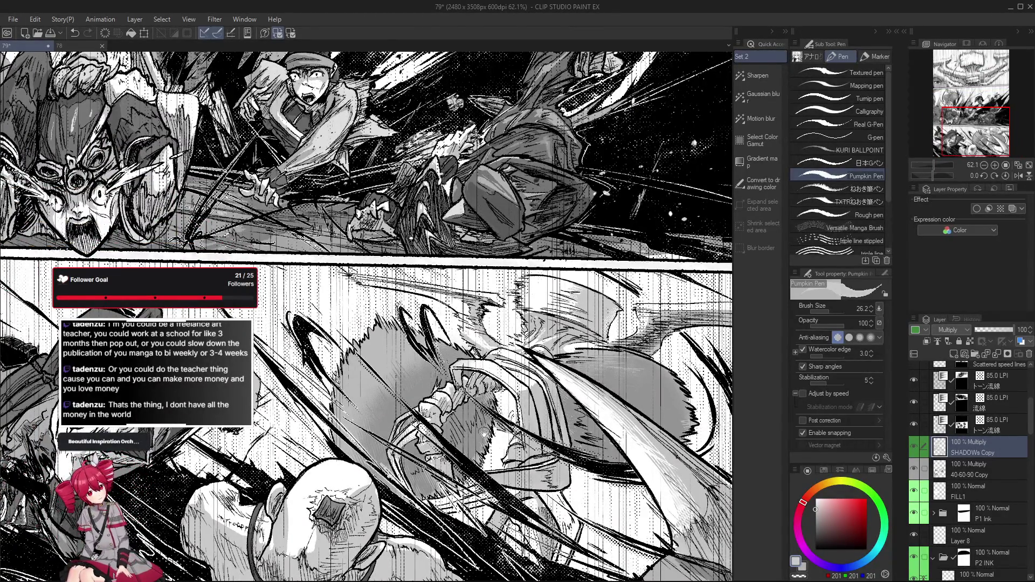
scroll(483, 437, "down", 1)
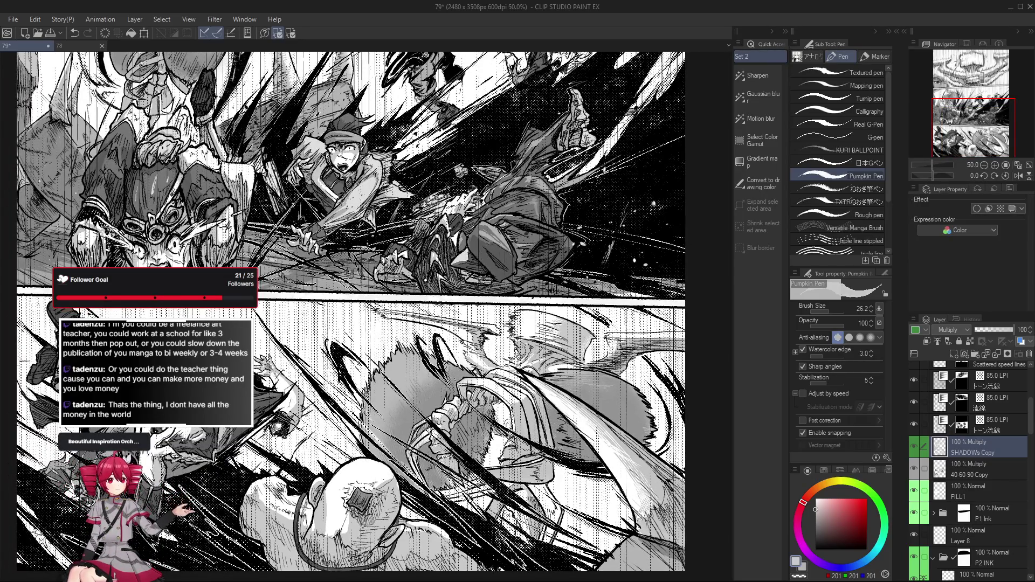
key("g")
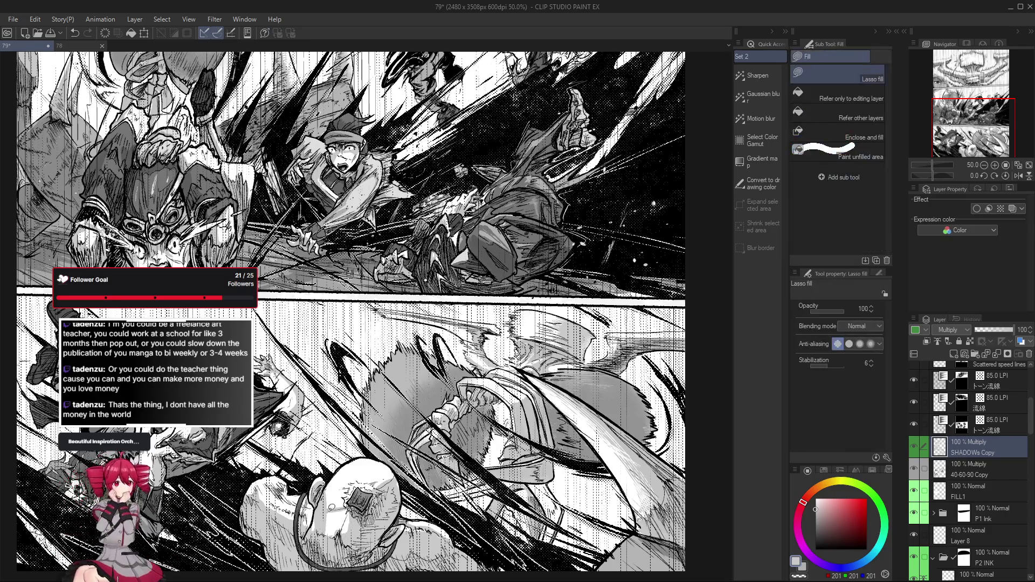
scroll(344, 534, "down", 3)
scroll(344, 522, "up", 1)
scroll(344, 521, "up", 1)
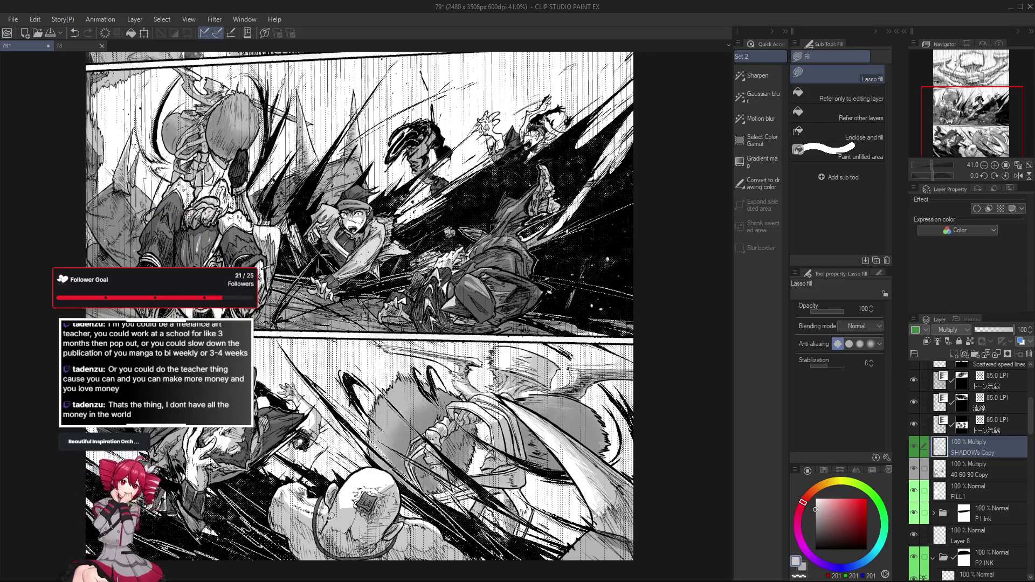
Step: Bring the lower fight panel into close view and mirror the canvas horizontally
left_click_drag(327, 518, 330, 515)
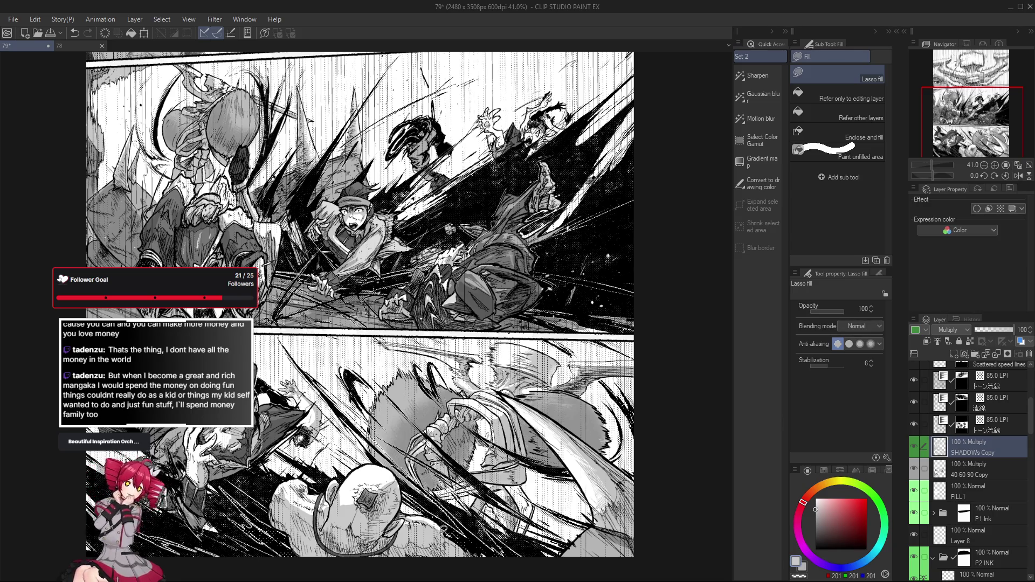
scroll(437, 527, "up", 1)
scroll(450, 510, "up", 2)
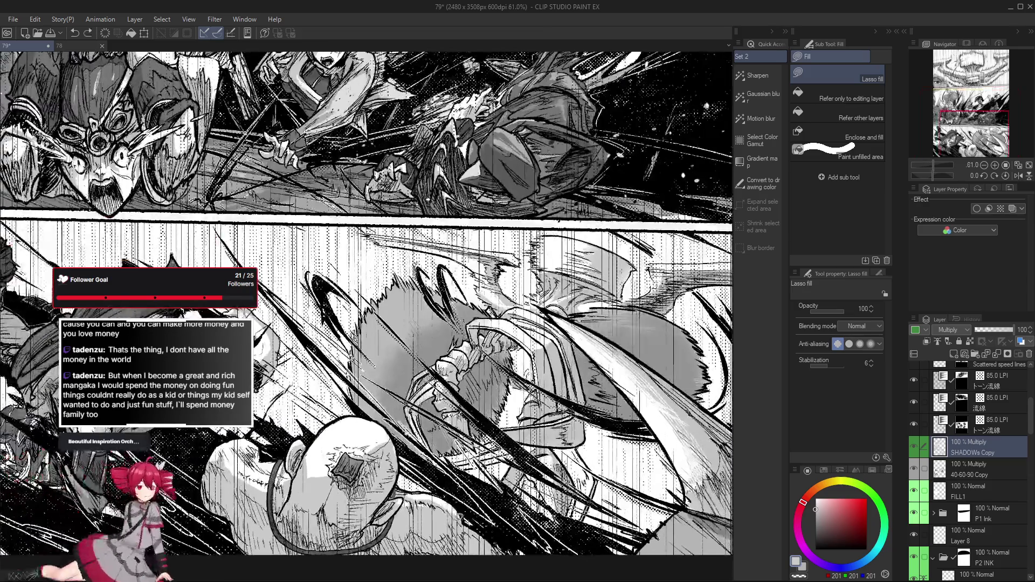
left_click_drag(454, 514, 551, 496)
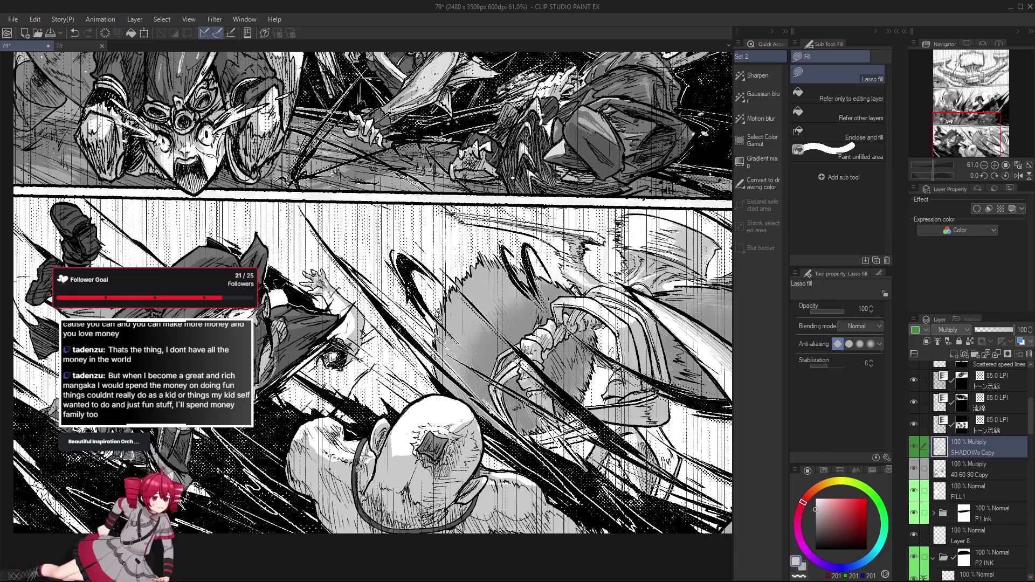
scroll(356, 449, "up", 5)
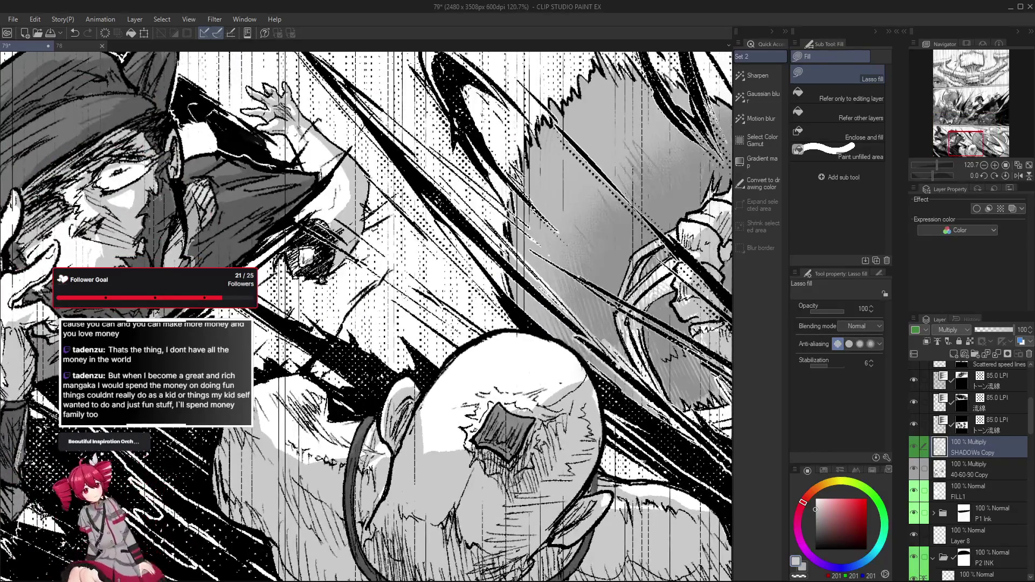
scroll(372, 443, "down", 2)
scroll(372, 443, "down", 1)
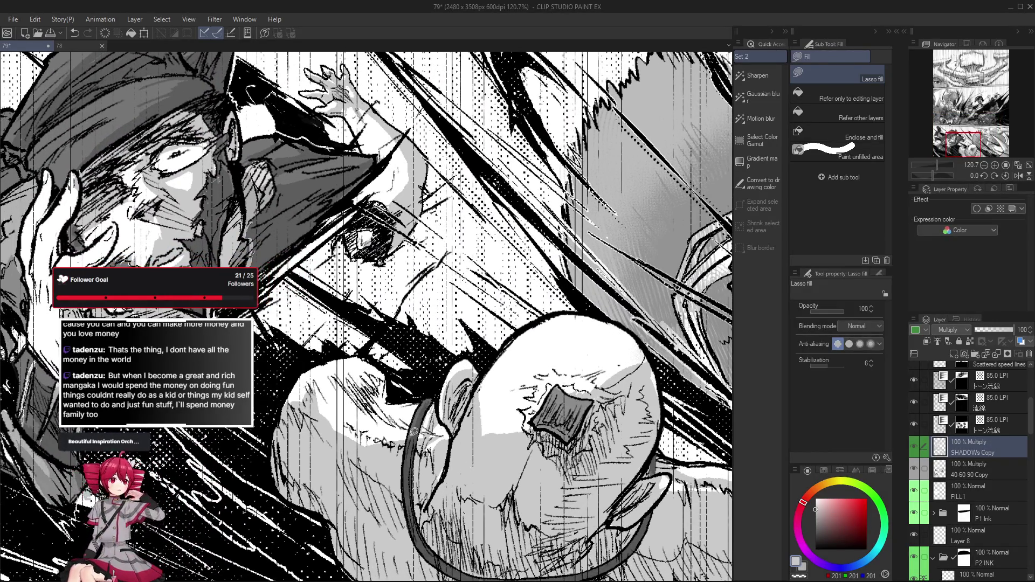
scroll(372, 443, "down", 2)
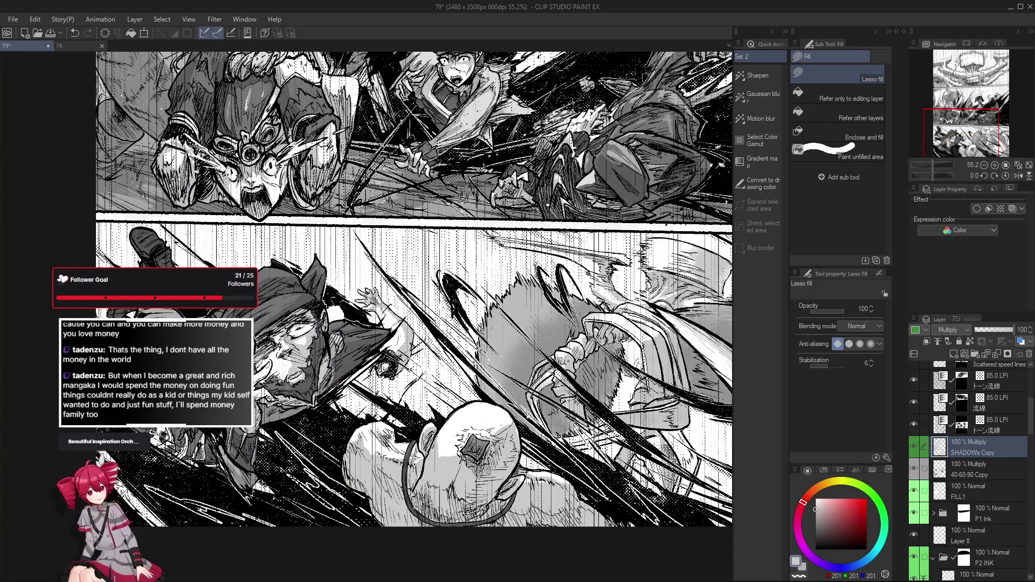
key("h")
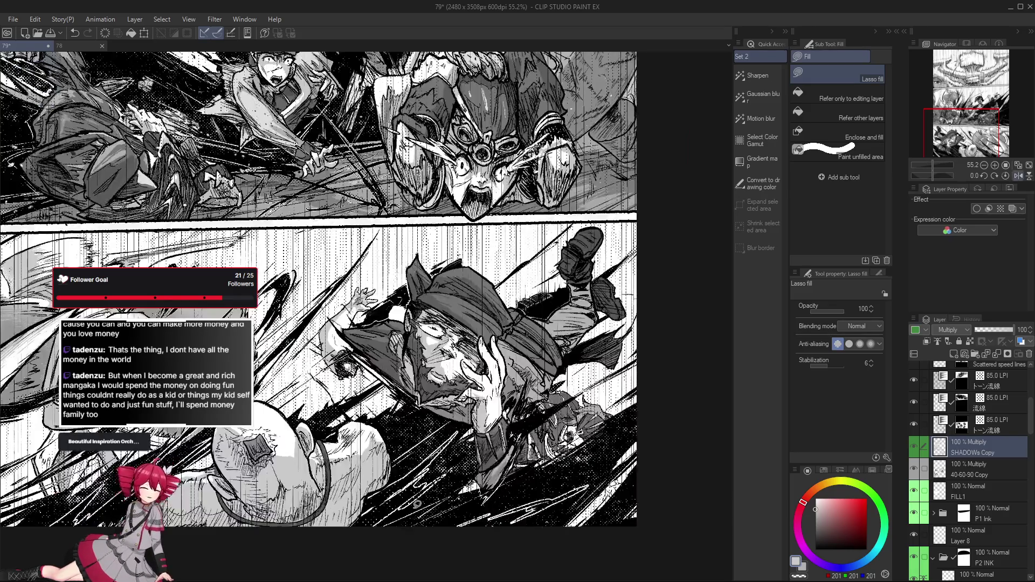
scroll(303, 497, "up", 4)
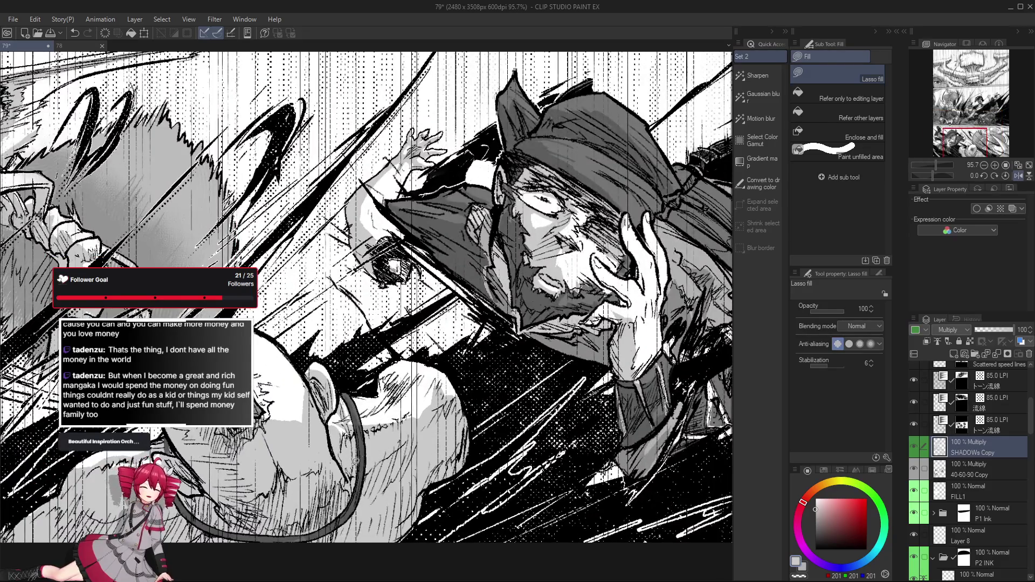
Step: Alternate eraser and lasso fill on the hooded fighter's shading, flipping the view to check
key("e")
key("h")
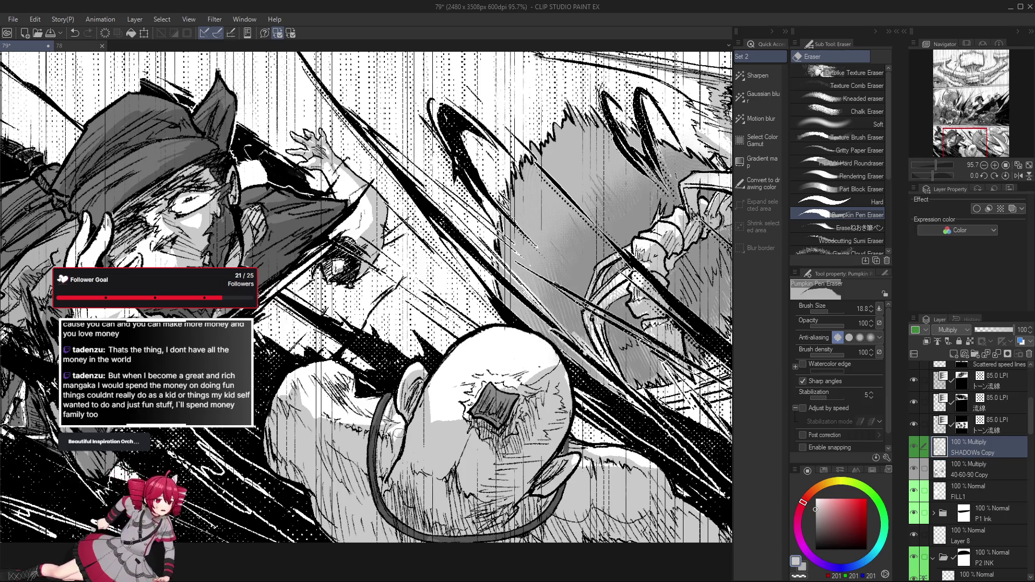
key("h")
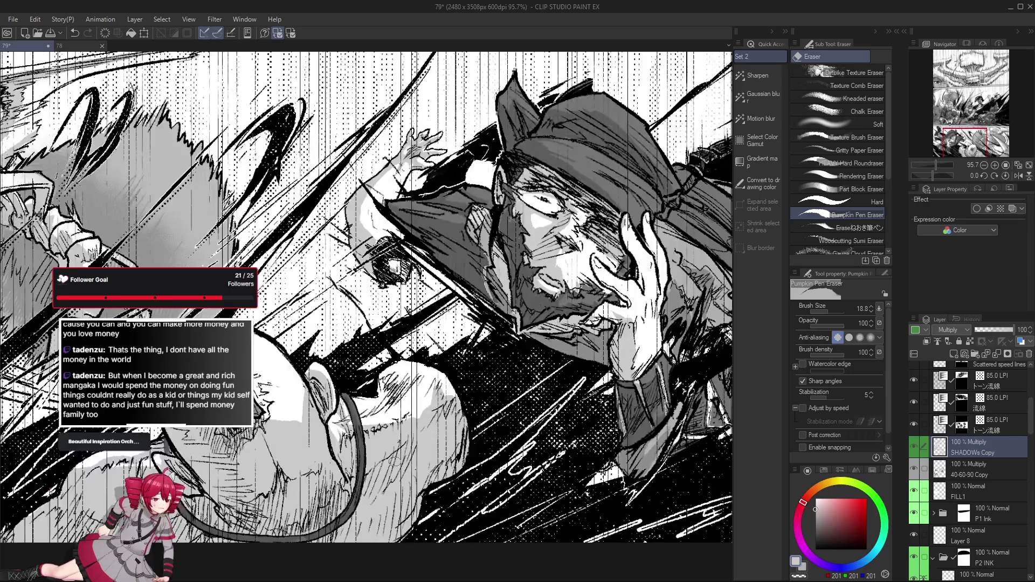
key("g")
key("g")
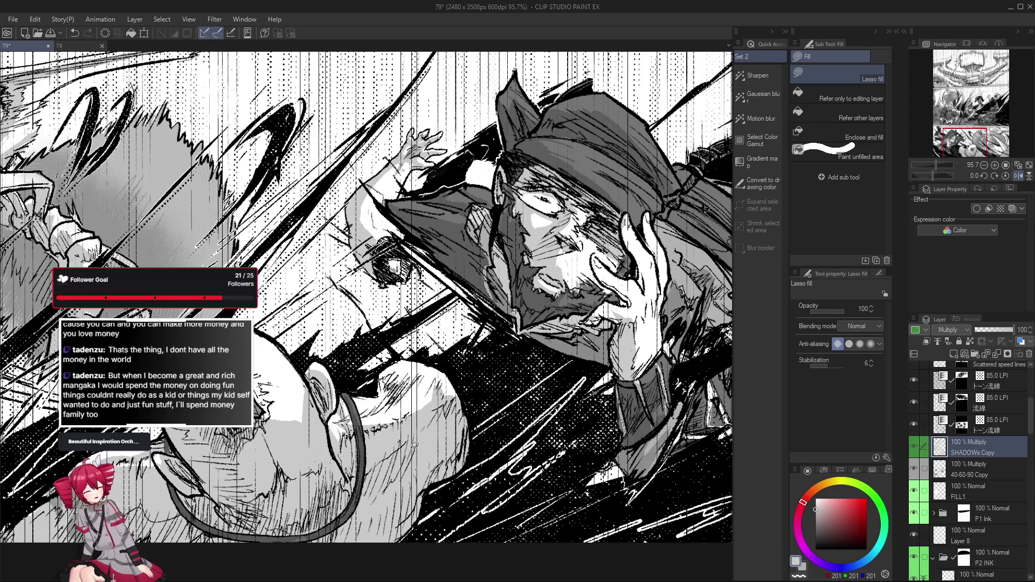
scroll(414, 443, "right", 5)
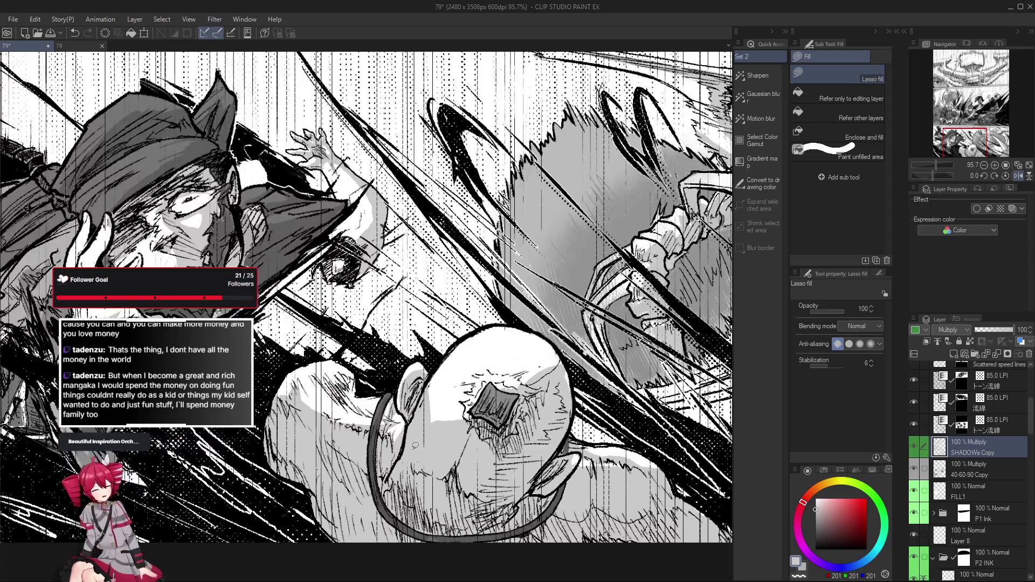
key("e")
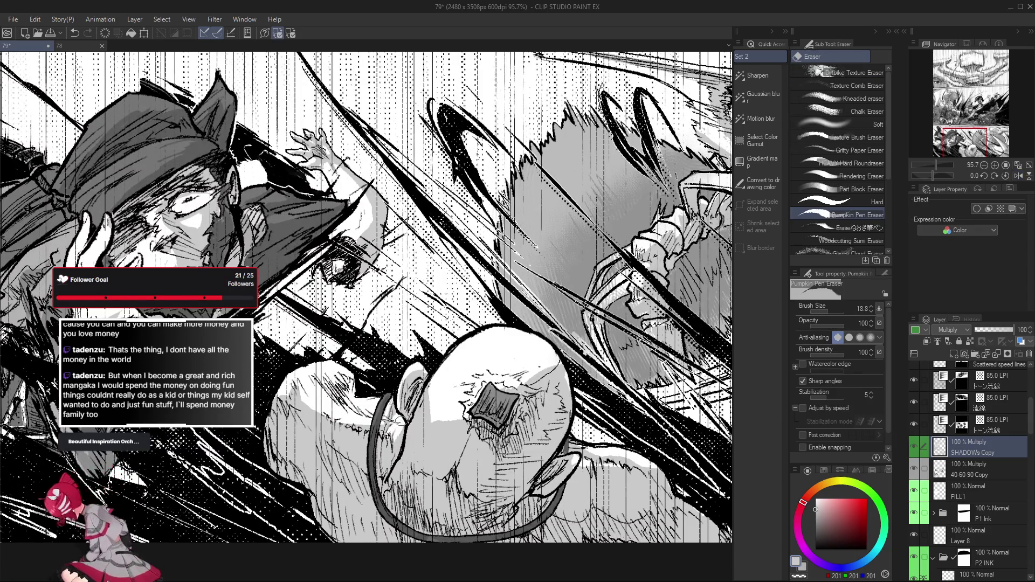
scroll(394, 444, "up", 1)
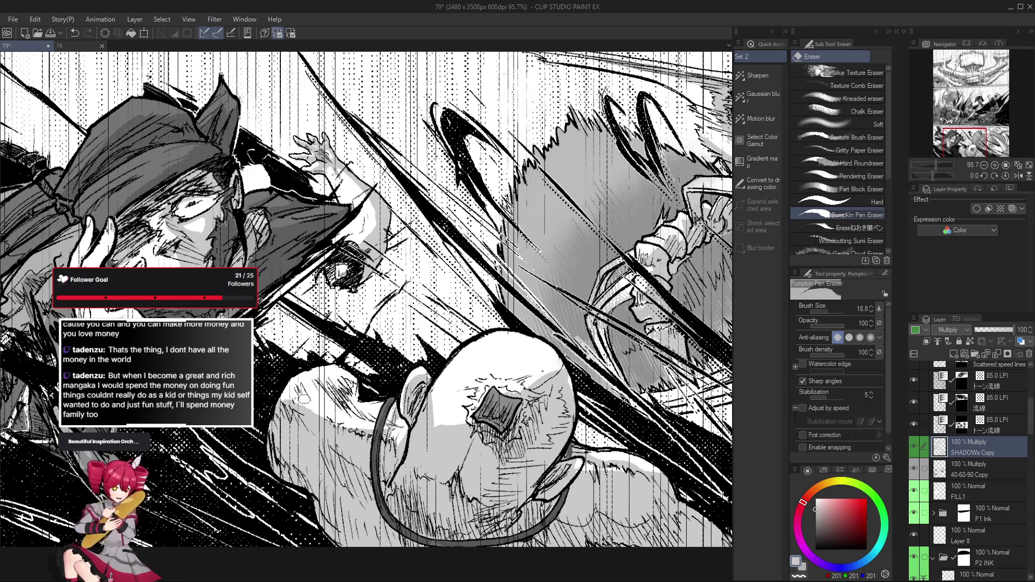
scroll(456, 386, "left", 5)
key("g")
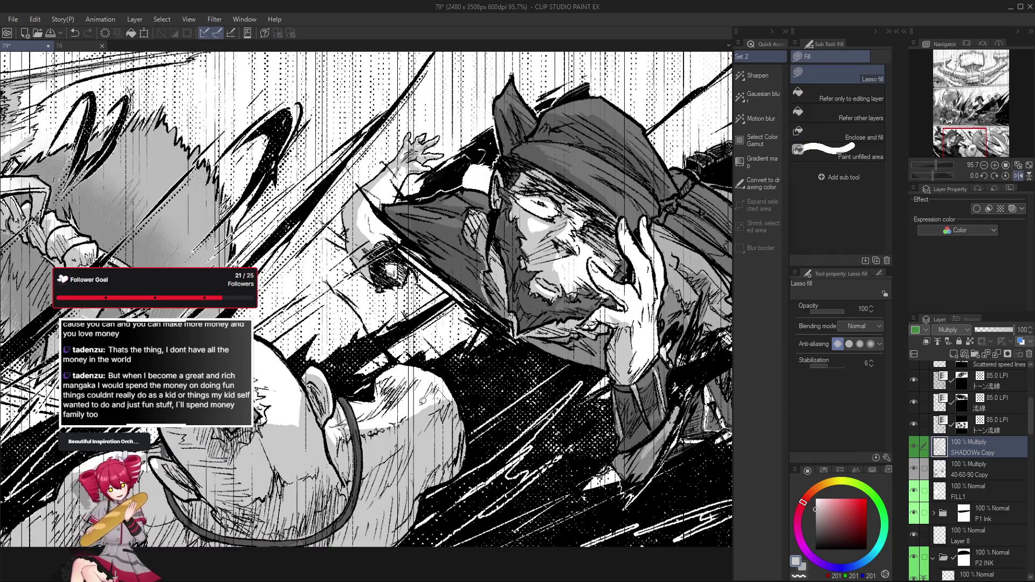
scroll(421, 400, "down", 3)
scroll(457, 436, "up", 3)
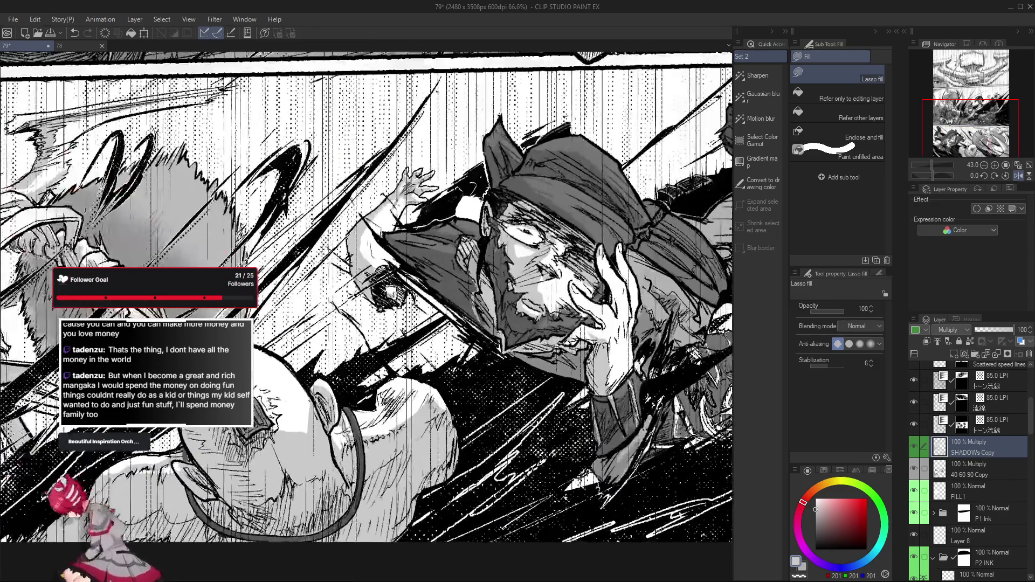
key("h")
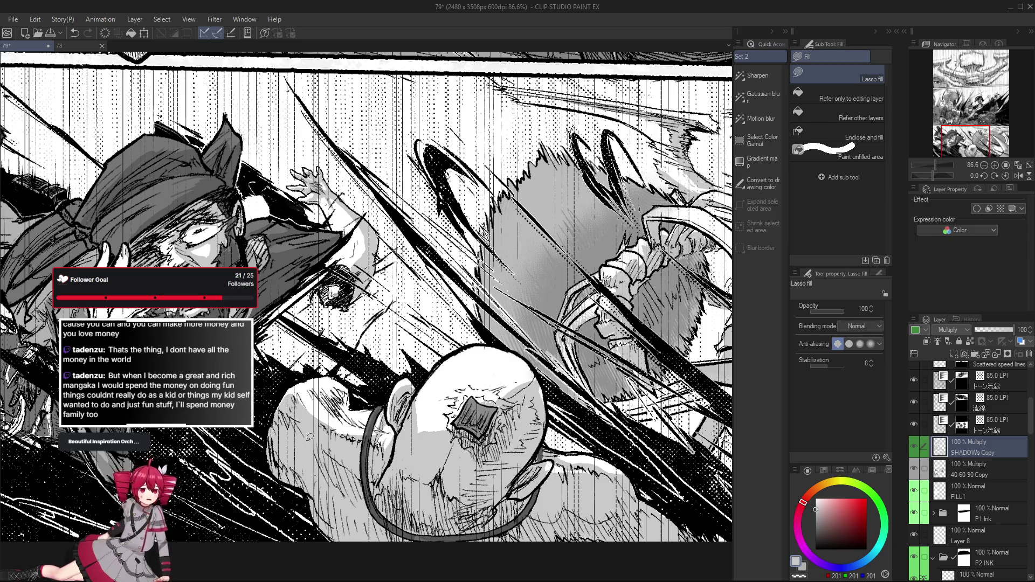
Step: Touch up the bald brawler's shading zoomed out over both panels, then pick the Gauze cloud brush
key("e")
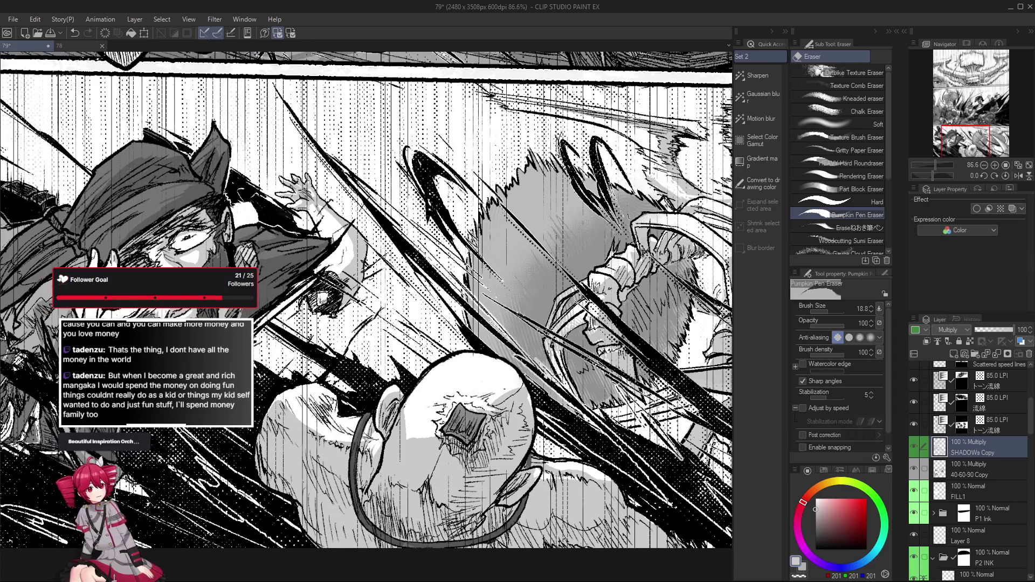
left_click_drag(364, 300, 344, 308)
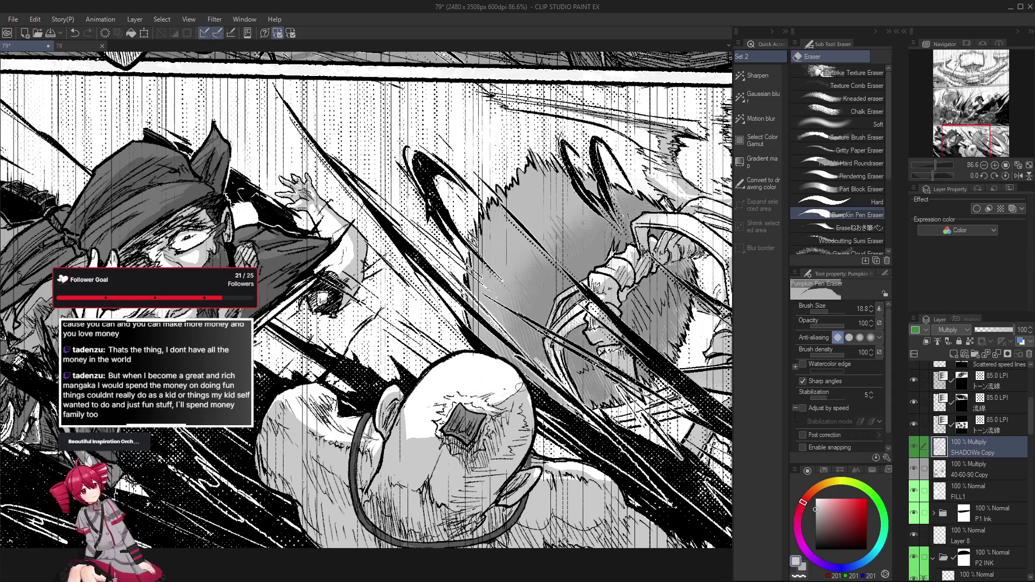
key("ctrl+minus")
key("g")
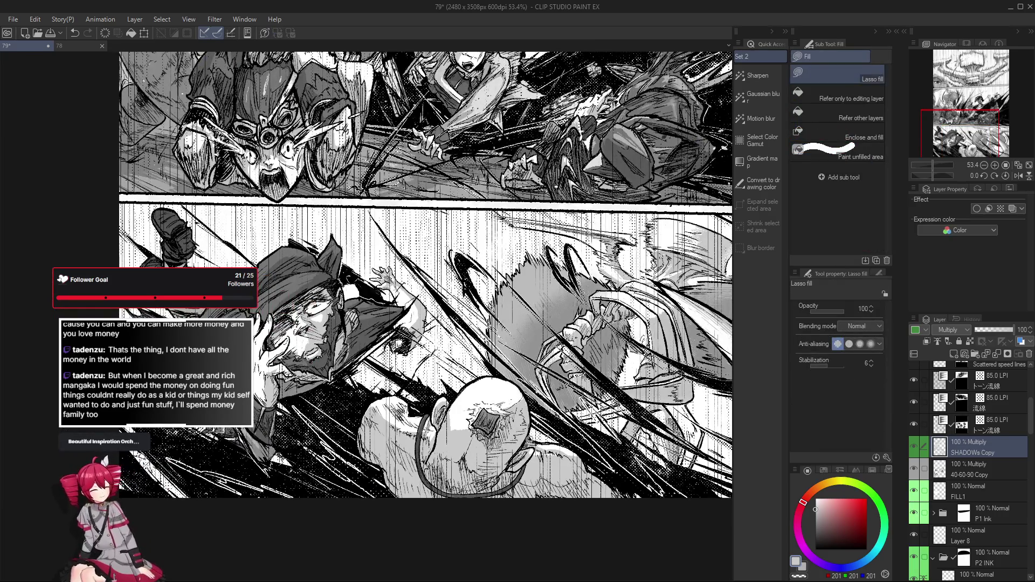
left_click_drag(405, 324, 400, 322)
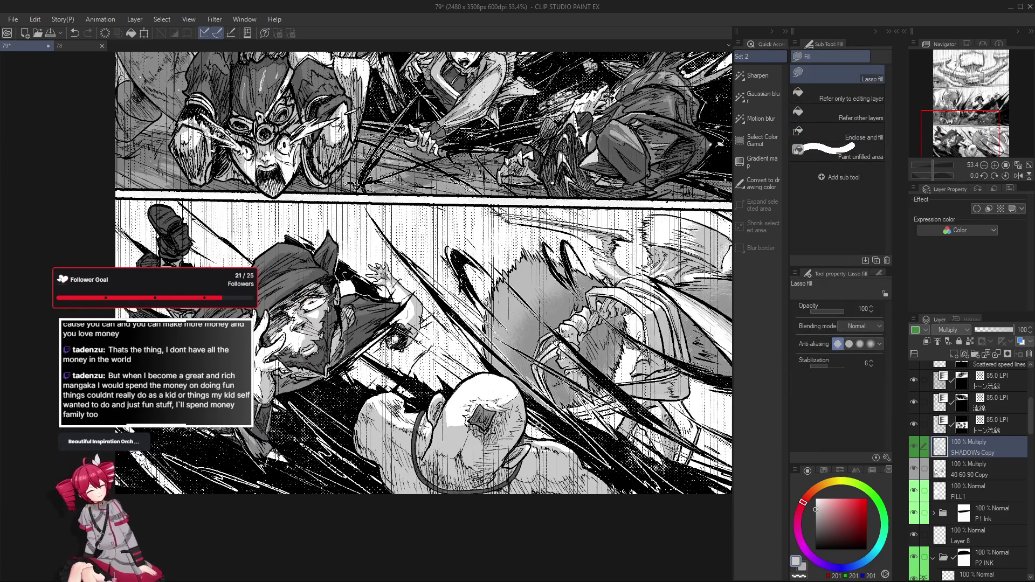
key("e")
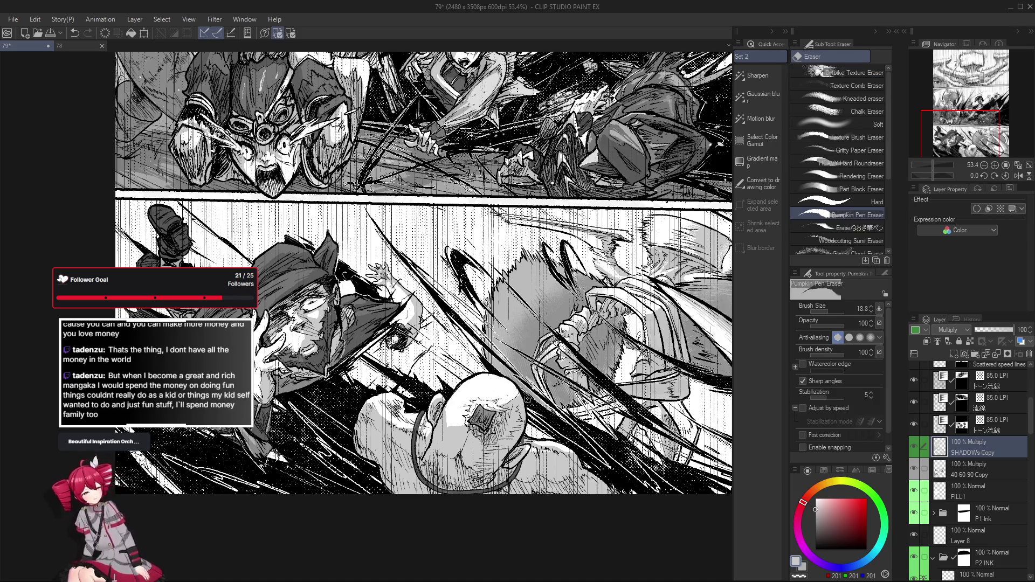
key("b")
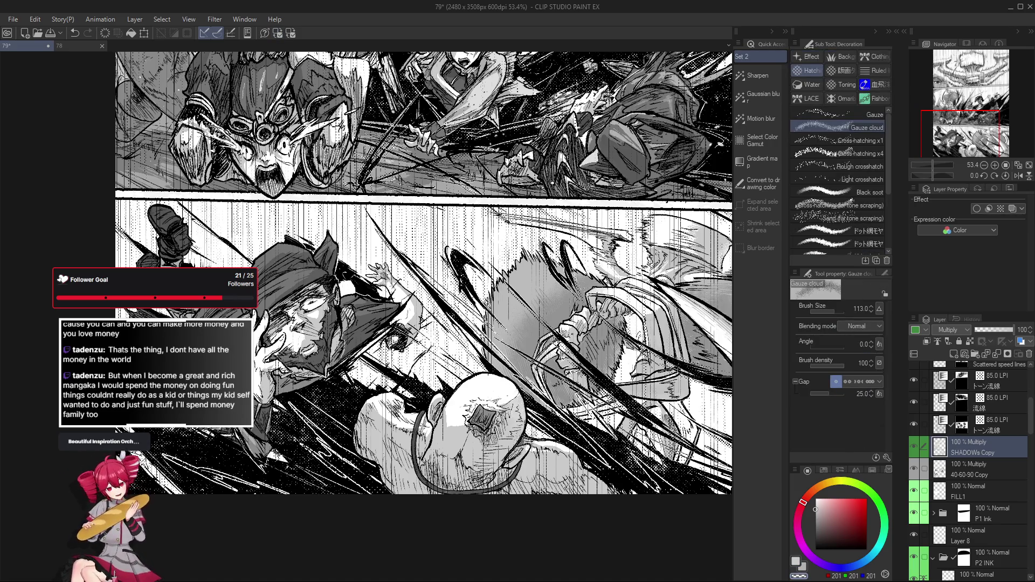
left_click_drag(511, 427, 509, 434)
scroll(529, 453, "up", 1)
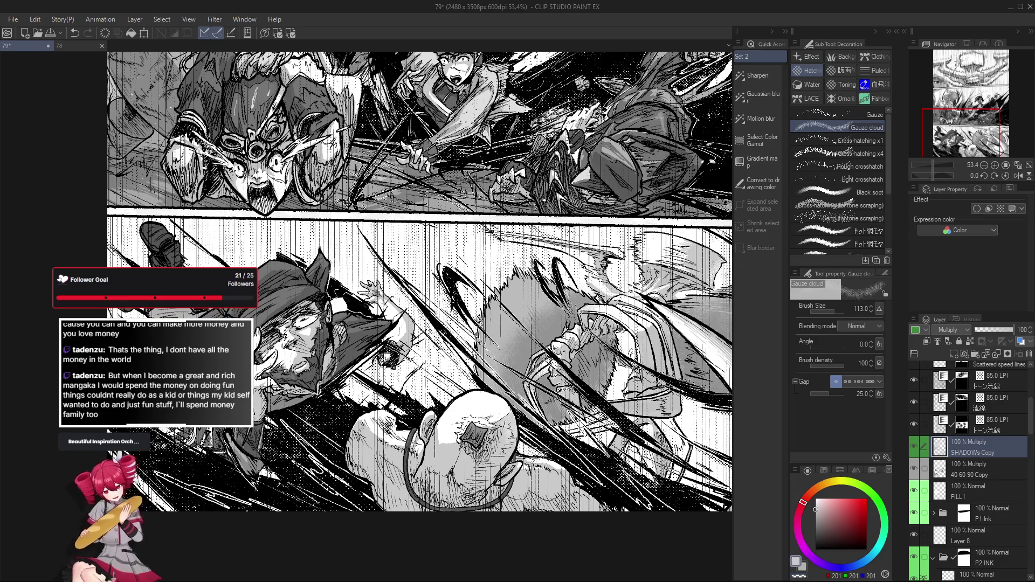
scroll(530, 453, "up", 2)
scroll(534, 454, "up", 1)
key("p")
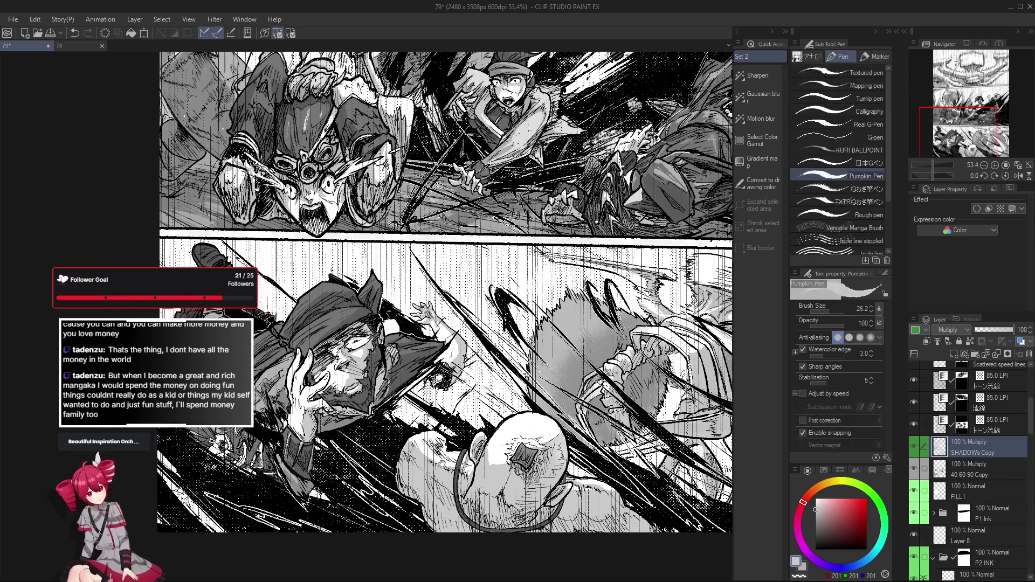
scroll(534, 455, "up", 3)
scroll(399, 409, "up", 4)
key("g")
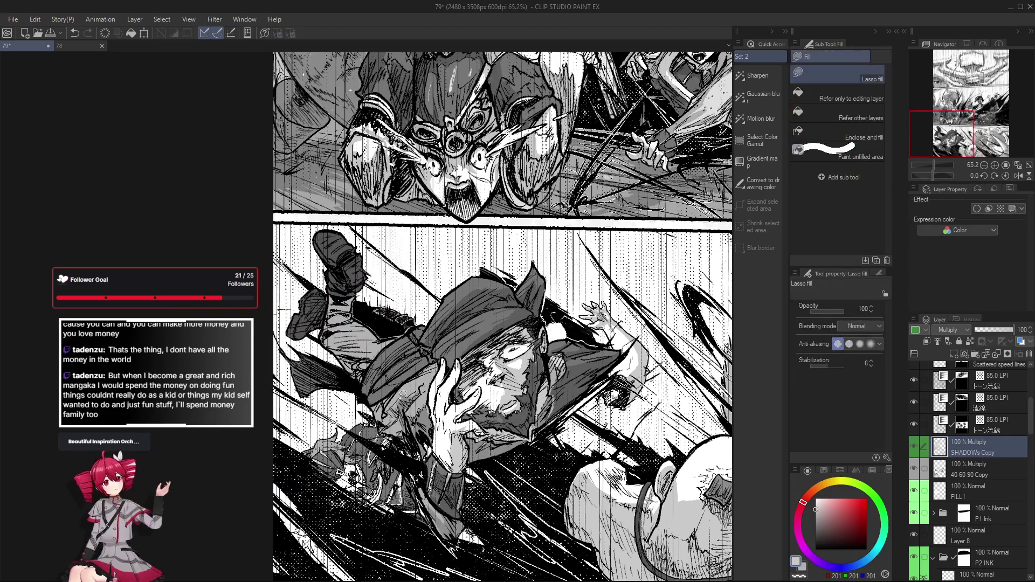
scroll(374, 390, "up", 2)
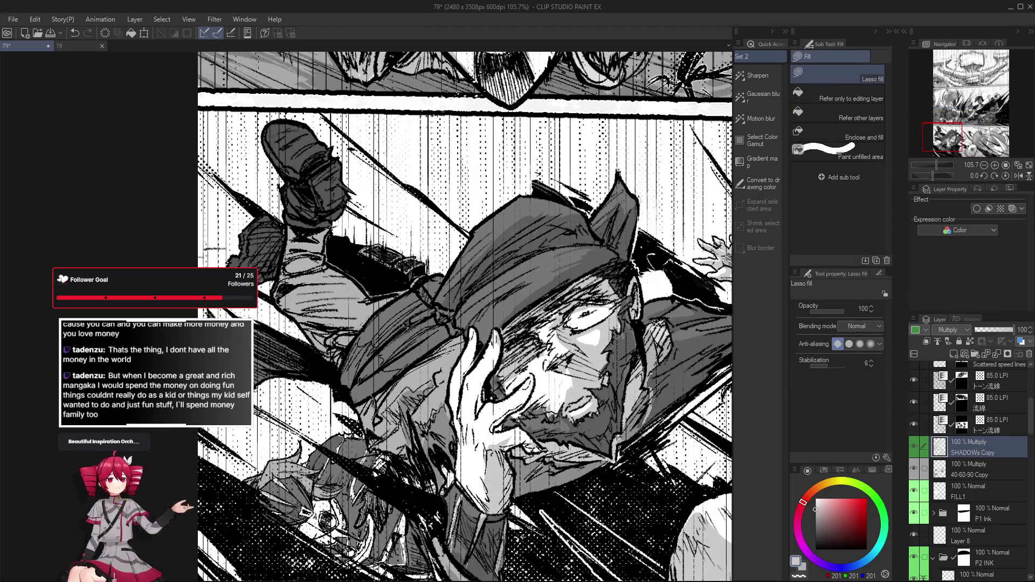
scroll(428, 350, "down", 2)
scroll(441, 368, "up", 1)
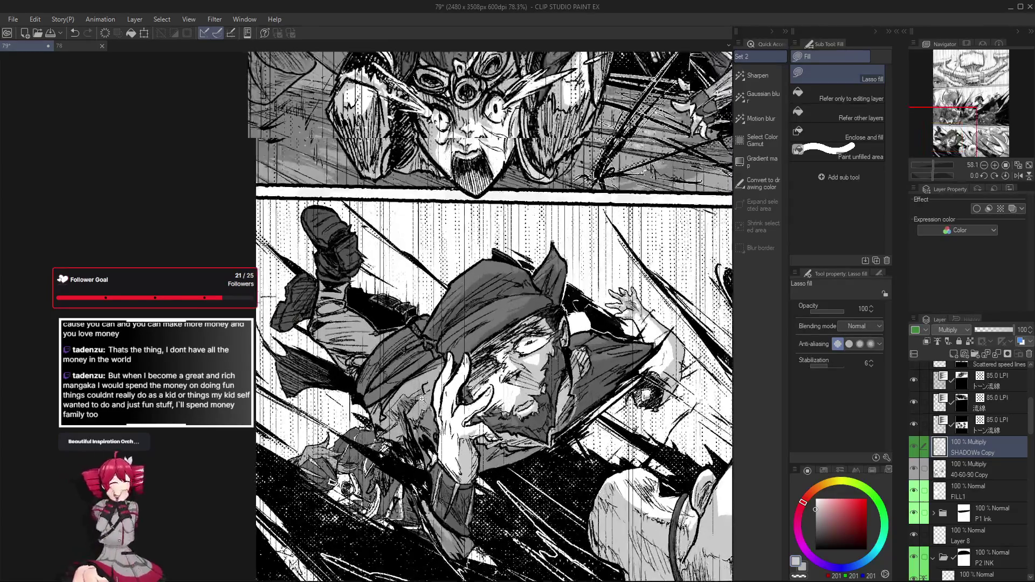
left_click_drag(410, 383, 431, 398)
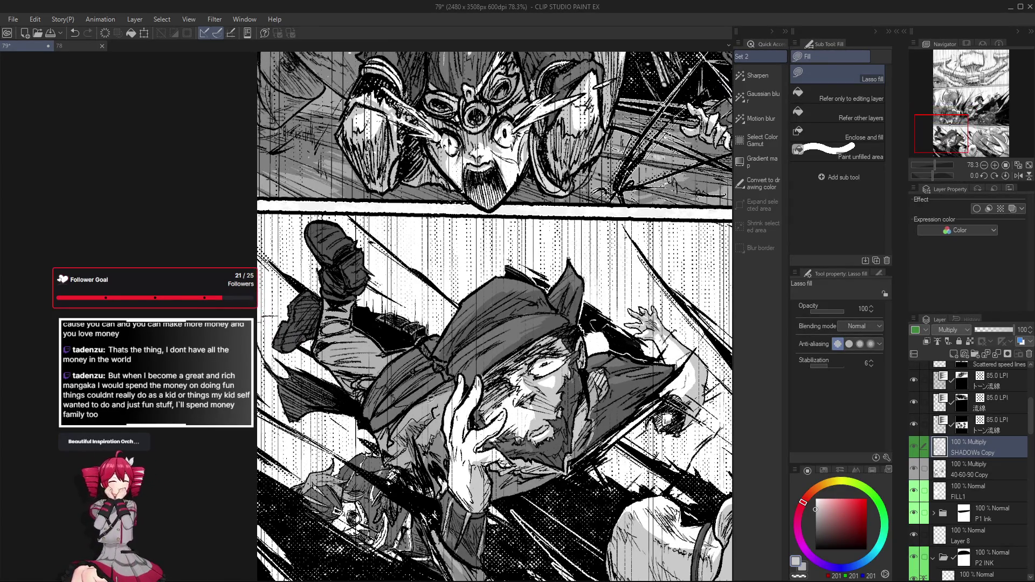
mouse_move(430, 357)
left_mouse_down()
mouse_move(402, 412)
mouse_move(381, 401)
left_mouse_up()
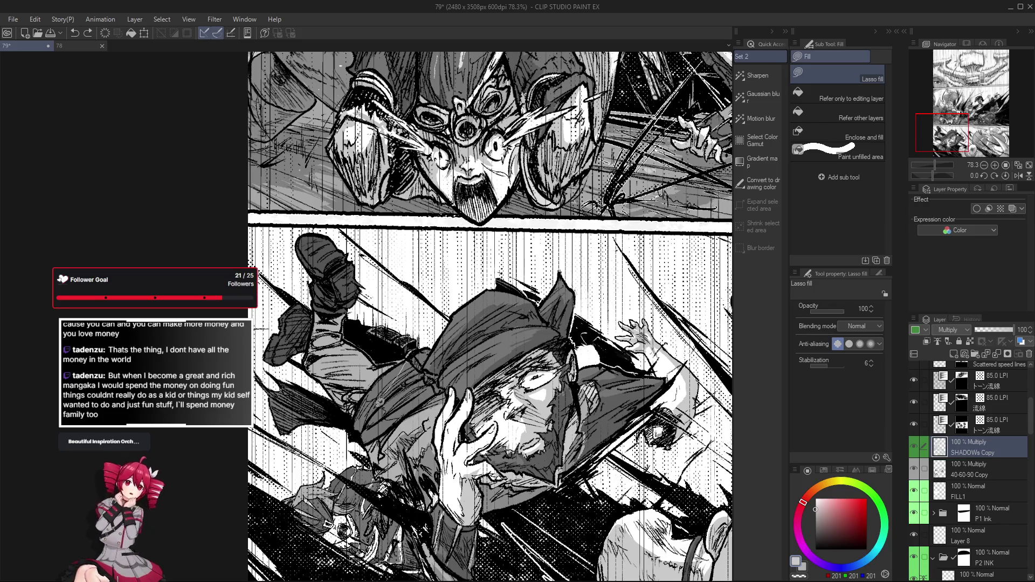
scroll(421, 387, "down", 1)
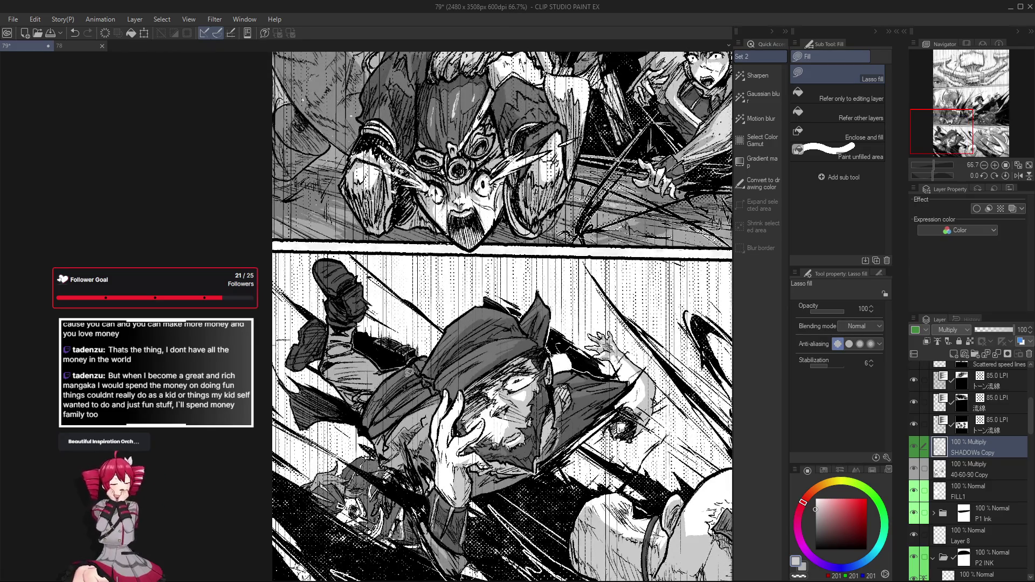
left_click_drag(407, 370, 414, 411)
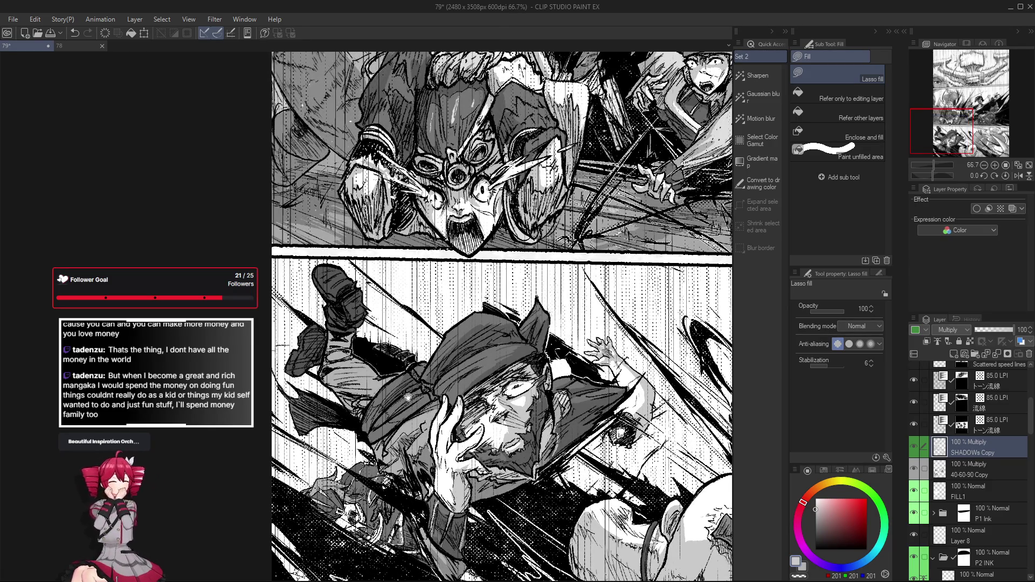
scroll(409, 396, "up", 1)
scroll(412, 380, "up", 1)
scroll(419, 362, "up", 1)
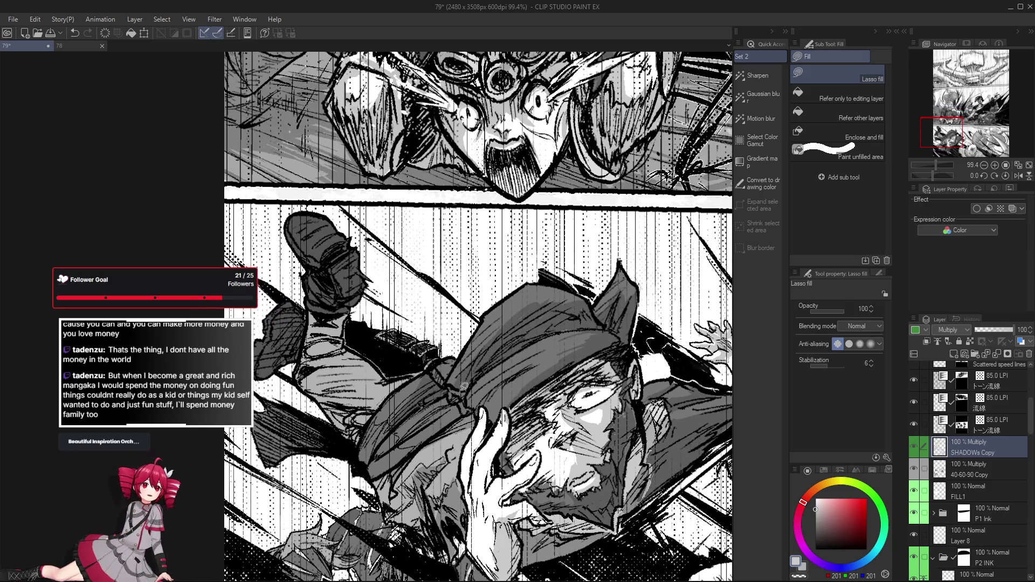
key("h")
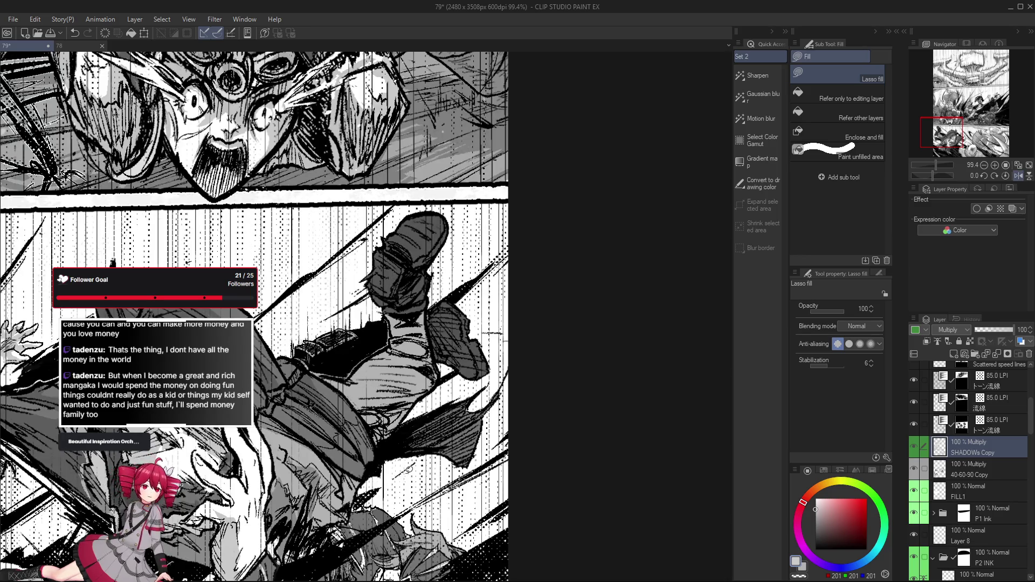
key("h")
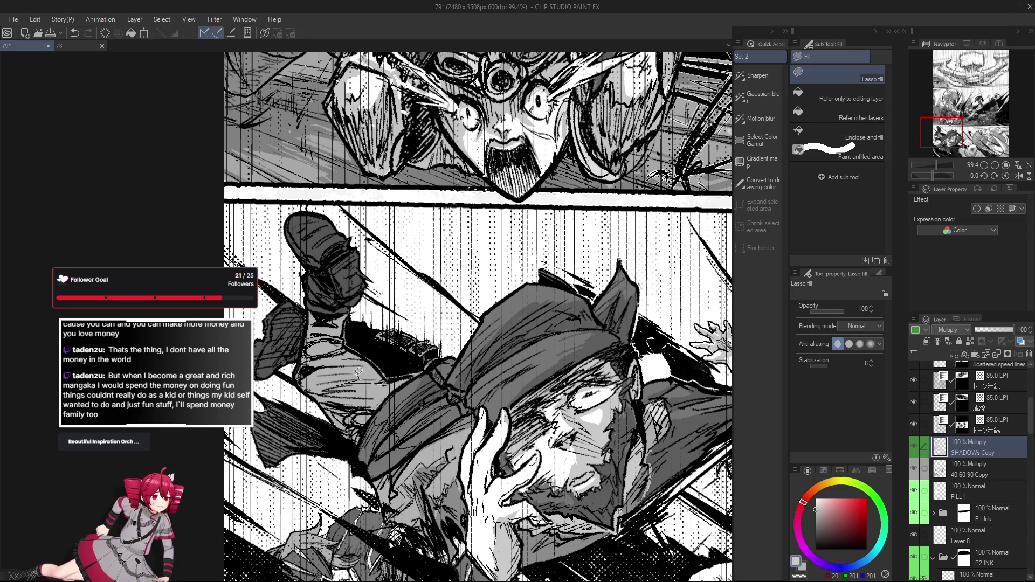
scroll(344, 381, "down", 3)
key("h")
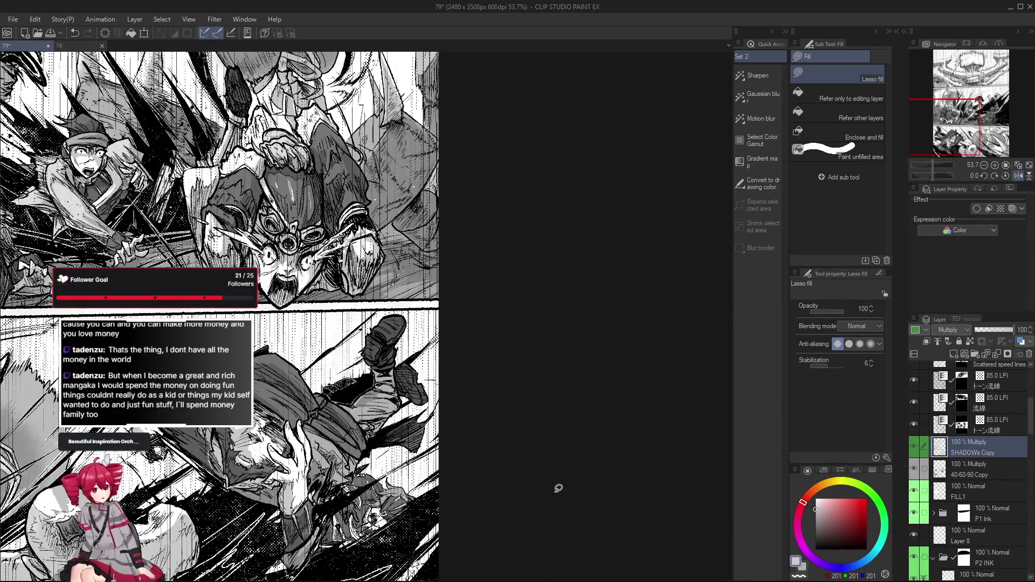
key("h")
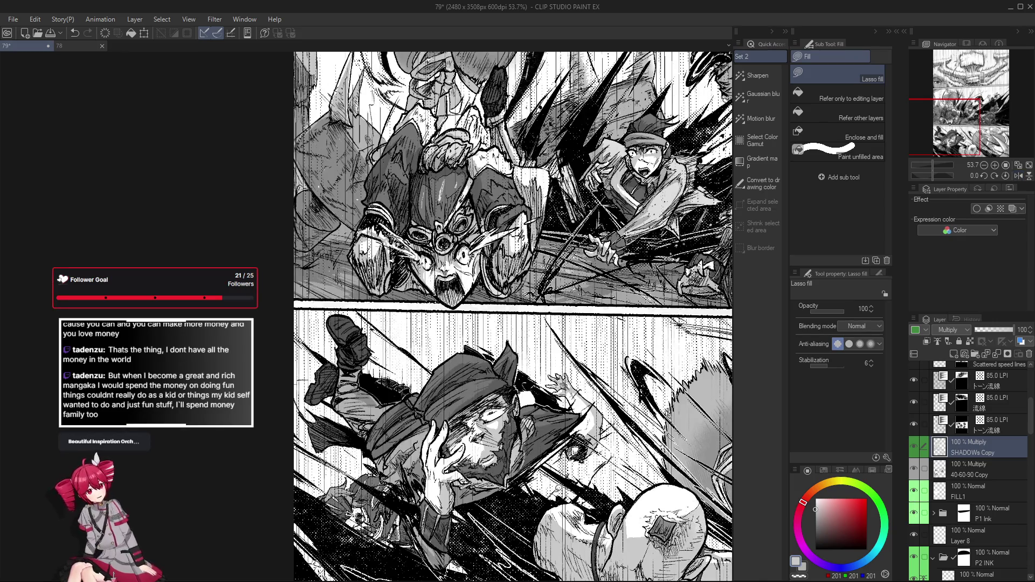
scroll(439, 512, "up", 2)
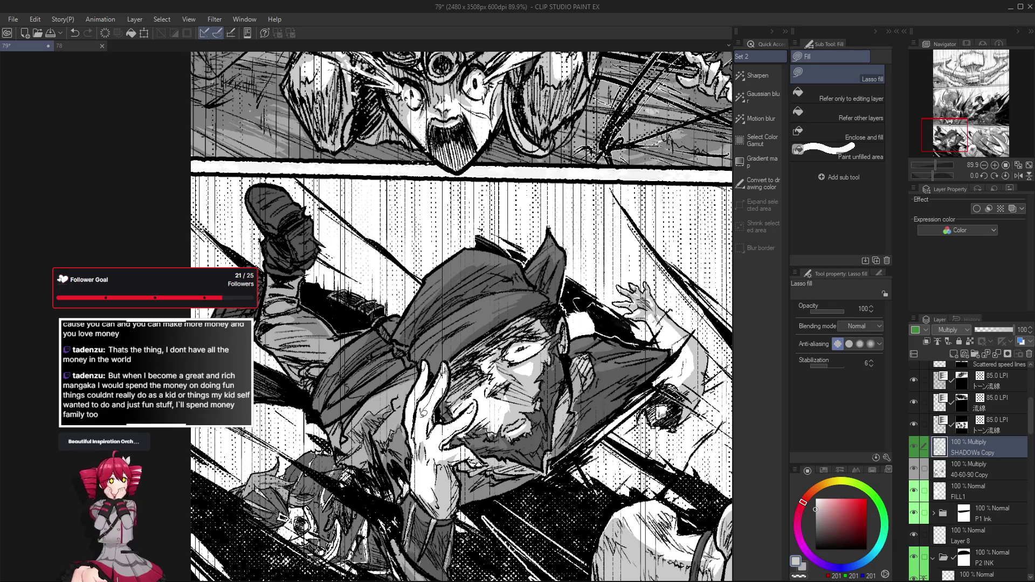
key("e")
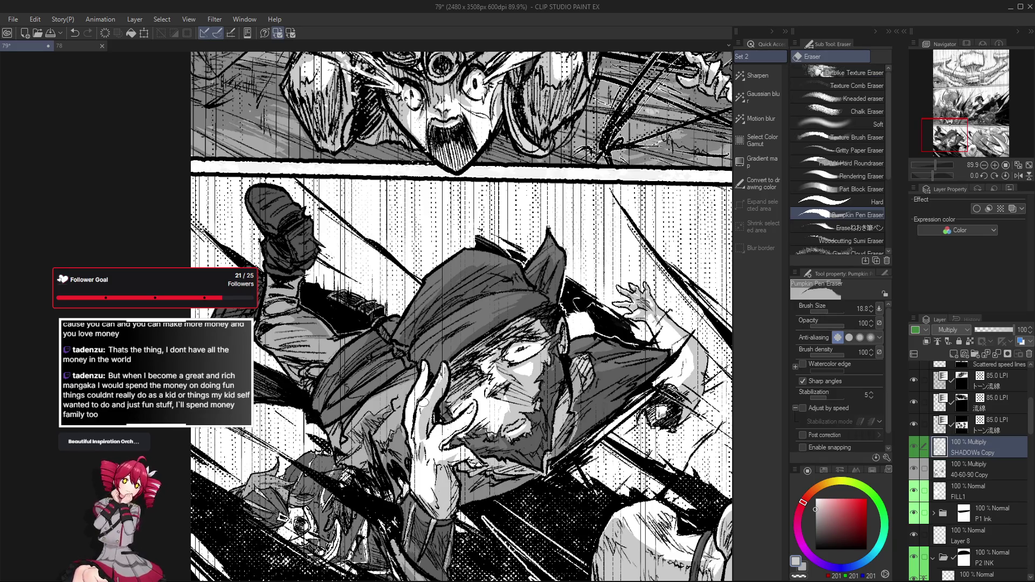
key("g")
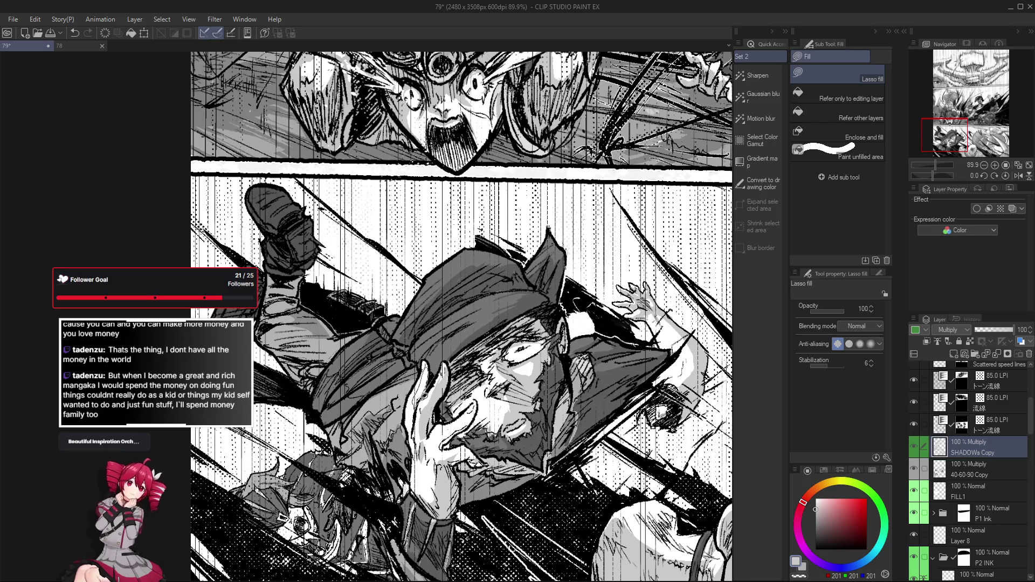
scroll(423, 388, "down", 1)
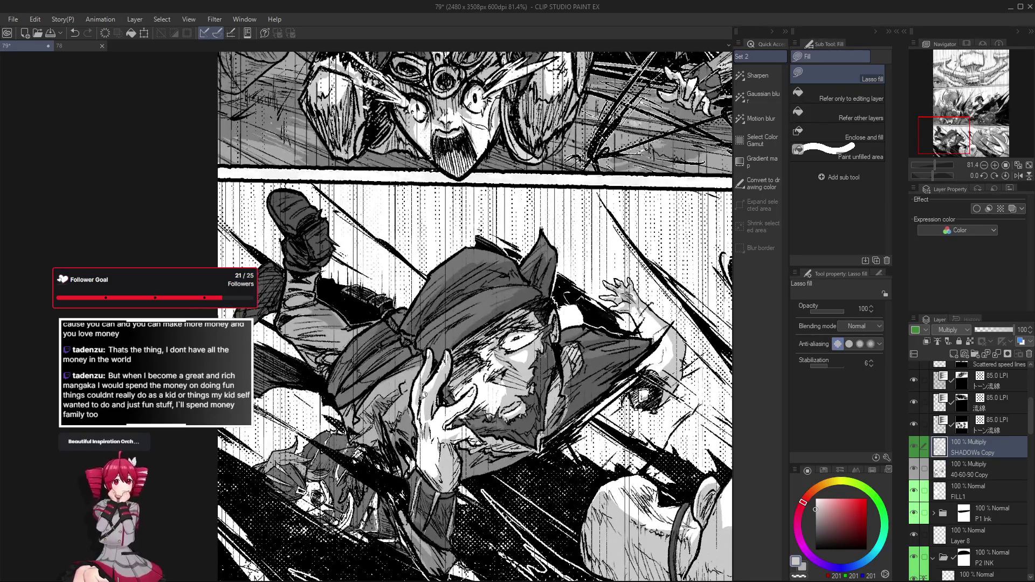
scroll(479, 426, "down", 1)
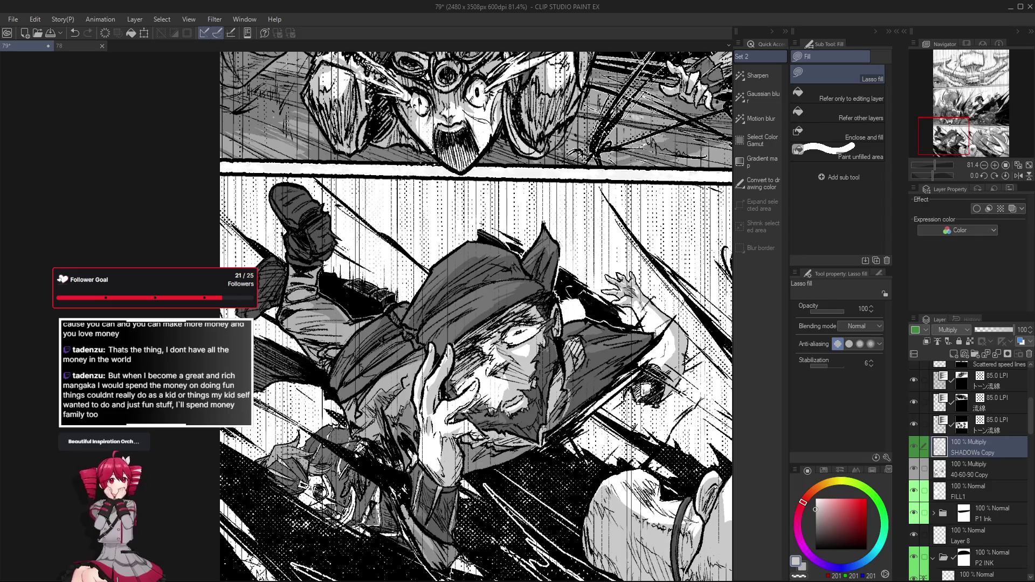
scroll(453, 403, "down", 3)
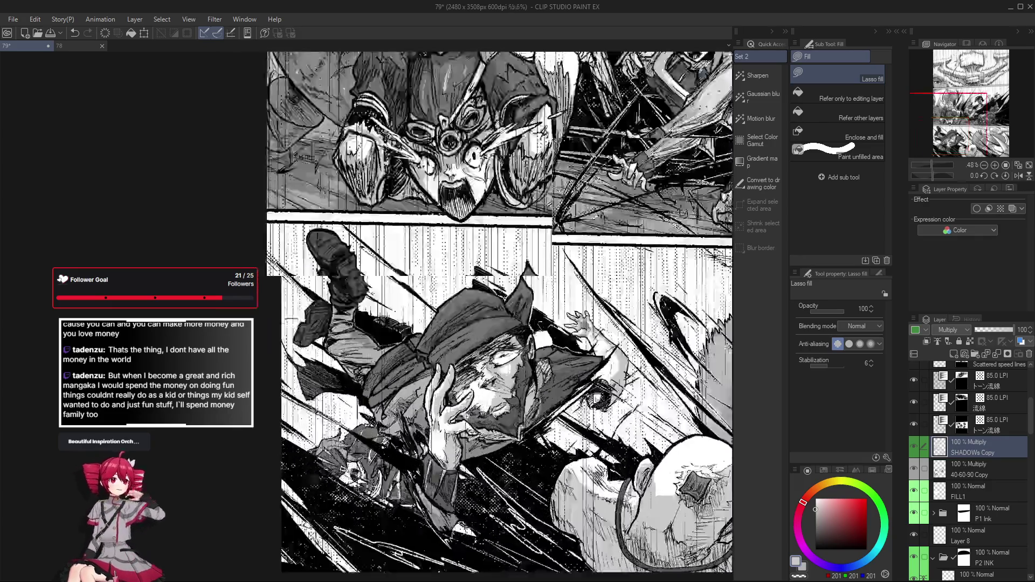
scroll(441, 411, "up", 3)
key("e")
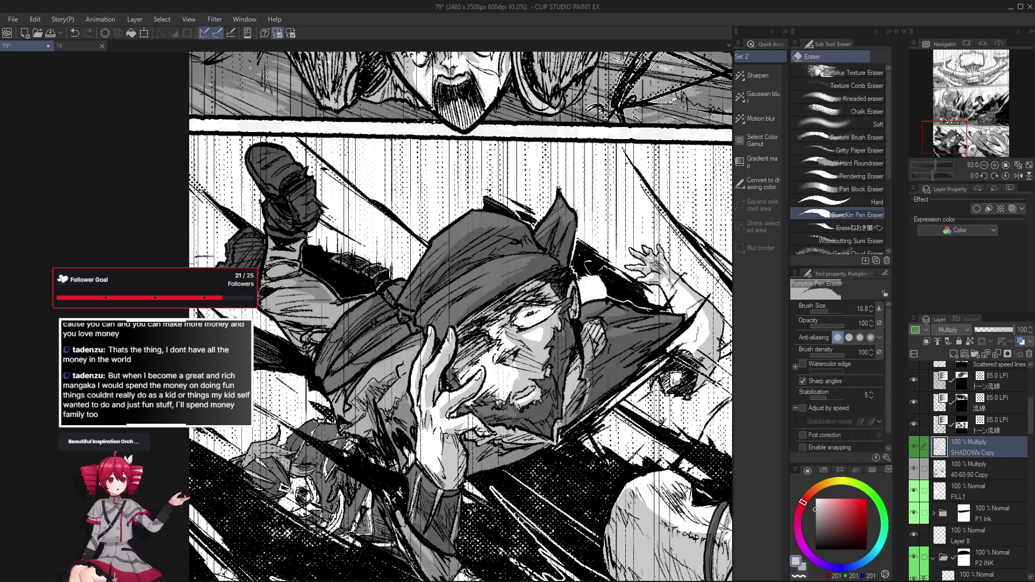
key("g")
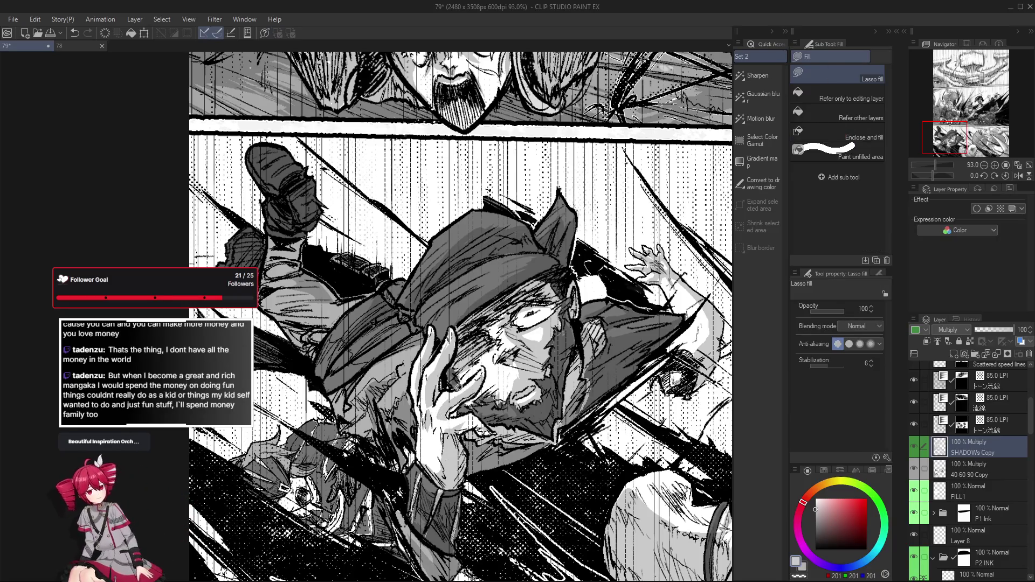
key("e")
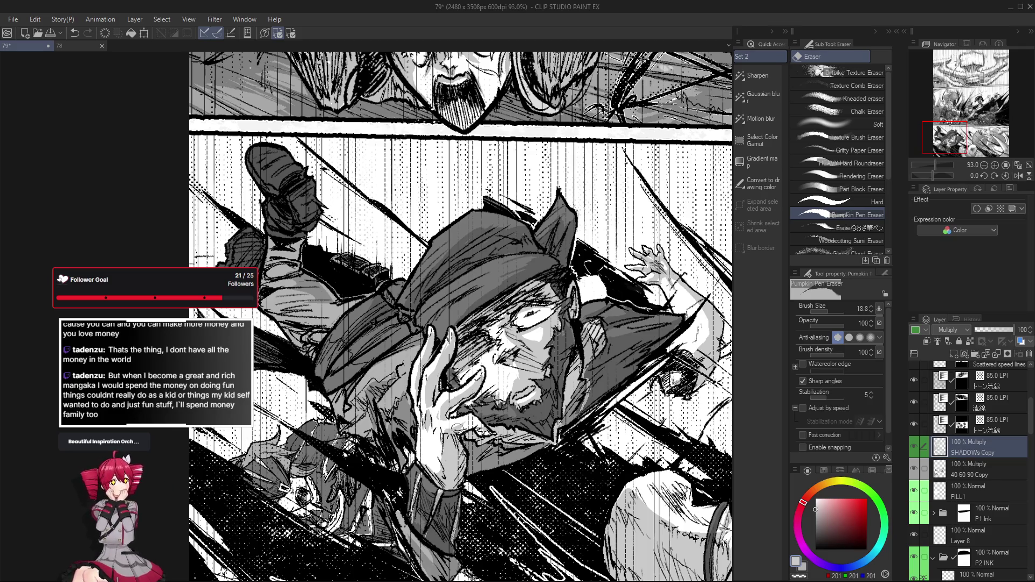
key("g")
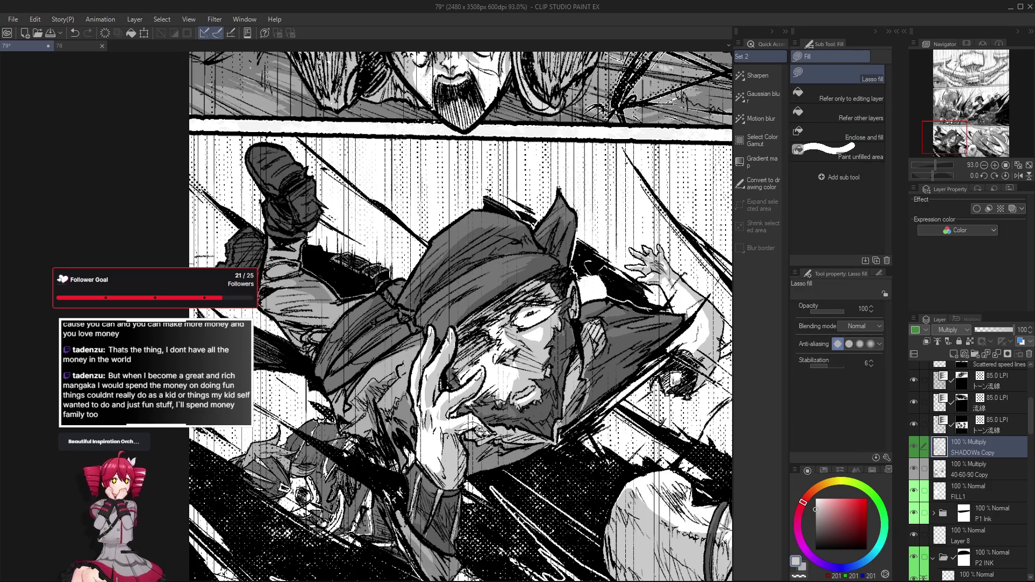
scroll(482, 432, "down", 3)
scroll(485, 430, "up", 4)
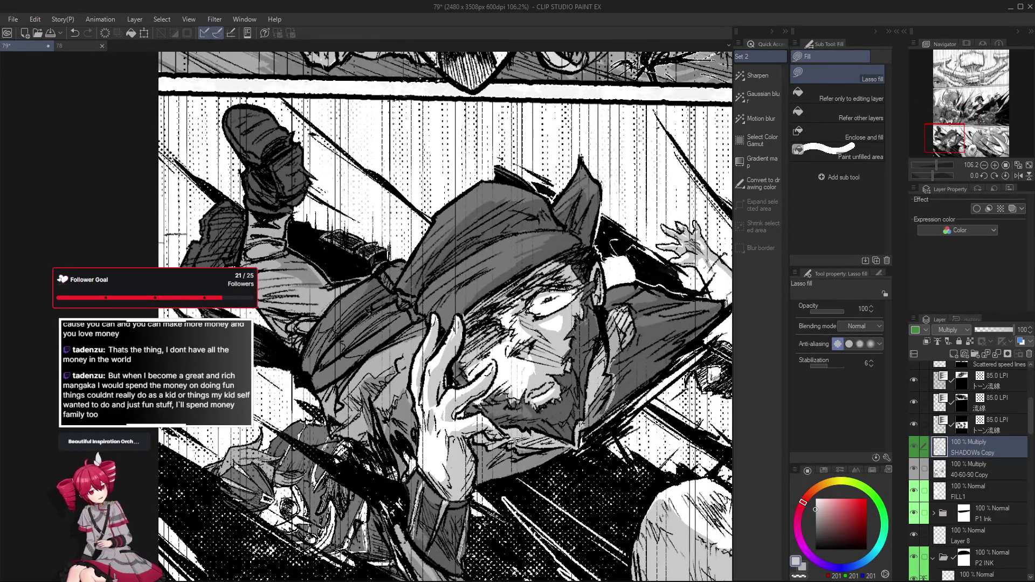
Step: Erase small bits of grey from the raised hand's shading with the Pumpkin Pen Eraser, then return to Lasso fill
key("e")
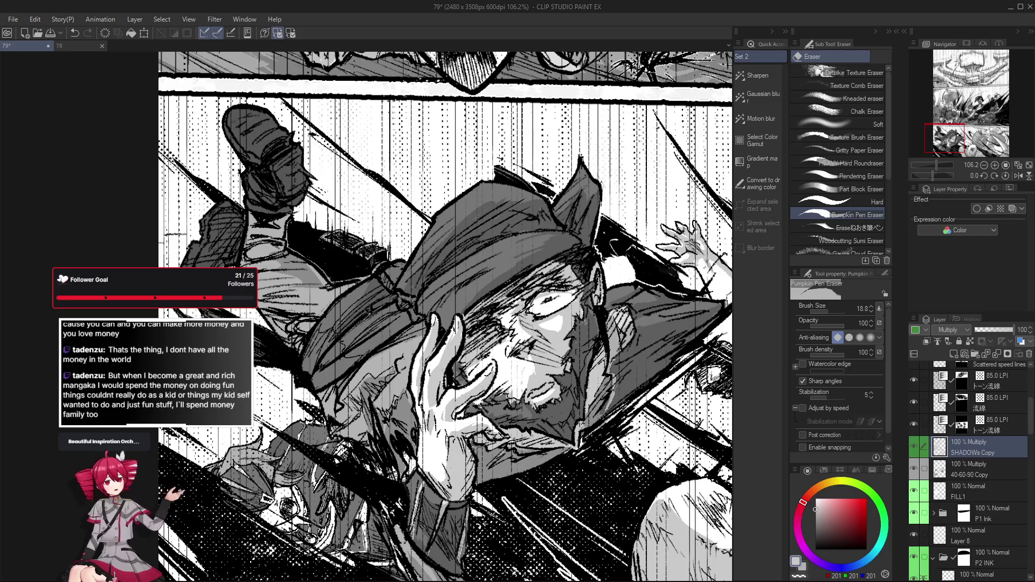
key("g")
key("g")
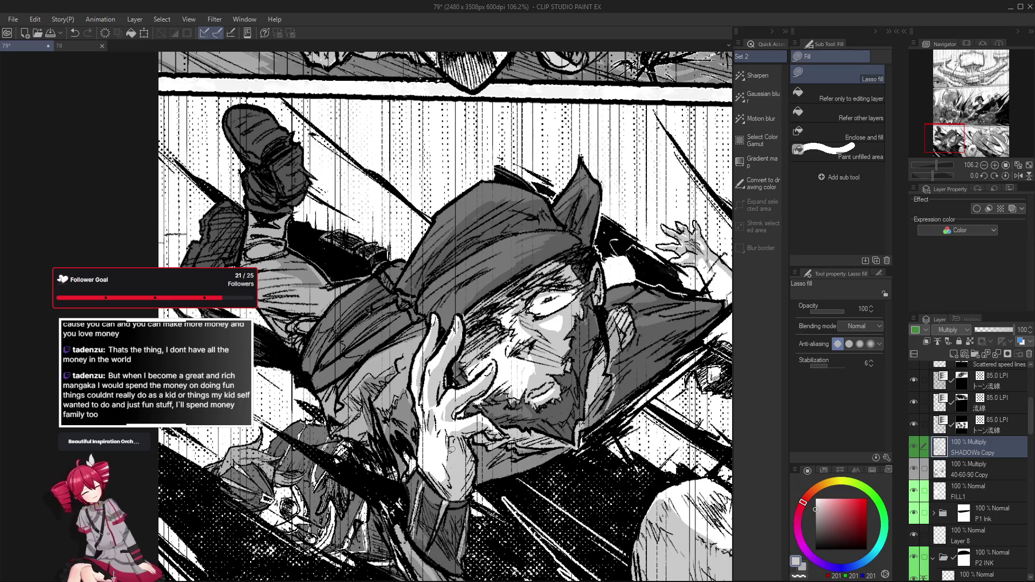
key("e")
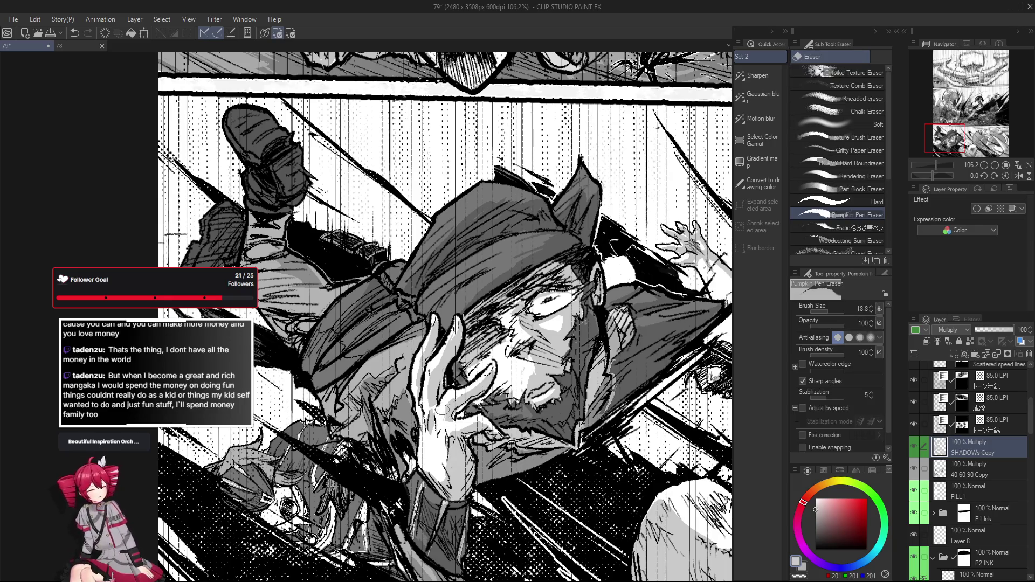
mouse_move(433, 367)
left_mouse_down()
mouse_move(432, 385)
mouse_move(439, 364)
left_mouse_up()
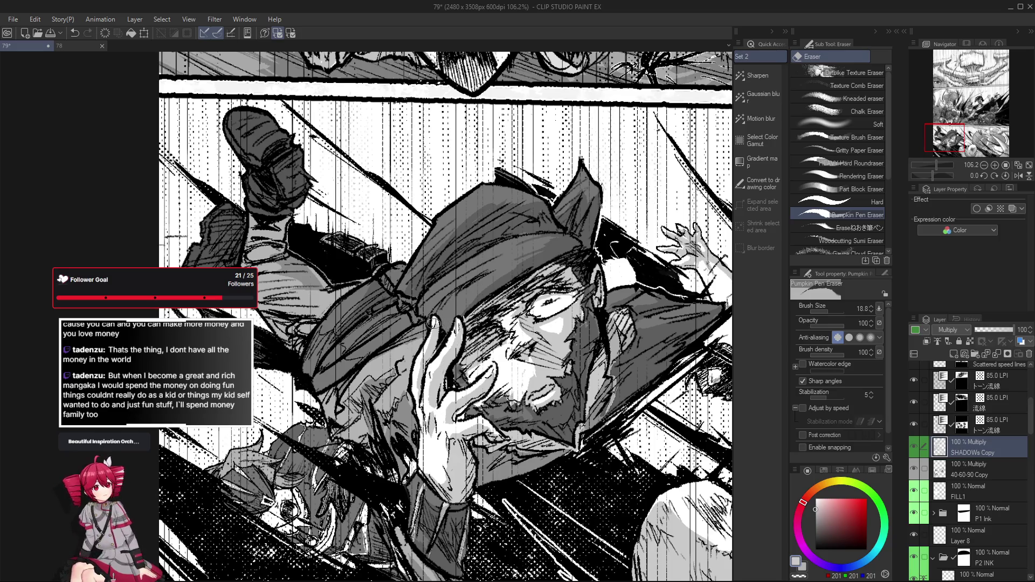
scroll(421, 414, "down", 1)
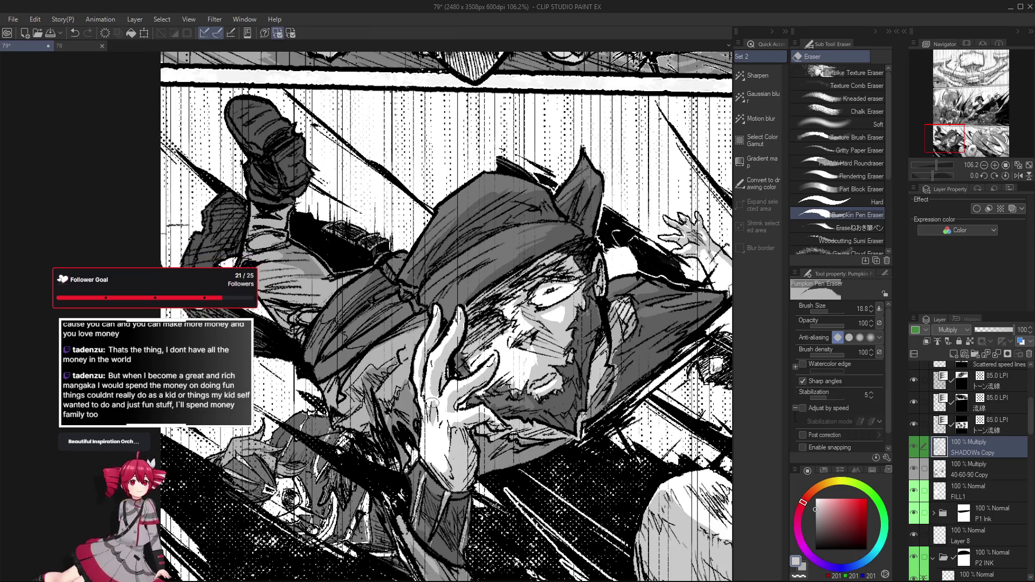
key("g")
scroll(443, 445, "down", 1)
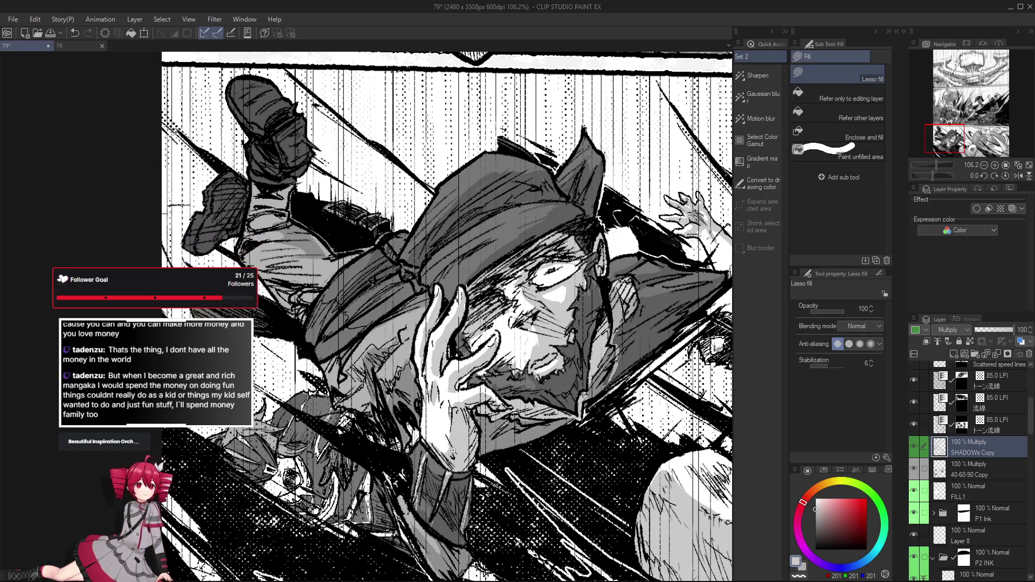
scroll(444, 446, "down", 1)
scroll(453, 437, "down", 1)
scroll(453, 437, "down", 1)
scroll(449, 441, "down", 1)
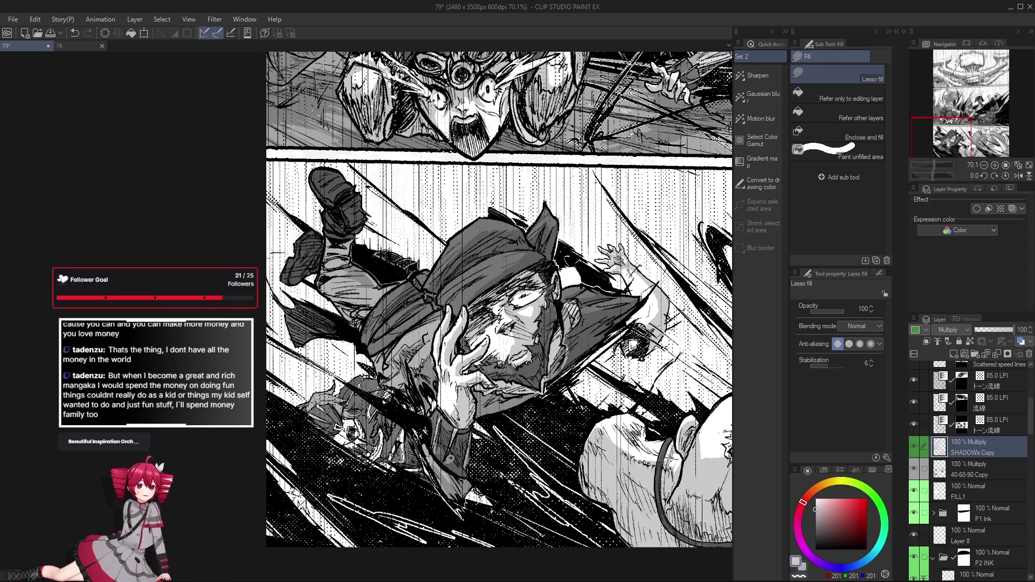
scroll(450, 461, "down", 1)
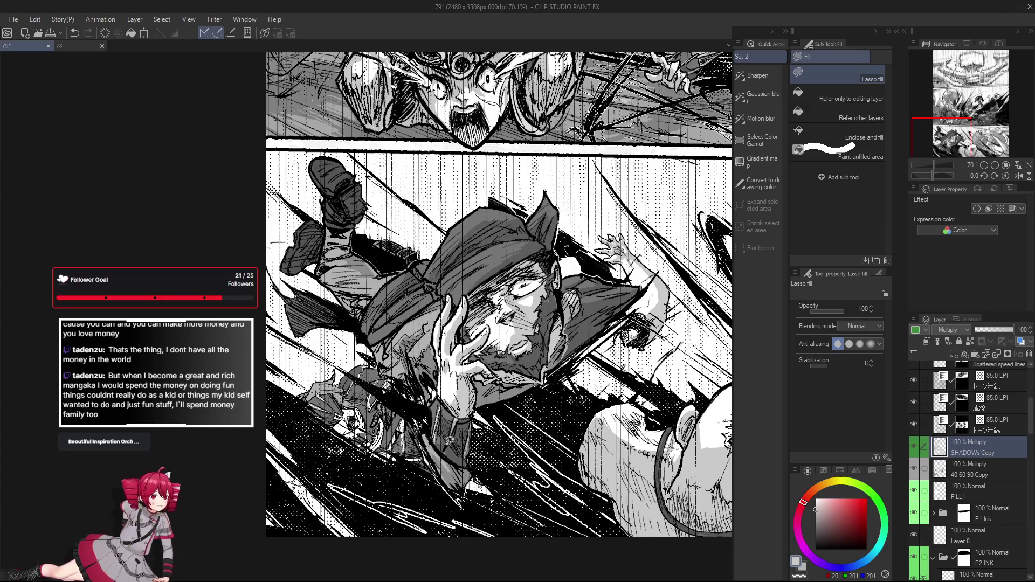
scroll(450, 441, "up", 2)
scroll(449, 440, "up", 1)
scroll(450, 441, "up", 1)
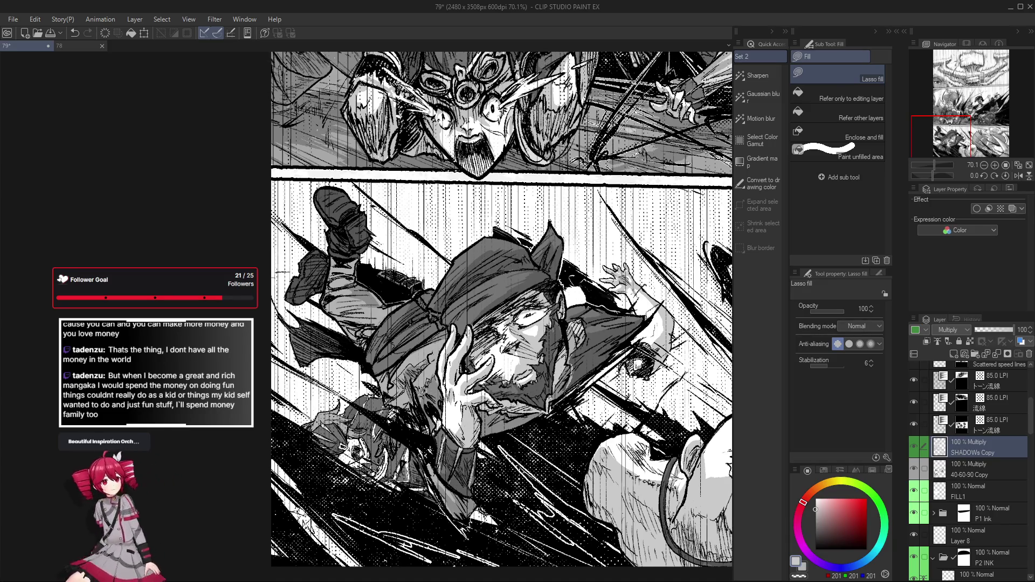
scroll(434, 385, "up", 1)
scroll(434, 383, "up", 1)
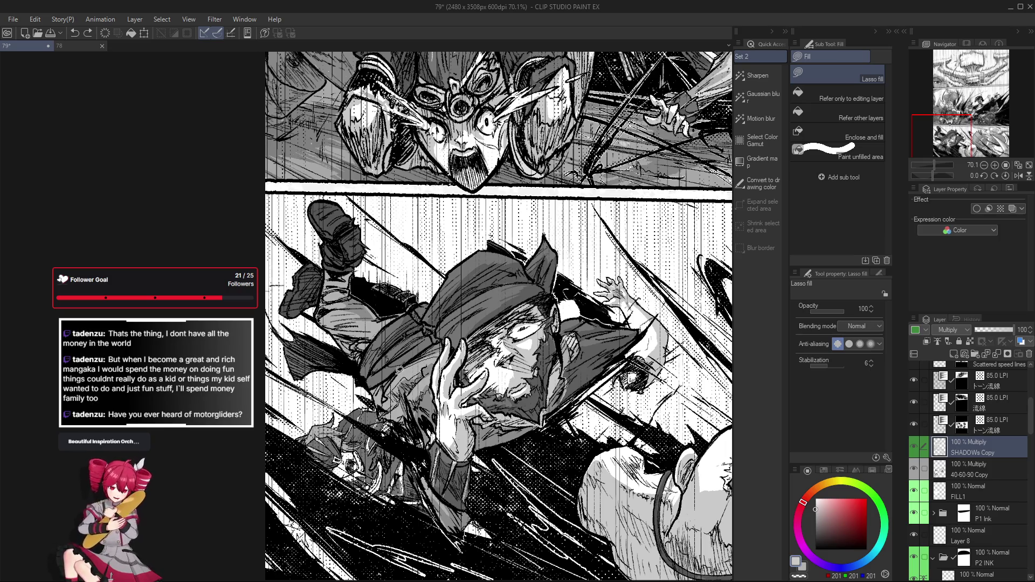
Step: Lasso-fill a little more grey near the man's face and hand on the SHADOWs Copy layer
left_click_drag(449, 358, 445, 338)
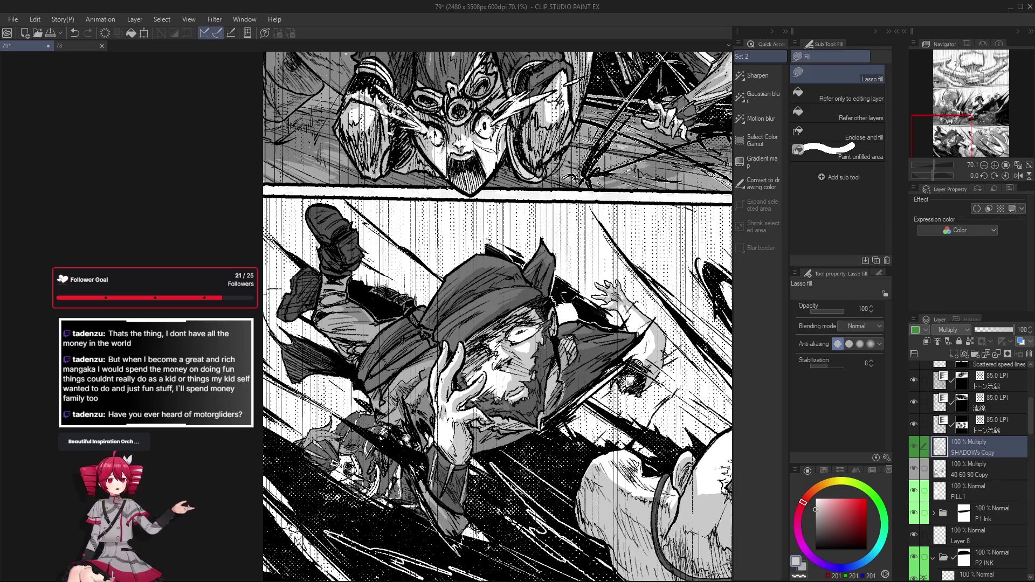
left_click_drag(388, 388, 385, 380)
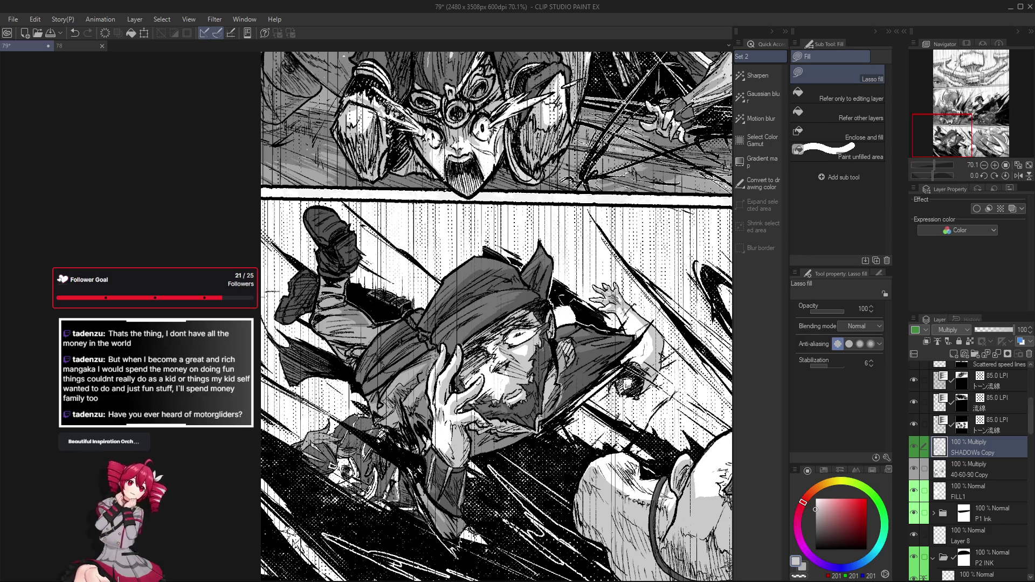
scroll(498, 316, "left", 1)
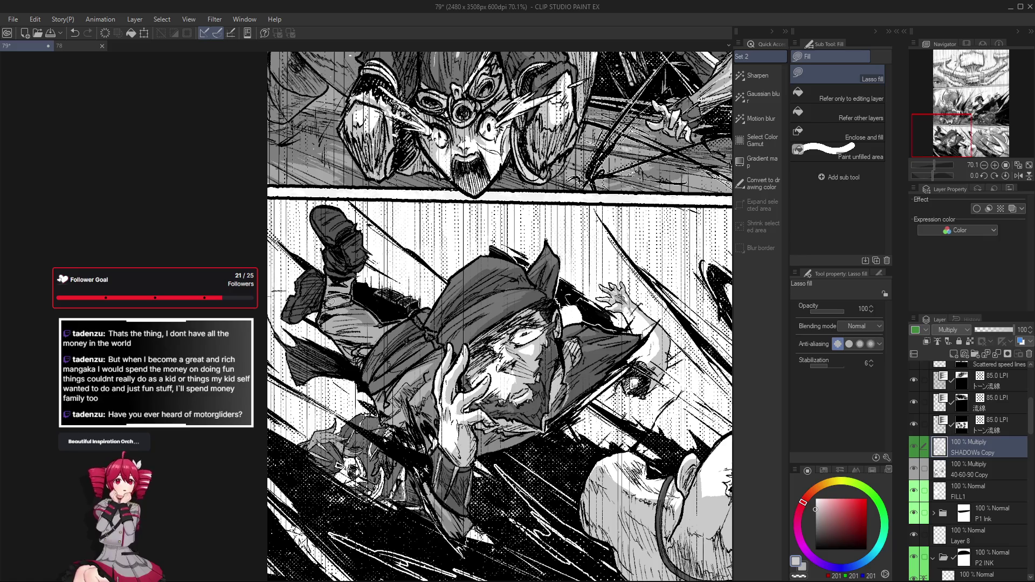
scroll(340, 293, "down", 1)
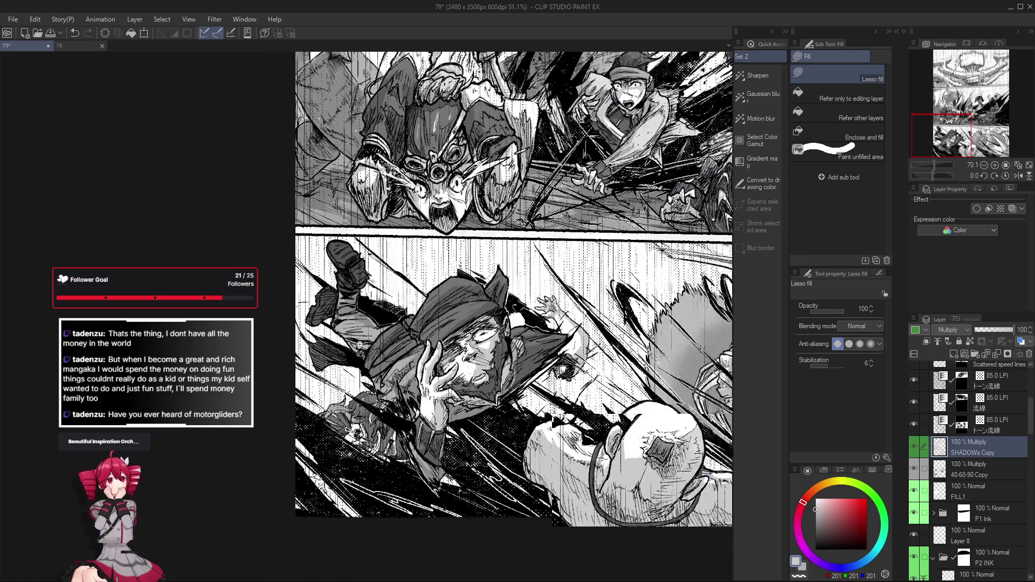
scroll(348, 307, "up", 2)
left_click_drag(408, 383, 413, 401)
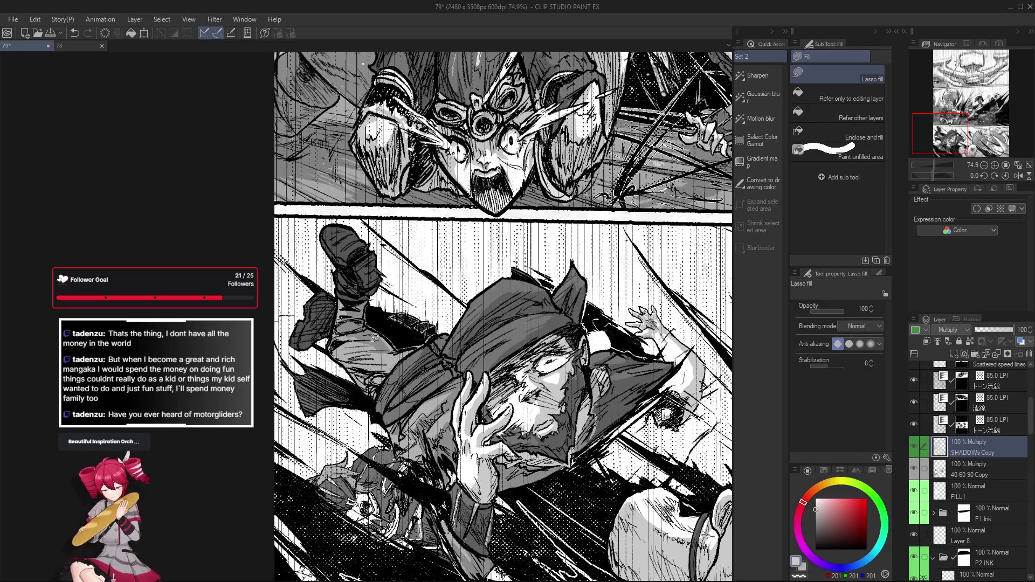
left_click_drag(367, 343, 355, 351)
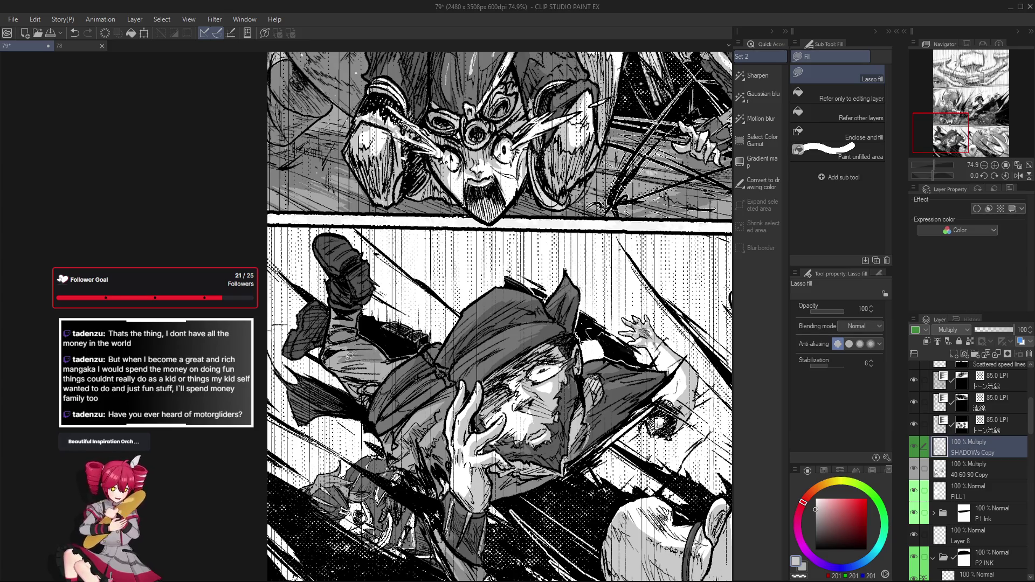
scroll(500, 318, "down", 2)
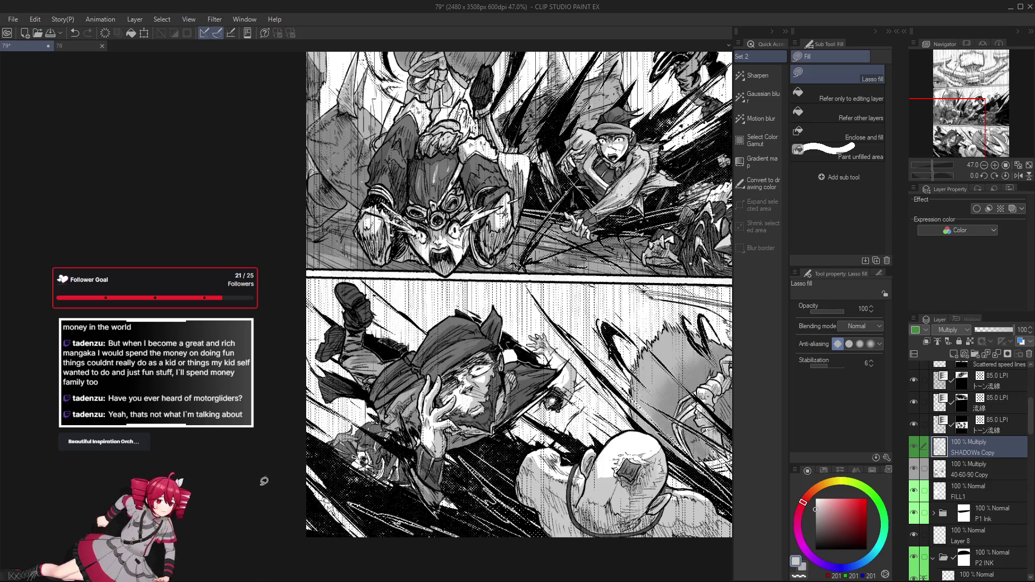
scroll(394, 427, "up", 2)
scroll(393, 428, "up", 1)
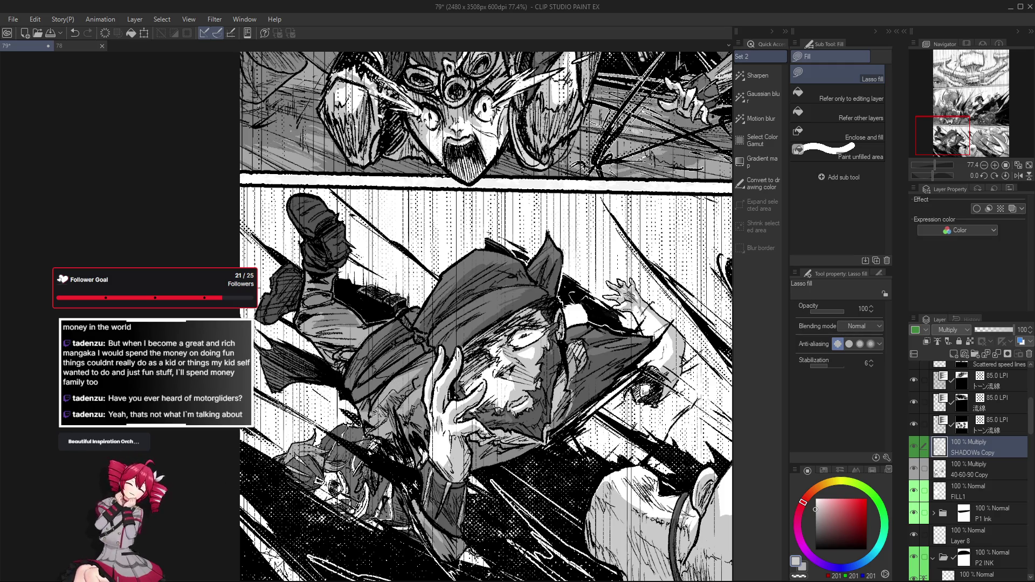
Step: Alternate eraser and Lasso fill over the falling man while bringing the lower panel into view
key("e")
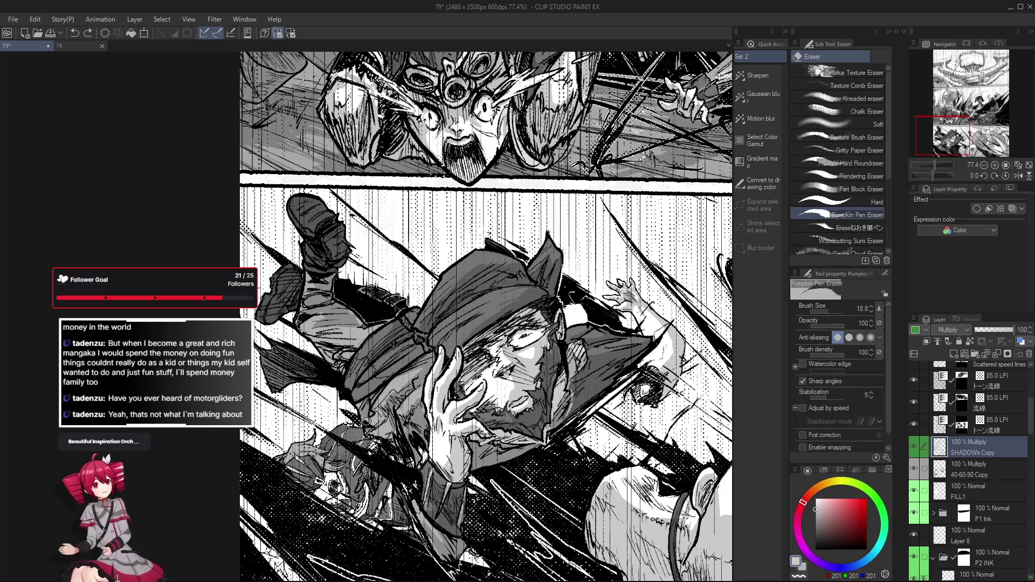
key("g")
key("g")
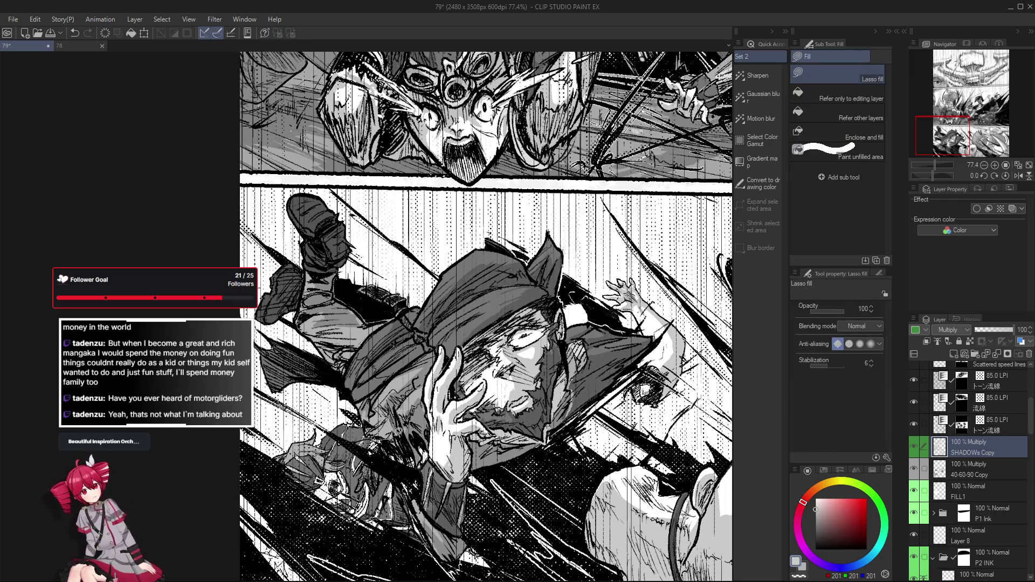
scroll(390, 437, "down", 2)
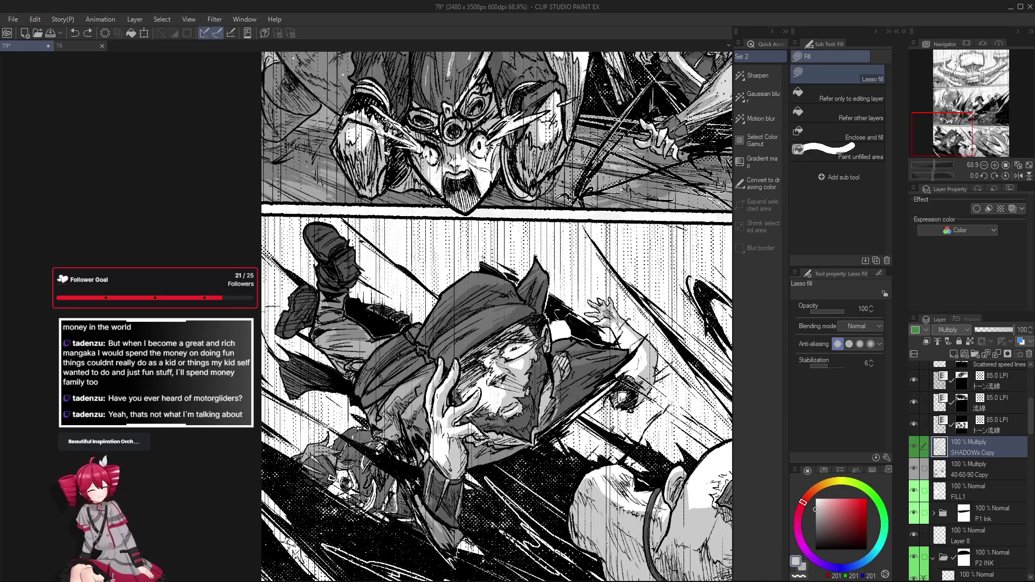
left_click_drag(388, 417, 395, 428)
scroll(396, 433, "up", 2)
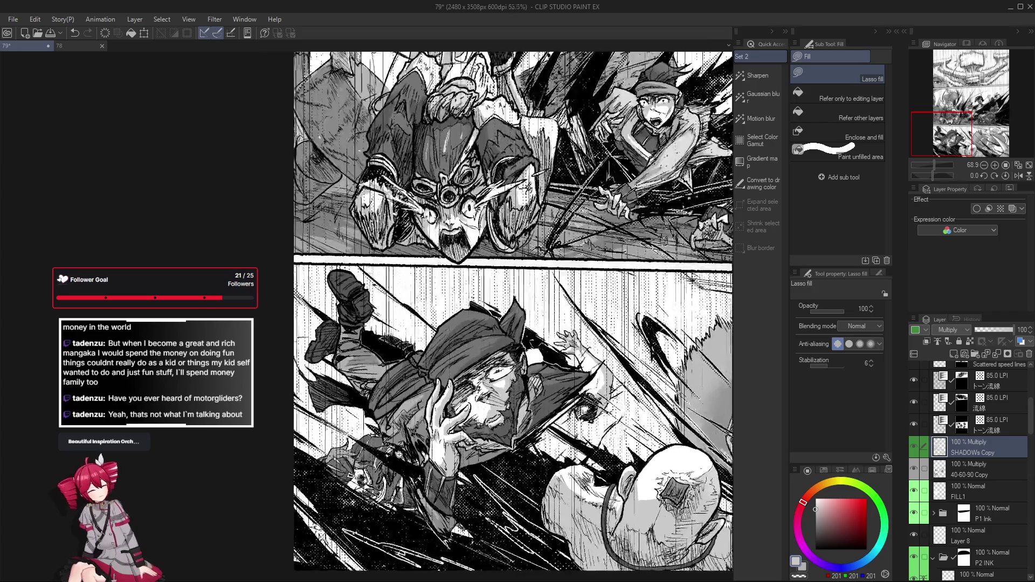
scroll(408, 432, "down", 1)
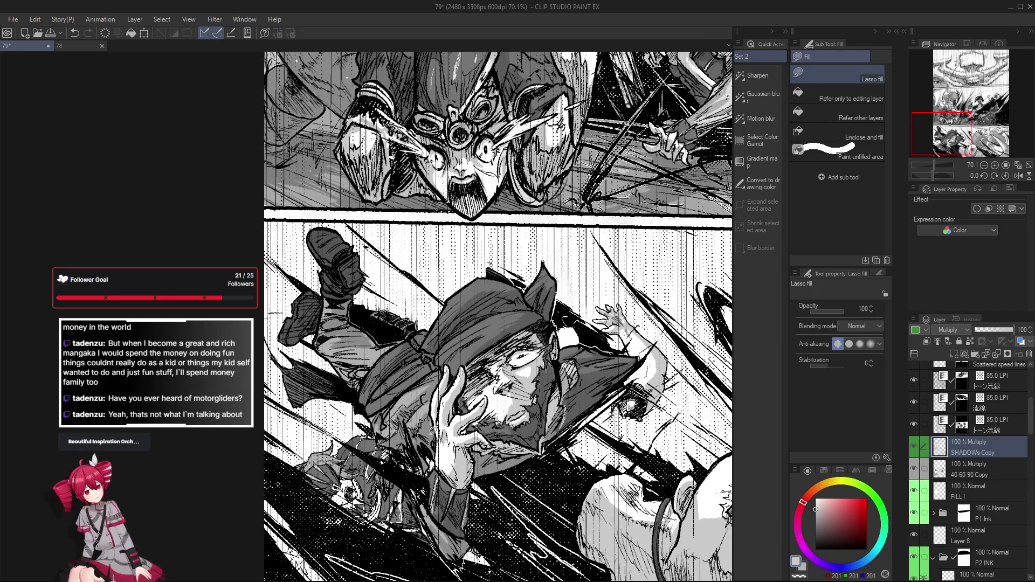
key("e")
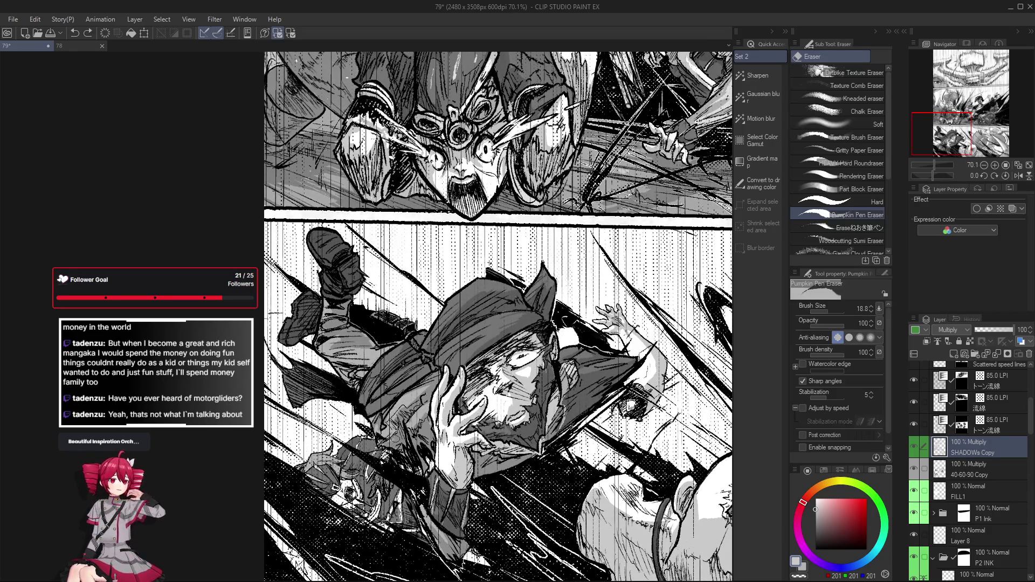
left_click_drag(484, 441, 461, 472)
key("g")
key("g")
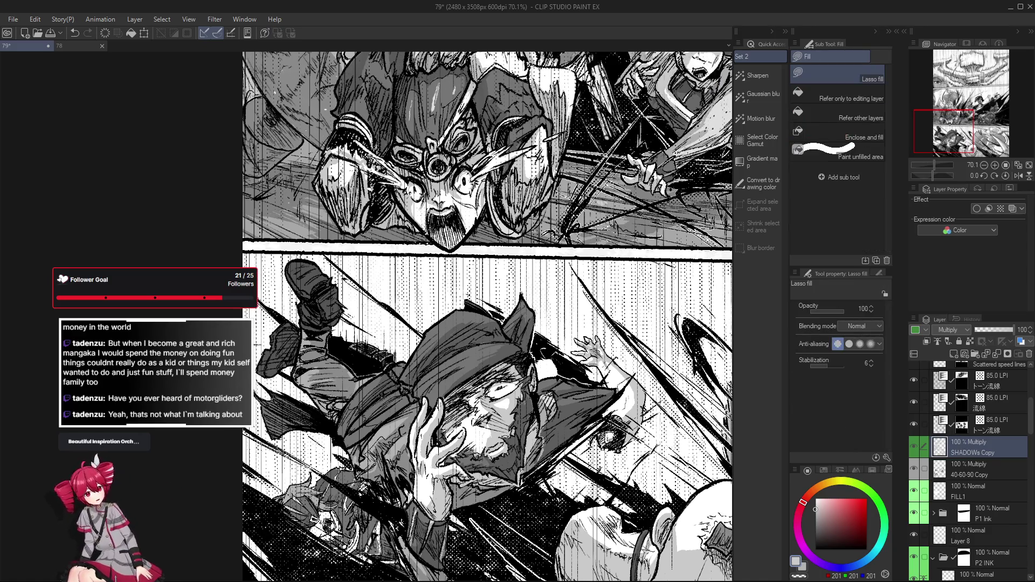
Step: Rotate the canvas about 8 degrees, reset it straight, then tilt it slightly for shading
left_click_drag(388, 422, 360, 383)
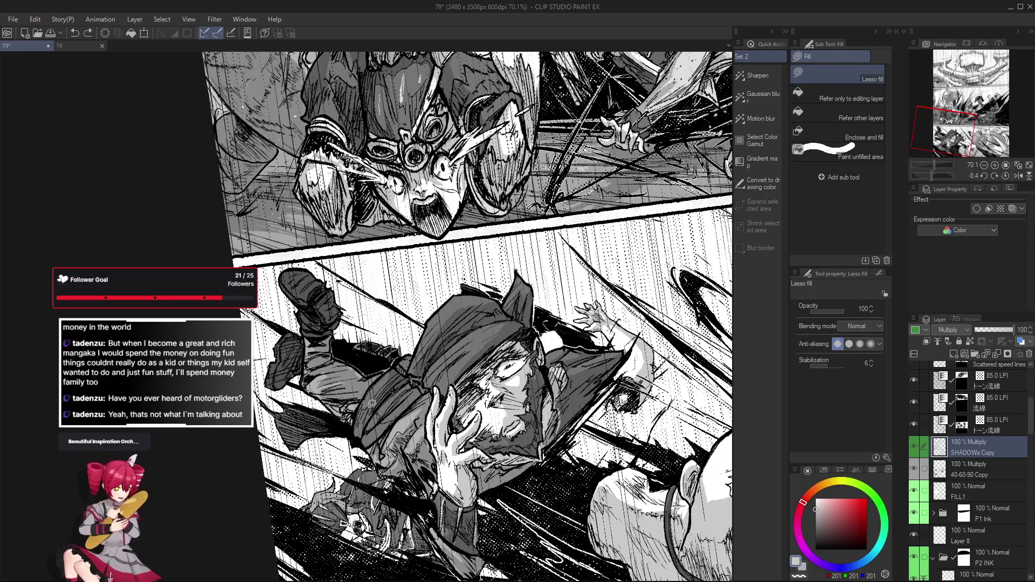
scroll(371, 401, "down", 2)
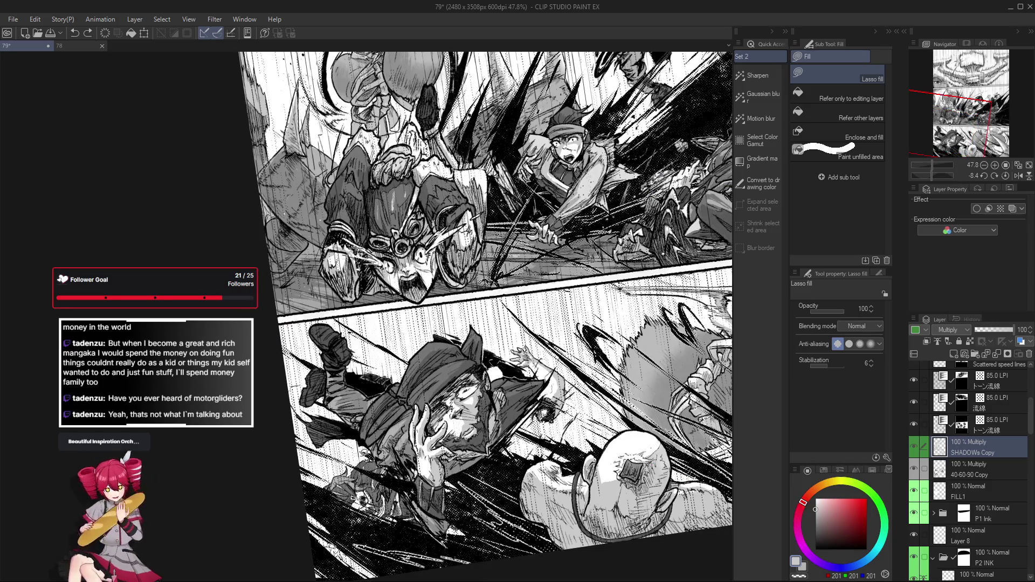
double_click(357, 386)
scroll(358, 386, "up", 2)
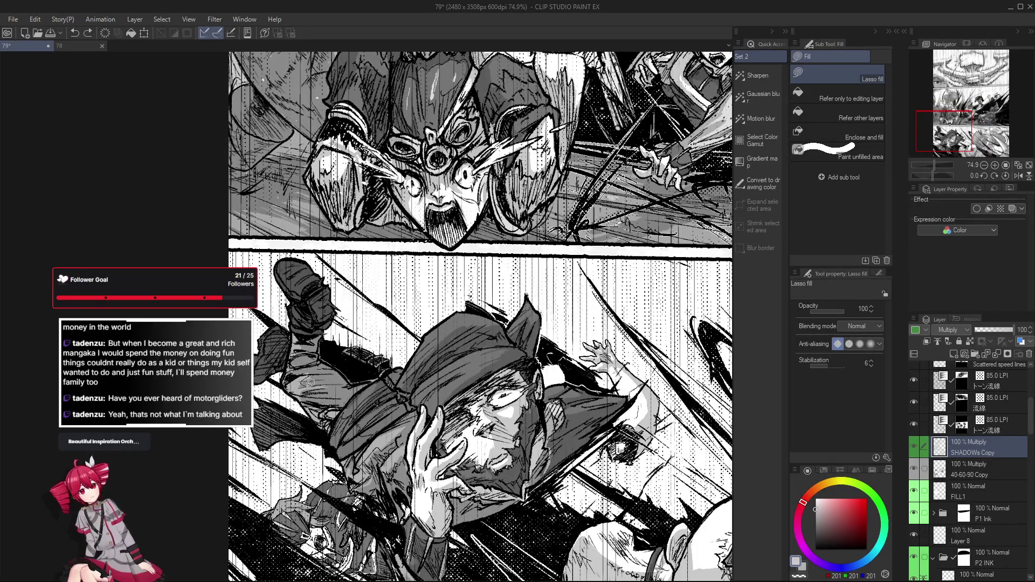
left_click_drag(307, 380, 484, 368)
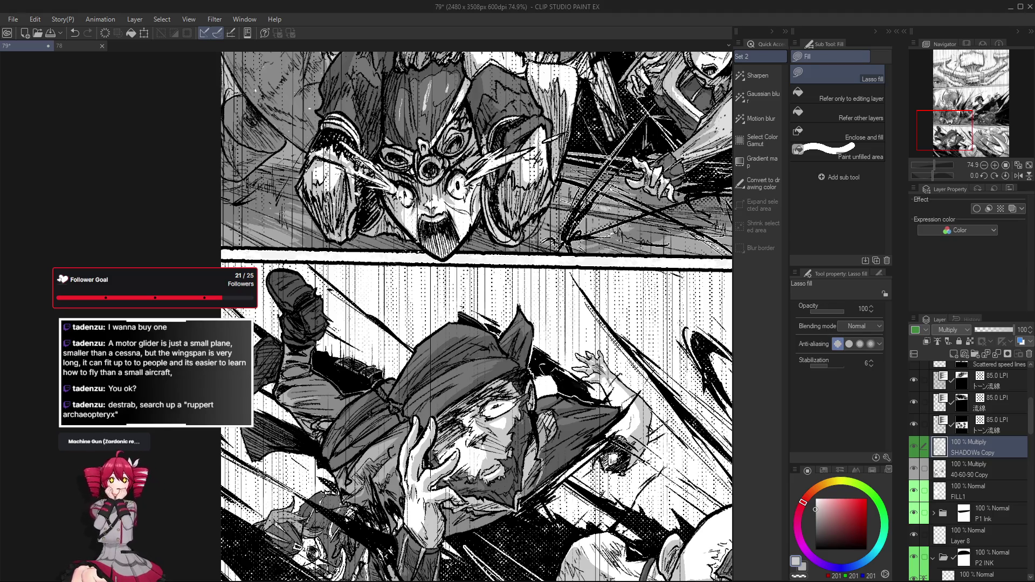
scroll(466, 466, "down", 1)
scroll(466, 466, "down", 1)
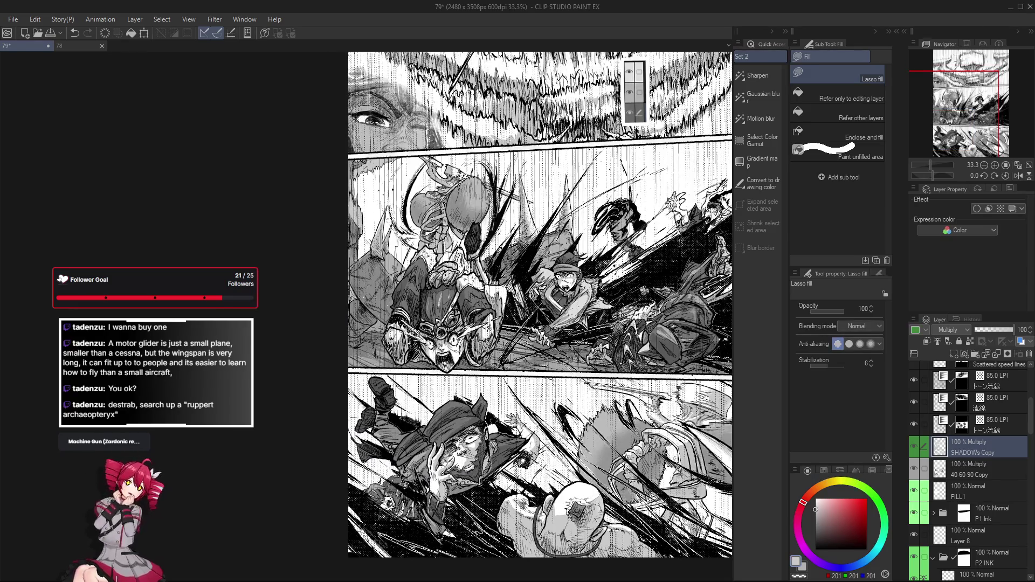
Step: Flip the canvas view horizontally, rotate to a working angle, and ready the eraser
left_click(977, 467)
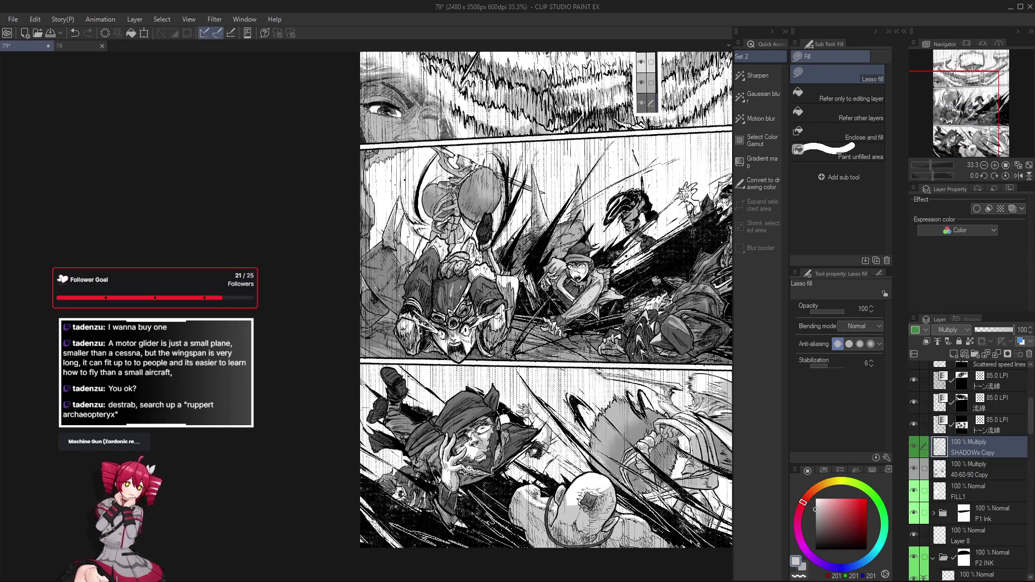
scroll(477, 485, "up", 4)
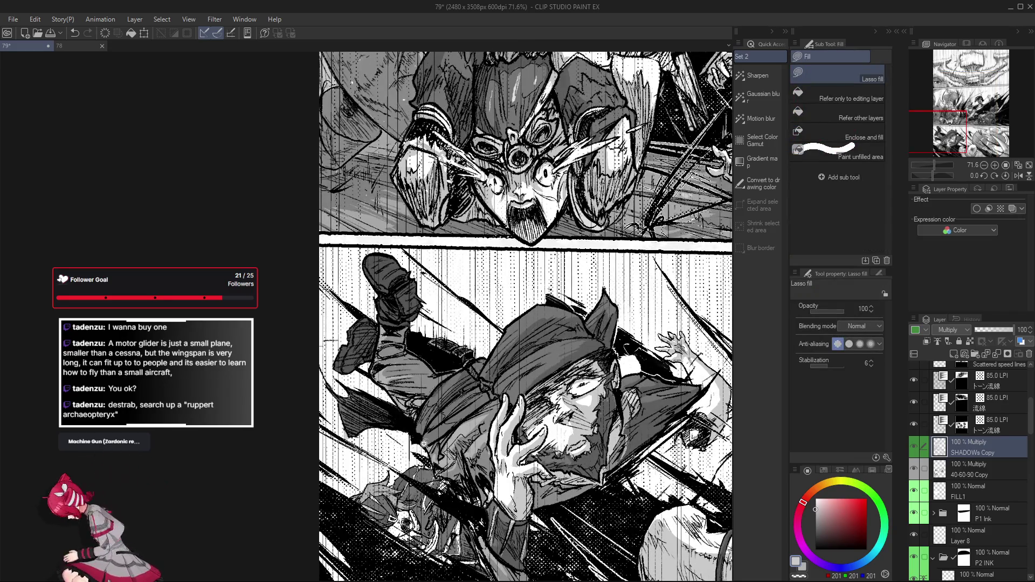
scroll(526, 315, "up", 2)
scroll(526, 316, "down", 1)
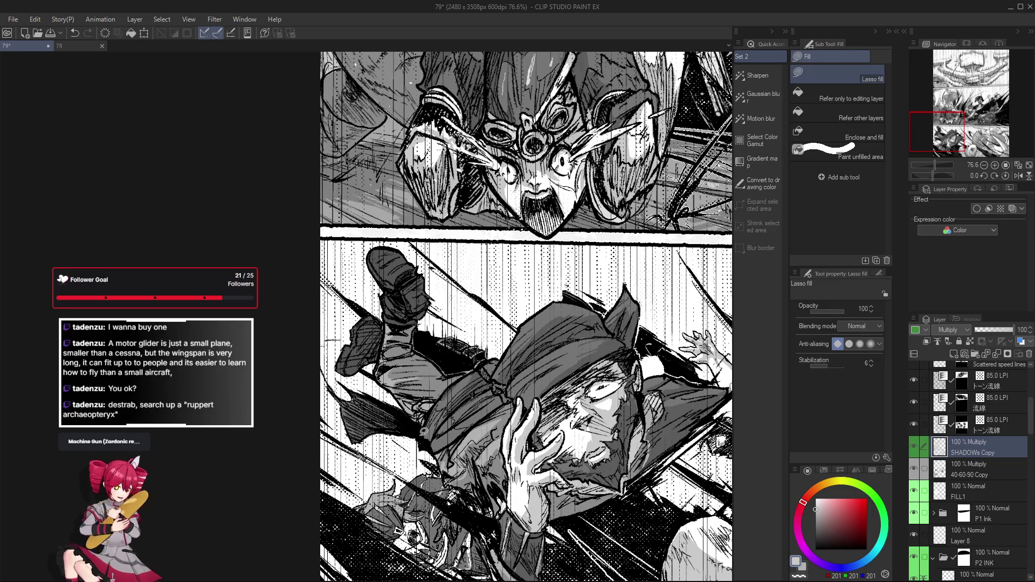
key("h")
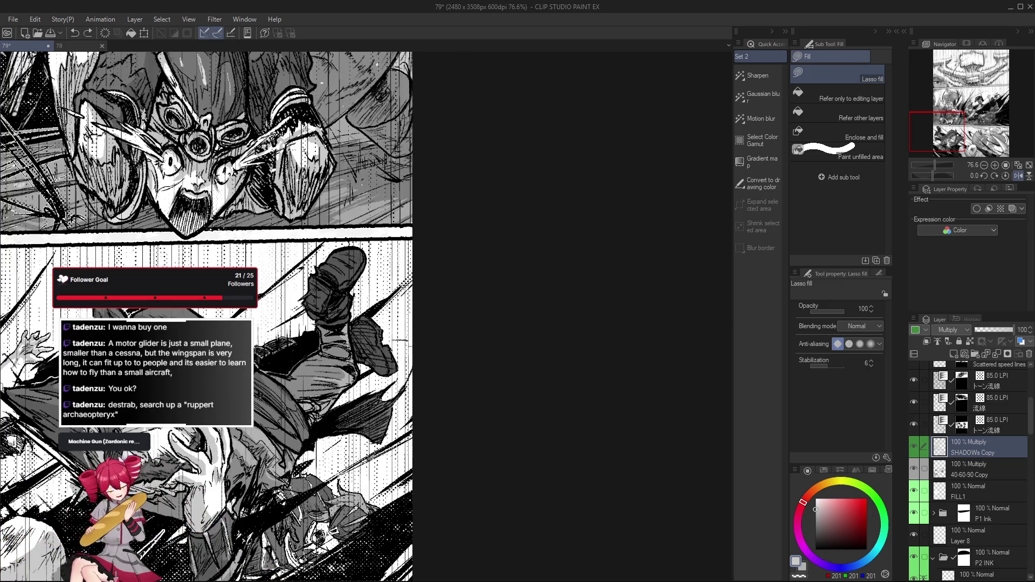
scroll(346, 419, "down", 2)
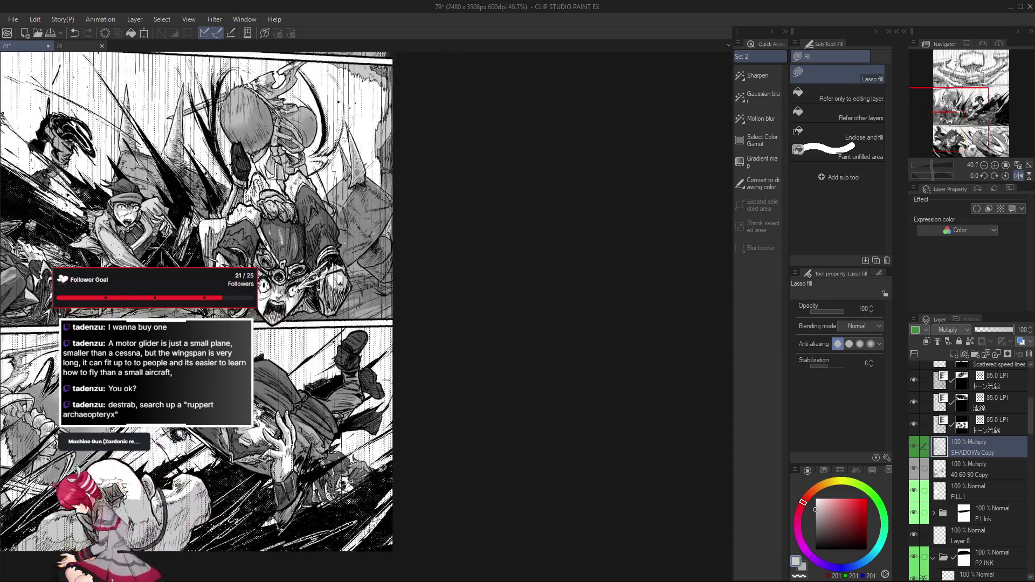
scroll(346, 419, "down", 2)
scroll(346, 418, "up", 3)
left_click_drag(346, 419, 275, 429)
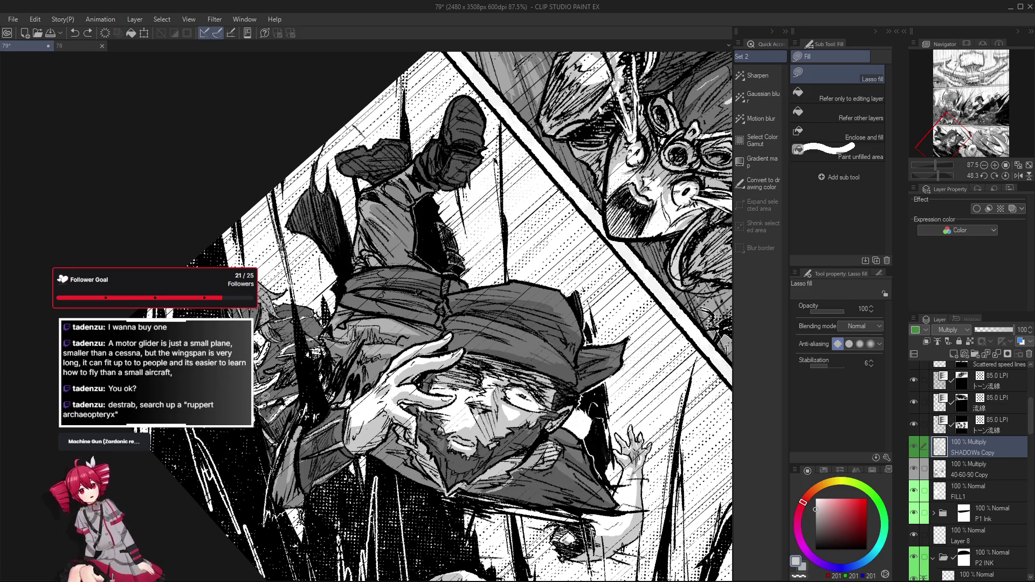
left_click_drag(259, 390, 259, 391)
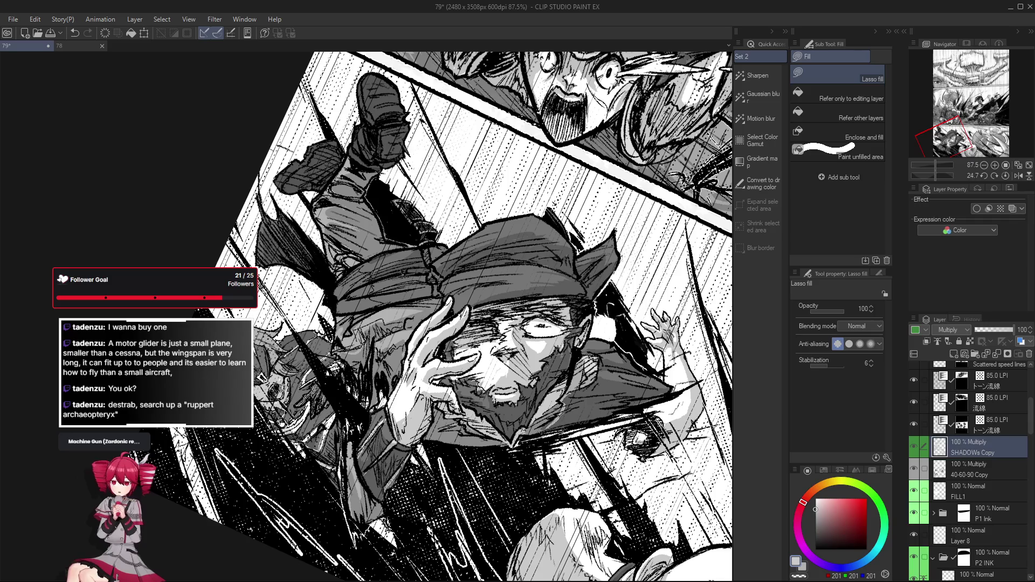
key("e")
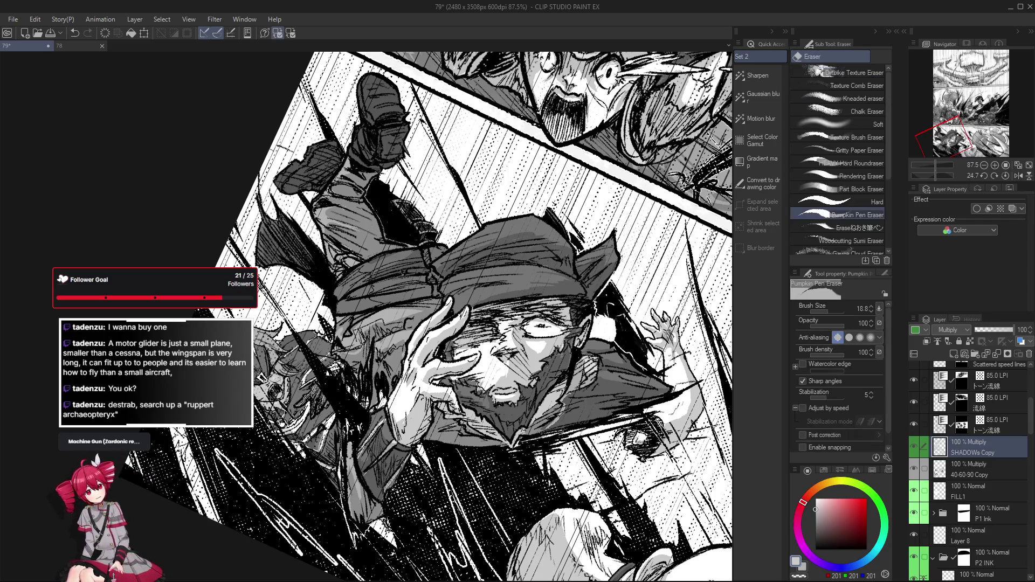
Step: Tilt the view a little further before erasing highlights on the hat and face
left_click_drag(277, 380, 274, 400)
scroll(275, 397, "up", 3)
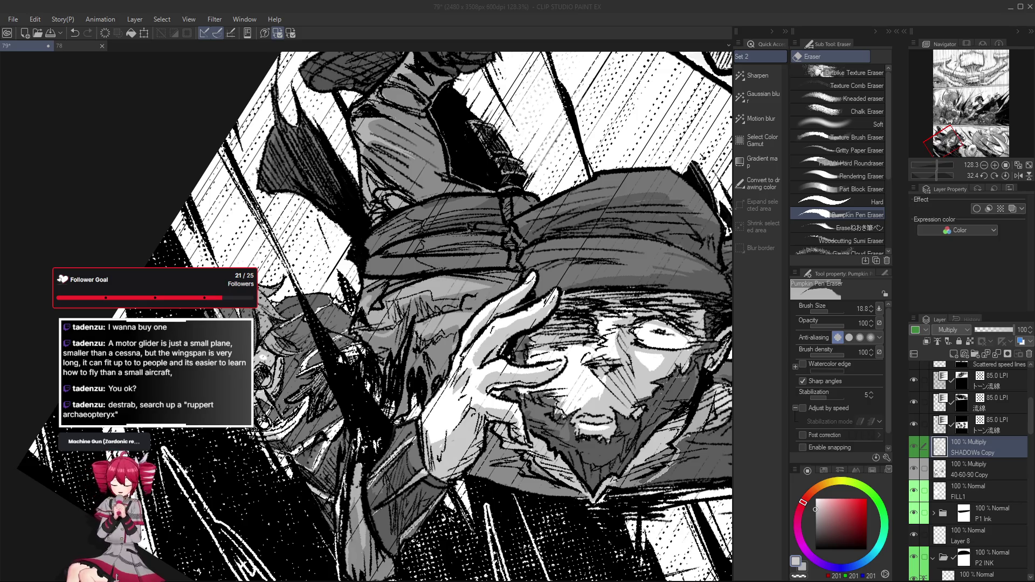
Step: Turn the page upright and Lasso-fill grey on the hooded fighter's face and cloak
left_click_drag(486, 243, 364, 284)
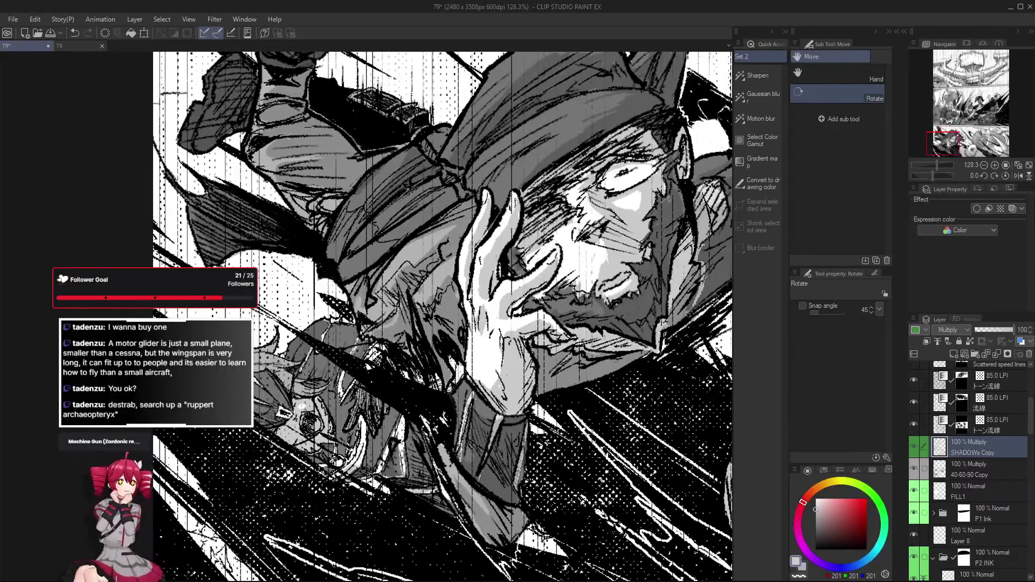
key("g")
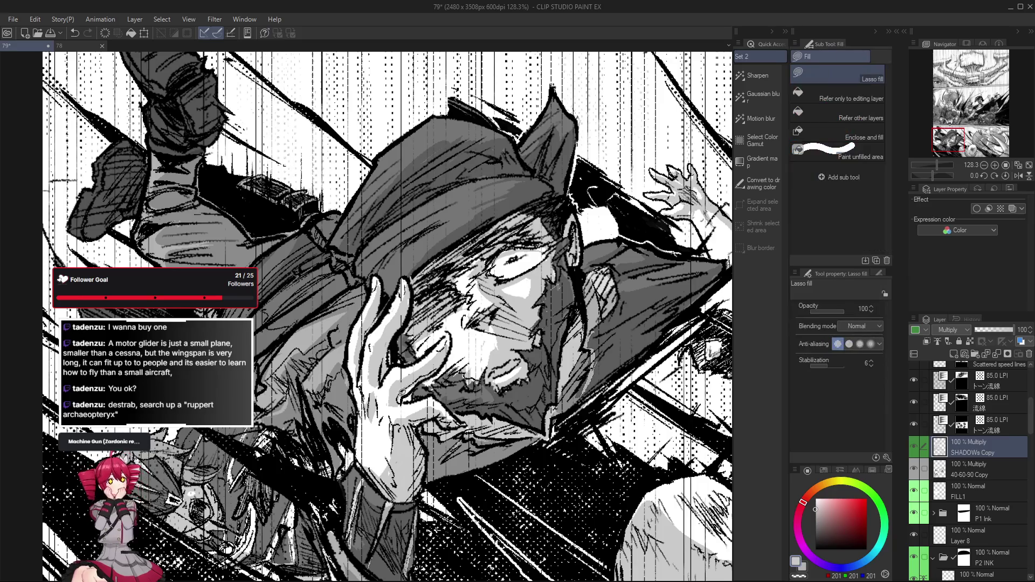
scroll(390, 414, "down", 2)
scroll(390, 414, "down", 1)
scroll(389, 411, "down", 1)
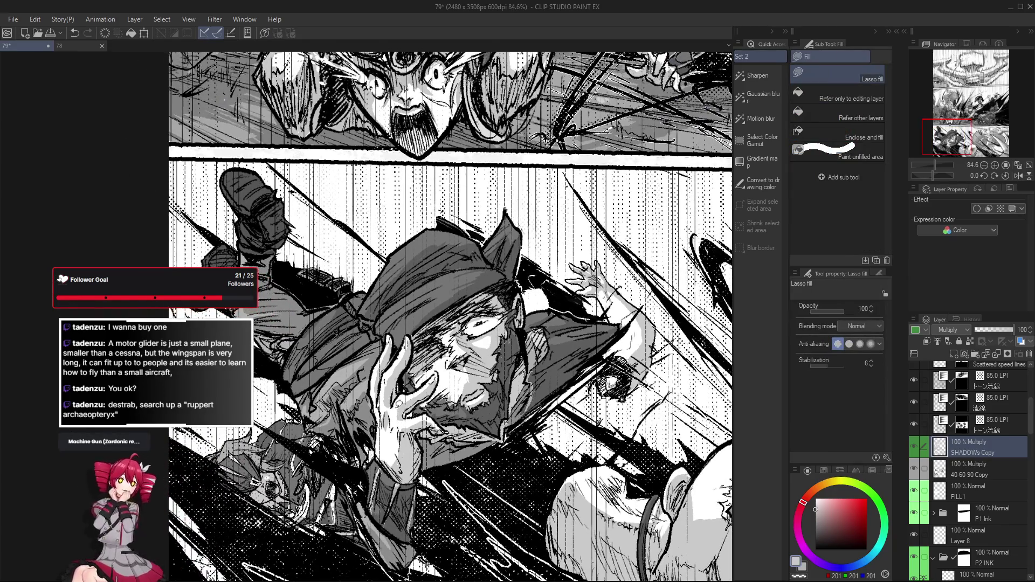
mouse_move(396, 407)
left_mouse_down()
mouse_move(409, 411)
mouse_move(404, 421)
mouse_move(413, 411)
mouse_move(400, 393)
left_mouse_up()
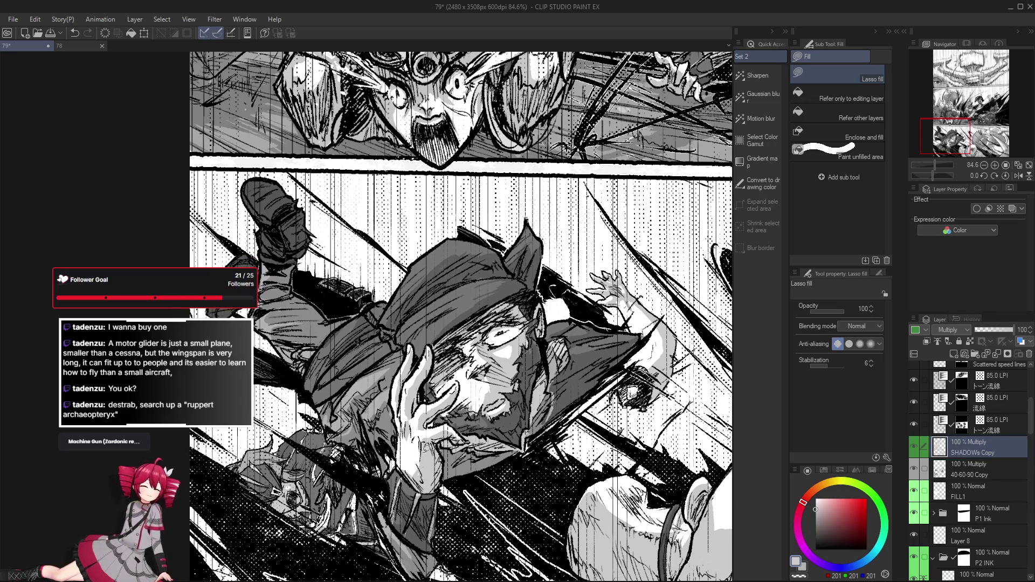
left_click_drag(422, 455, 420, 458)
Step: Erase stray tone, resume Lasso filling on the fighter's upper body, and tilt the page
key("e")
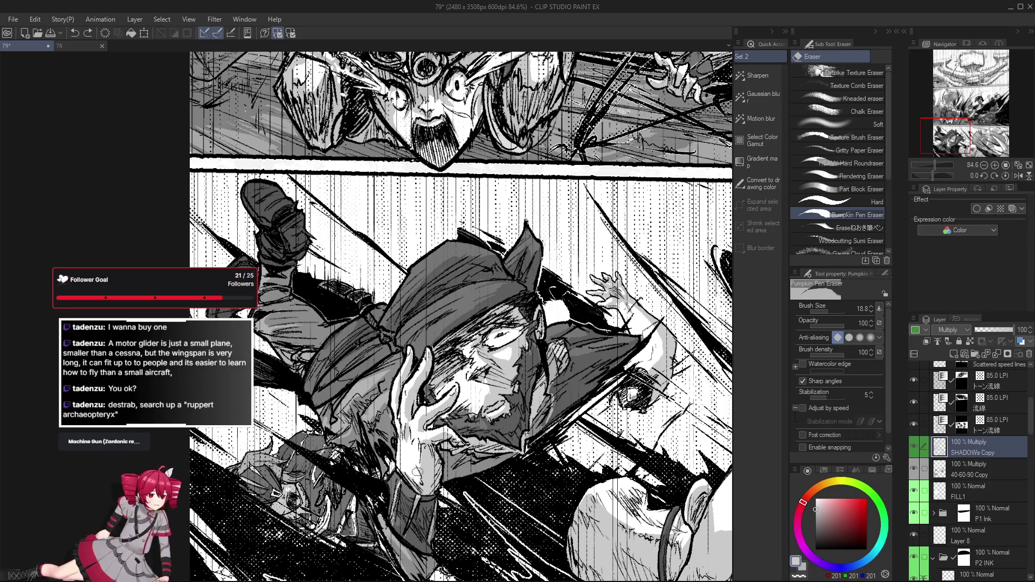
left_click_drag(415, 476, 491, 508)
scroll(490, 508, "down", 1)
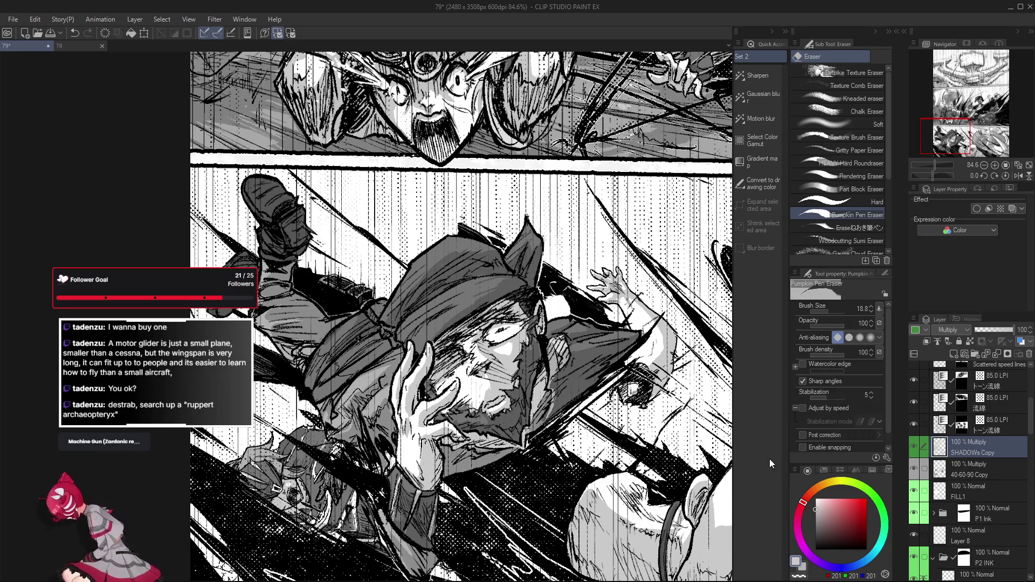
scroll(459, 316, "down", 1)
left_click_drag(598, 503, 534, 468)
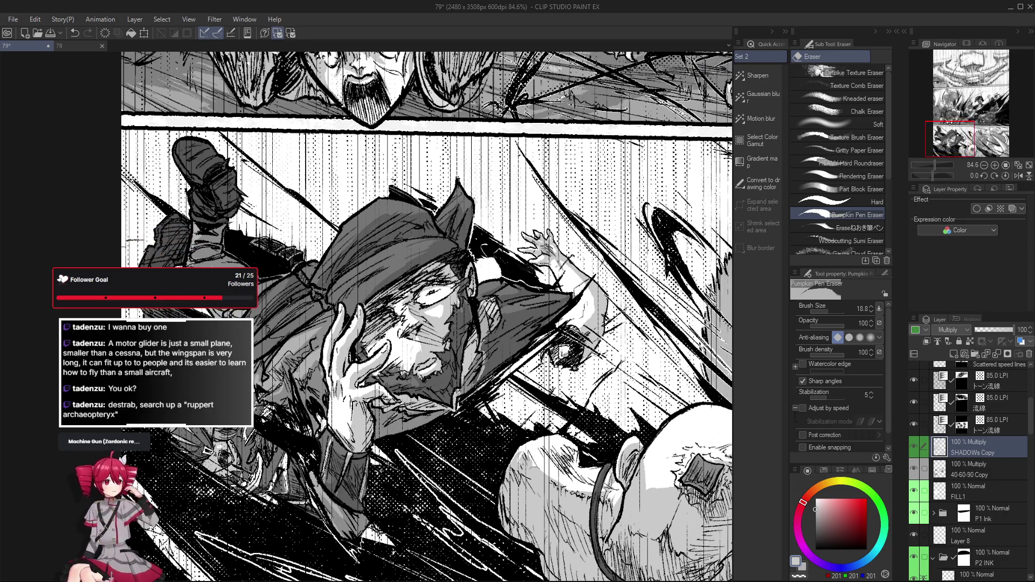
key("g")
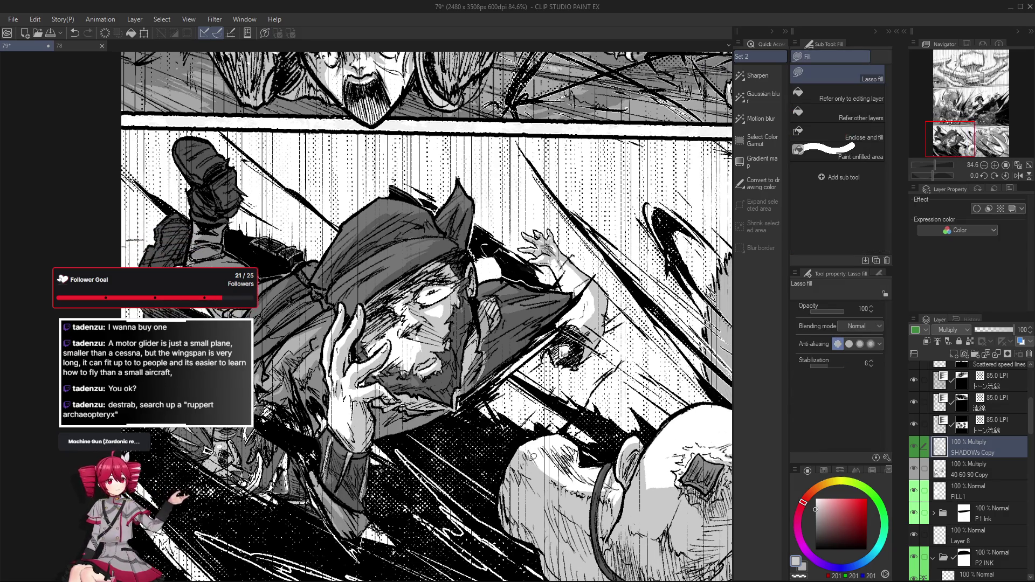
mouse_move(530, 461)
left_mouse_down()
mouse_move(535, 452)
mouse_move(589, 450)
left_mouse_up()
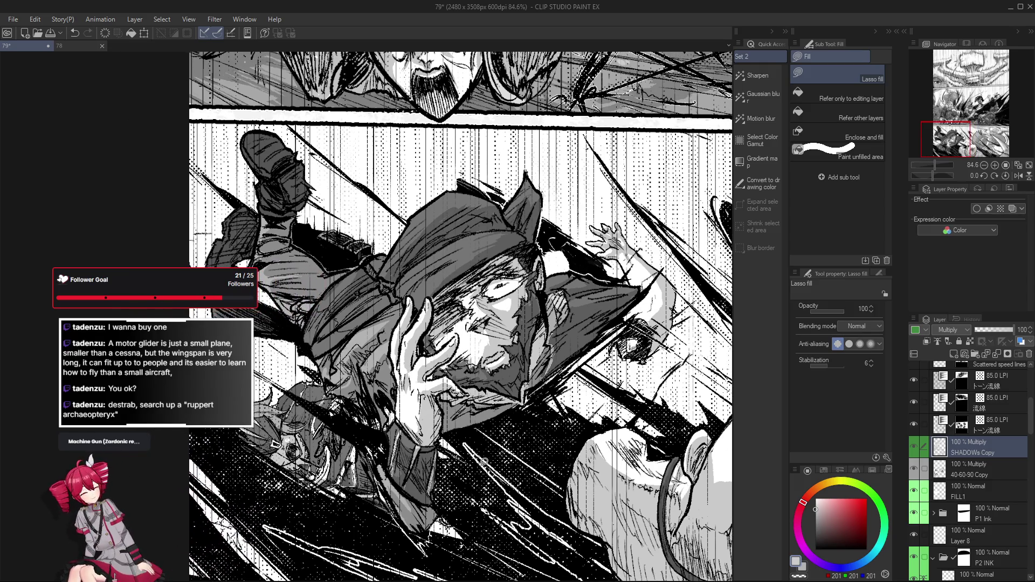
mouse_move(567, 202)
left_mouse_down()
mouse_move(610, 255)
mouse_move(627, 315)
left_mouse_up()
scroll(439, 363, "up", 2)
scroll(439, 364, "up", 1)
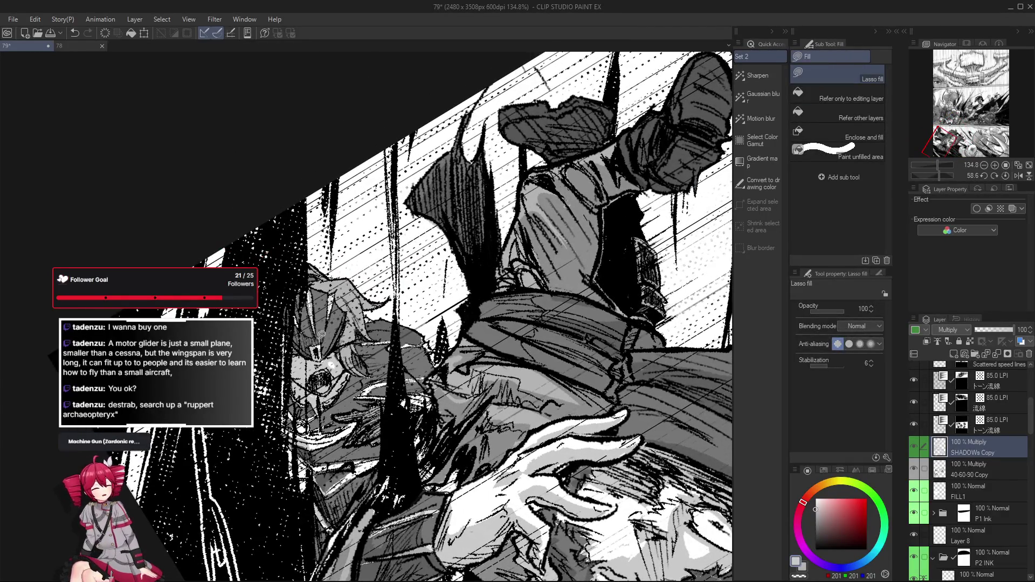
Step: Fill grey shading over the upturned fighter's kicking legs and boots, undoing one fill
left_click_drag(388, 315, 386, 332)
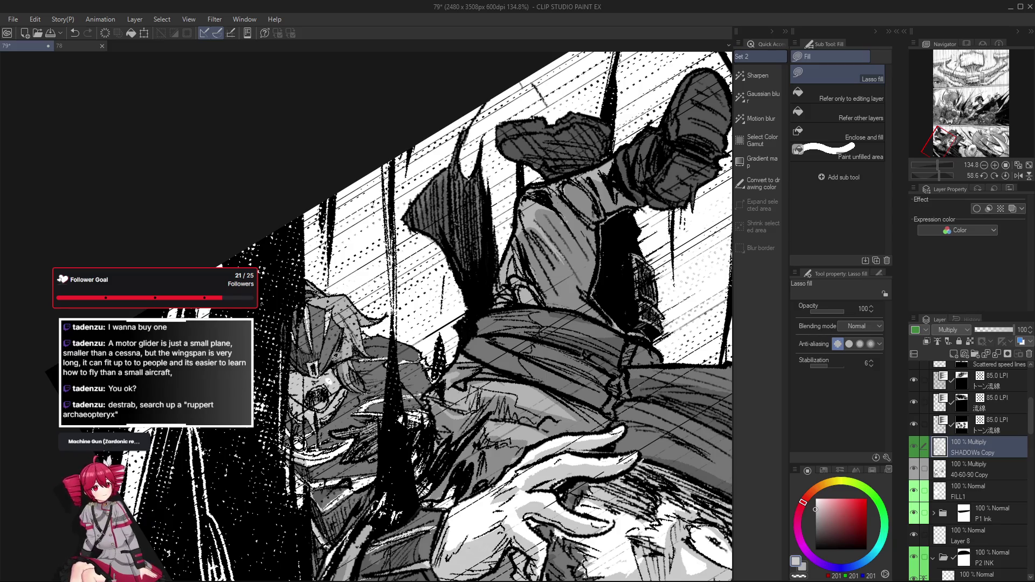
key("ctrl+z")
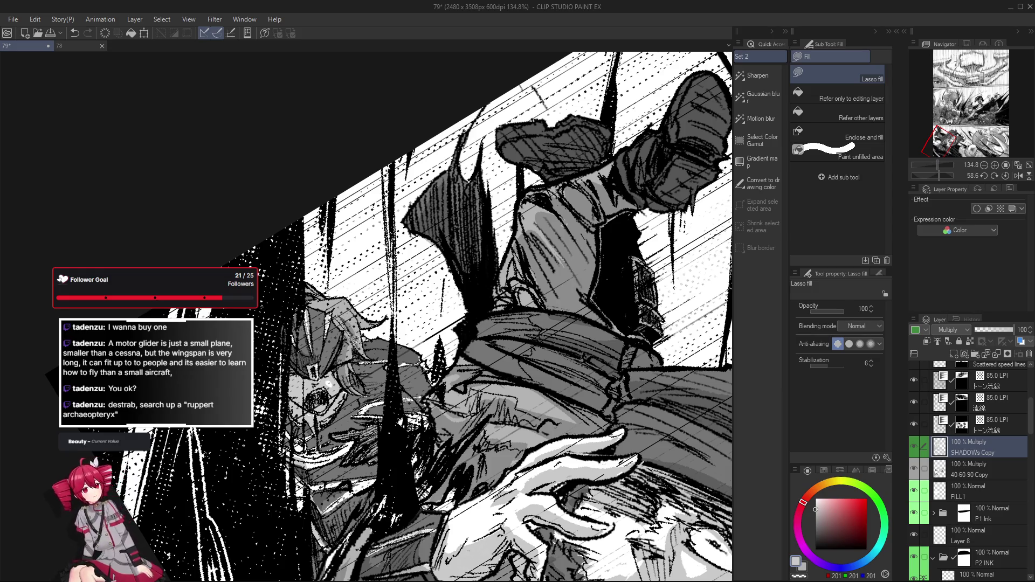
left_click_drag(355, 339, 351, 359)
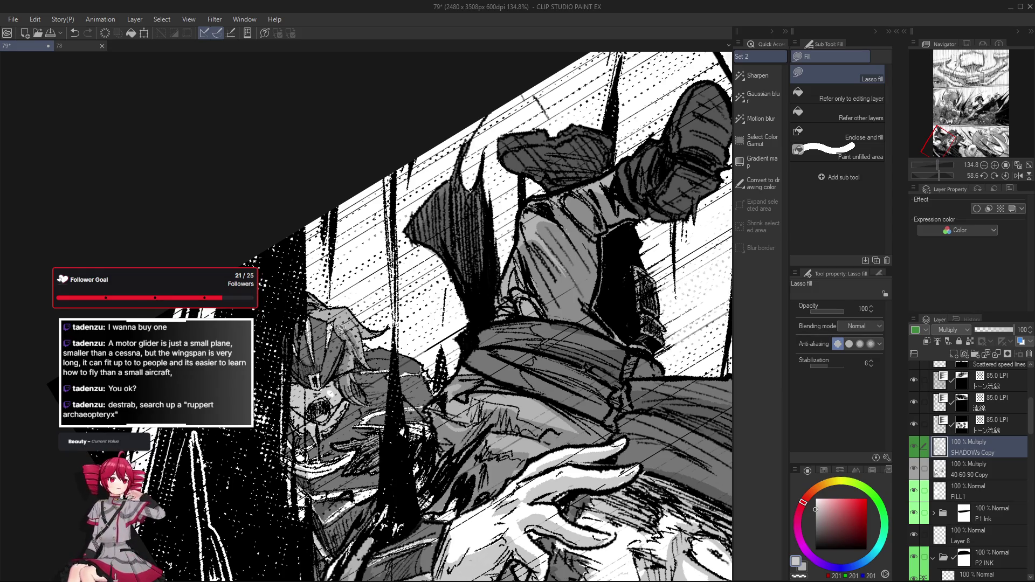
left_click_drag(350, 347, 352, 365)
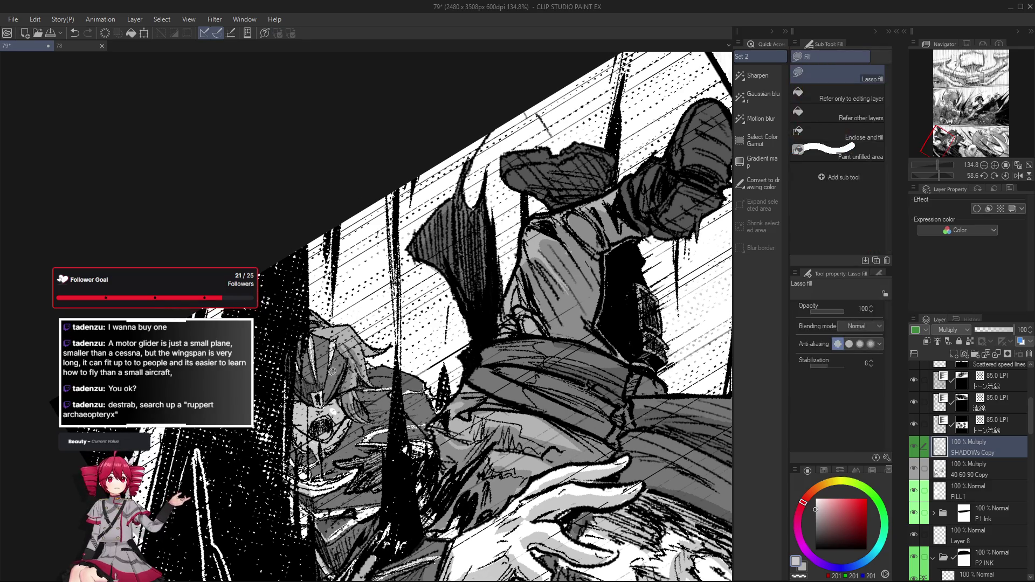
key("b")
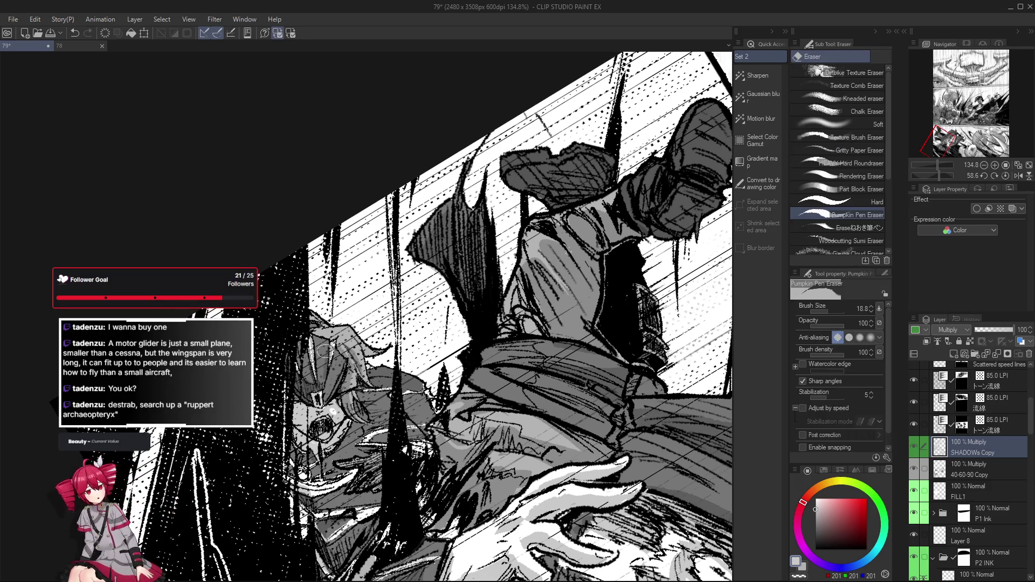
key("g")
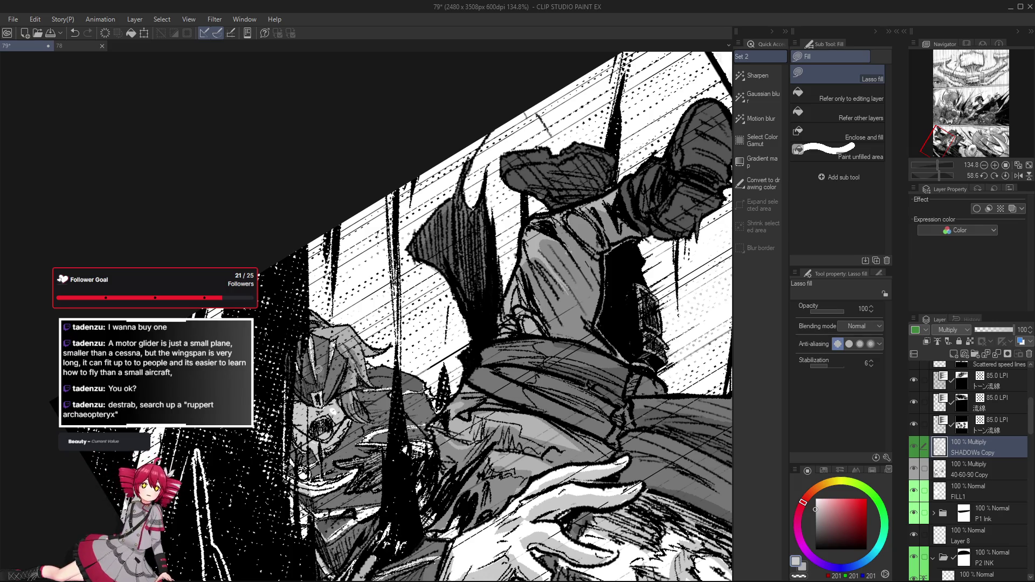
Step: Rotate the page toward the fighter's torso, ending nearly upright, with Lasso fill active
key("r")
left_click_drag(308, 367, 453, 414)
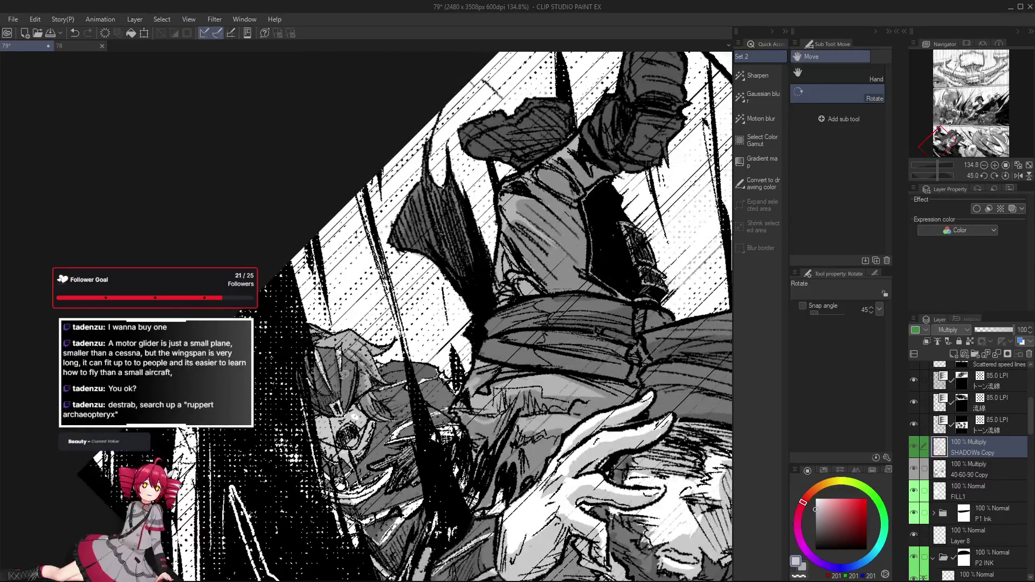
key("g")
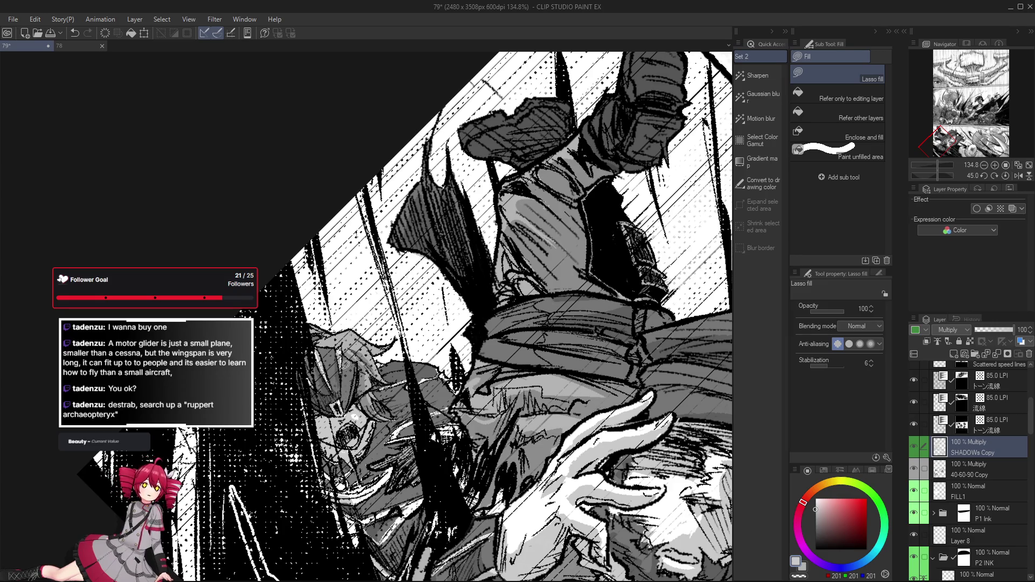
key("r")
mouse_move(357, 411)
left_mouse_down()
mouse_move(402, 394)
mouse_move(366, 400)
mouse_move(293, 342)
left_mouse_up()
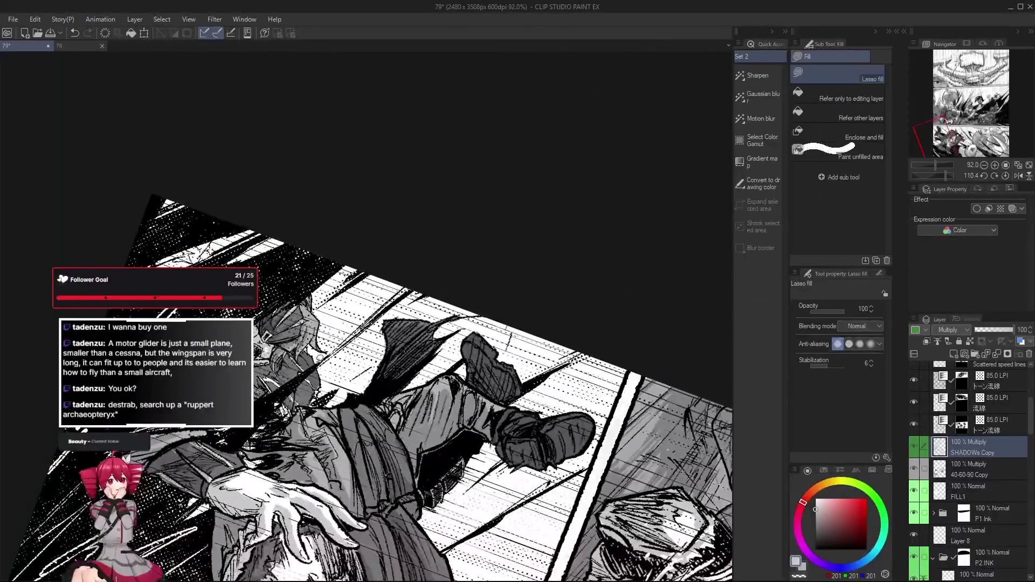
scroll(294, 343, "up", 1)
Step: Tilt the page and Lasso-fill more grey on the fighter's cloak, erasing overflow edges
mouse_move(272, 350)
left_mouse_down()
mouse_move(371, 441)
mouse_move(492, 388)
left_mouse_up()
left_click_drag(441, 460, 421, 400)
left_click_drag(413, 362, 396, 389)
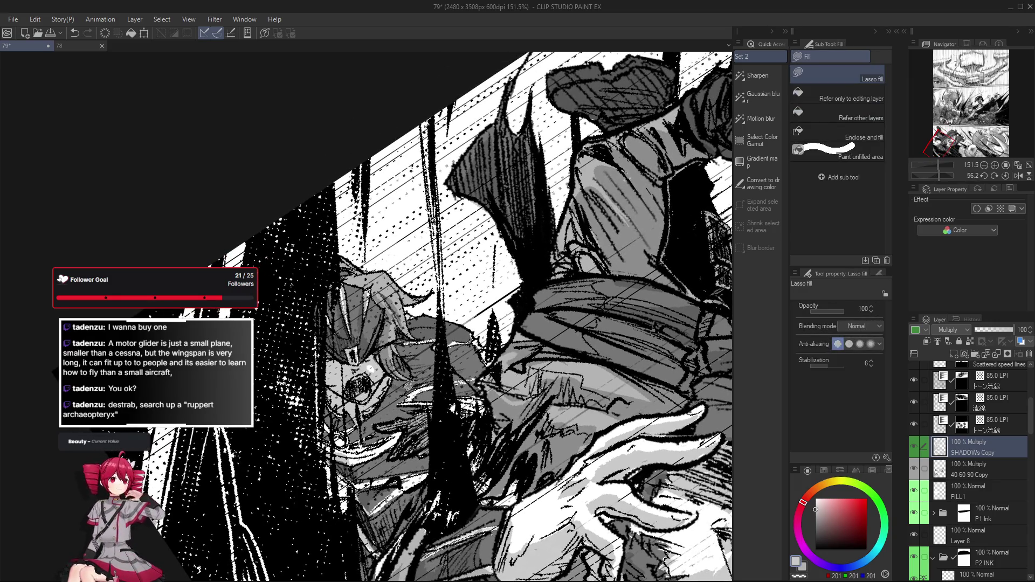
mouse_move(401, 376)
left_mouse_down()
mouse_move(510, 378)
mouse_move(440, 346)
mouse_move(485, 356)
mouse_move(452, 340)
mouse_move(432, 416)
left_mouse_up()
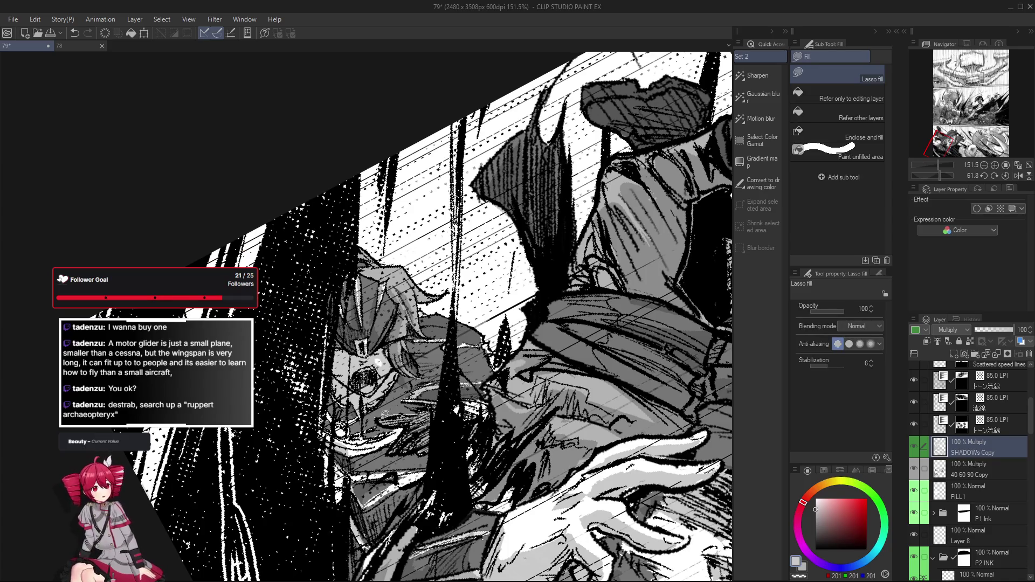
scroll(383, 413, "down", 2)
key("e")
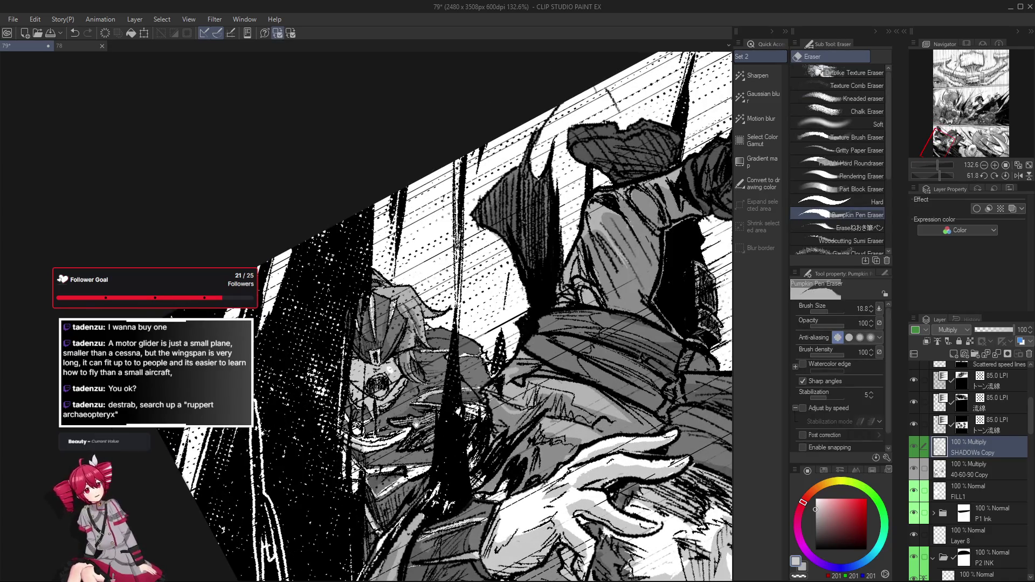
left_click_drag(416, 424, 399, 414)
key("g")
key("g")
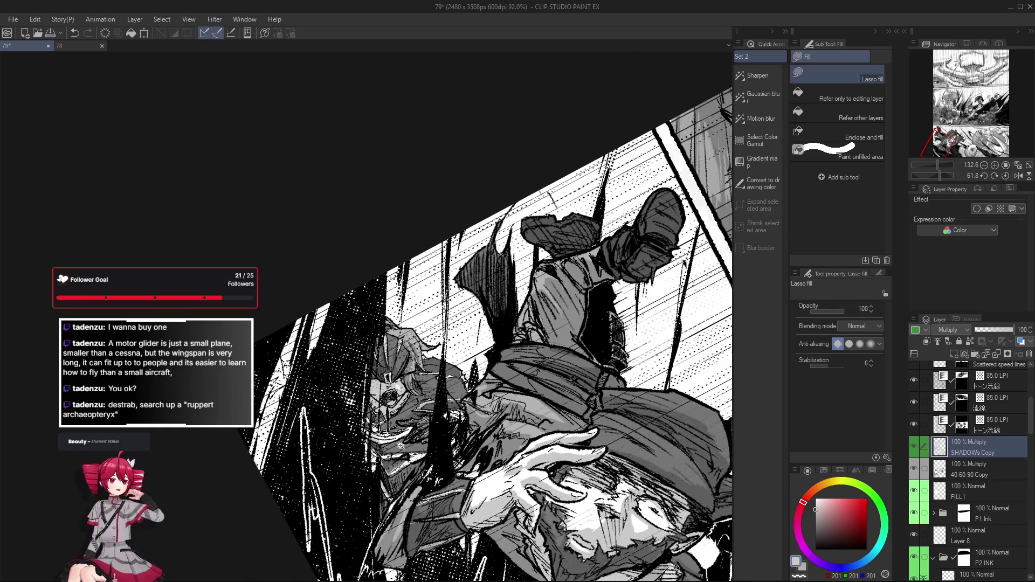
scroll(410, 438, "down", 1)
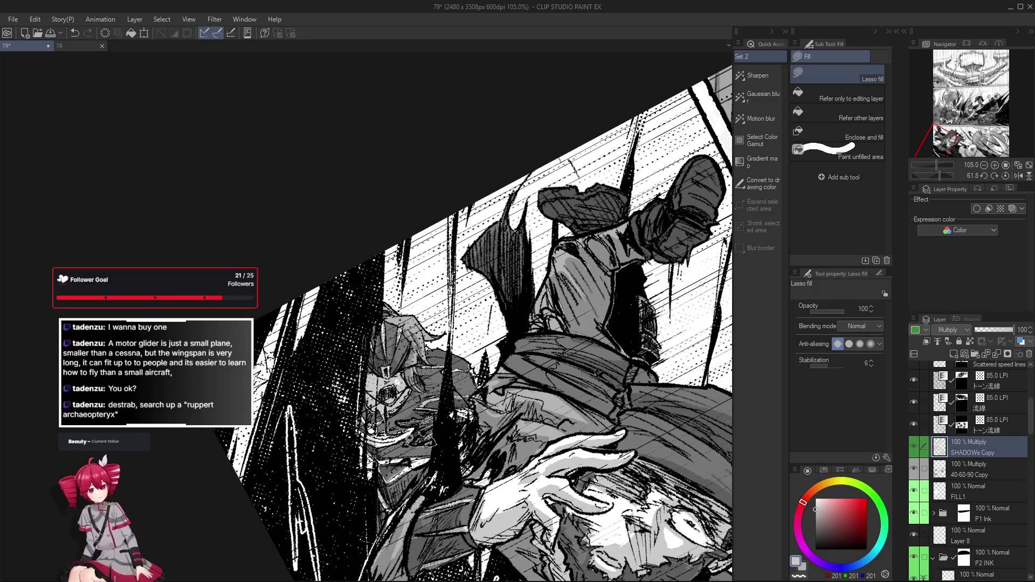
Step: Ease the rotation back to upright to overview the panel, then tilt slightly again
left_click_drag(412, 444, 414, 442)
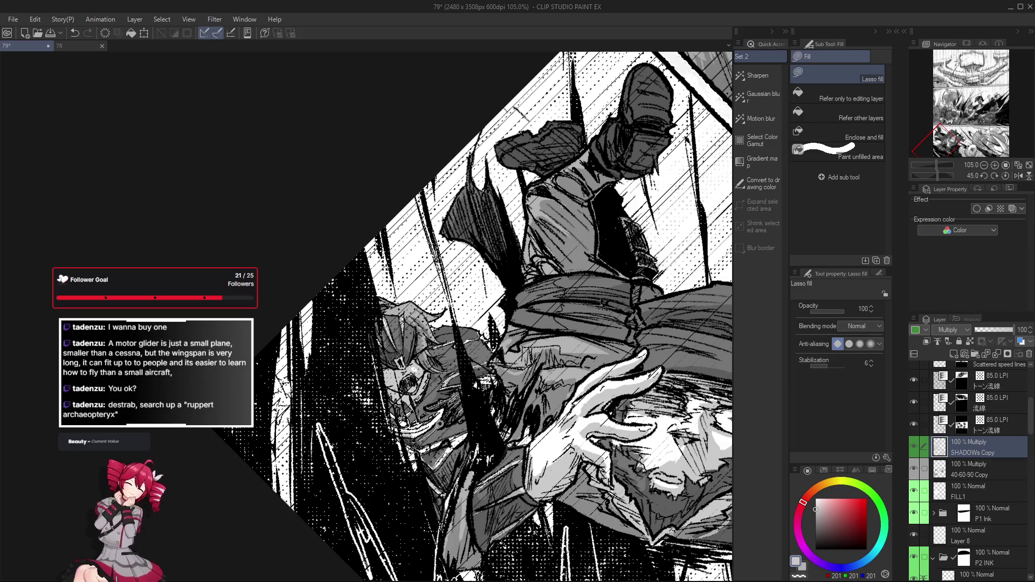
key("shift+space")
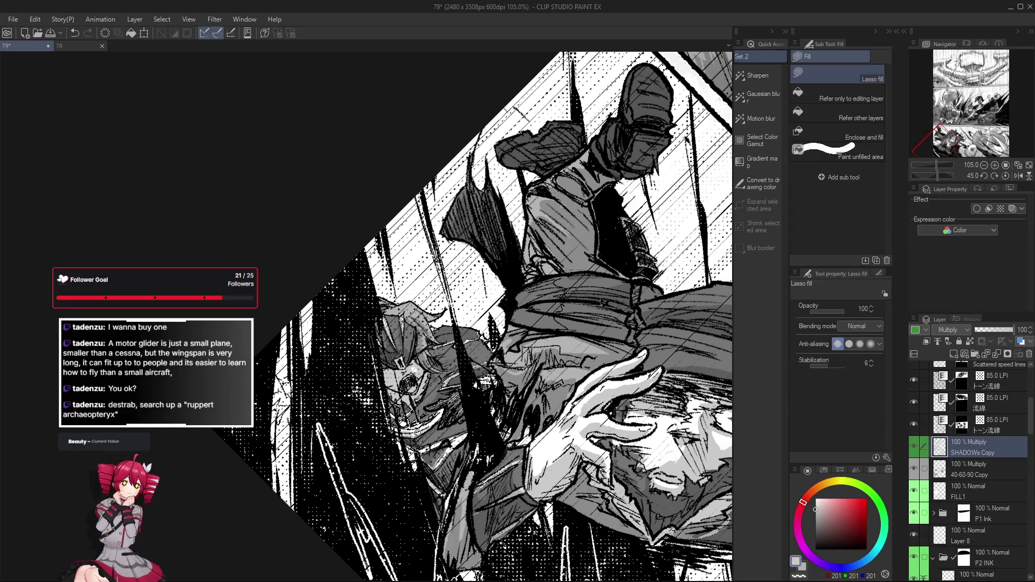
mouse_move(413, 457)
left_mouse_down()
mouse_move(473, 448)
mouse_move(421, 396)
left_mouse_up()
scroll(413, 380, "up", 2)
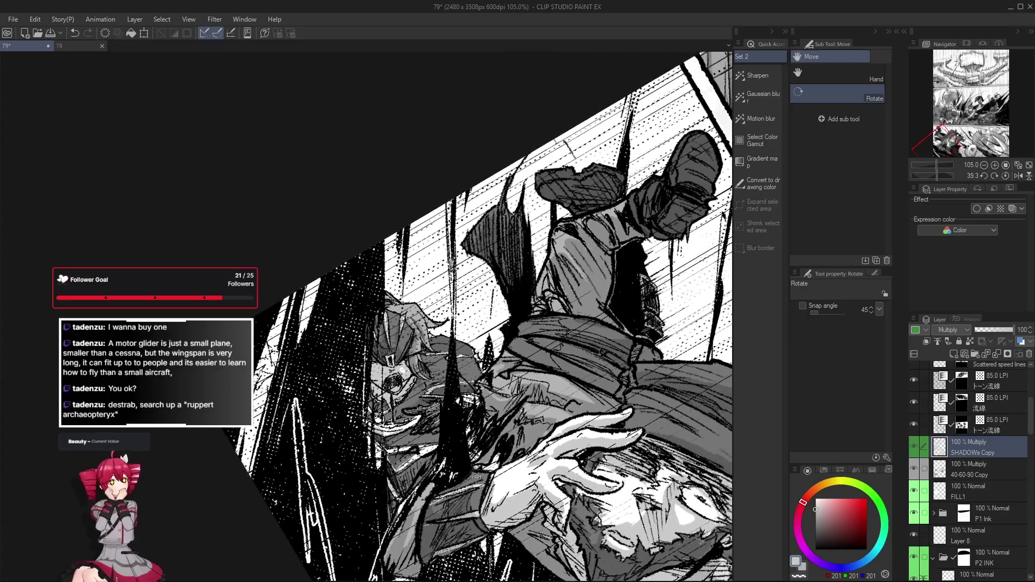
scroll(407, 375, "up", 2)
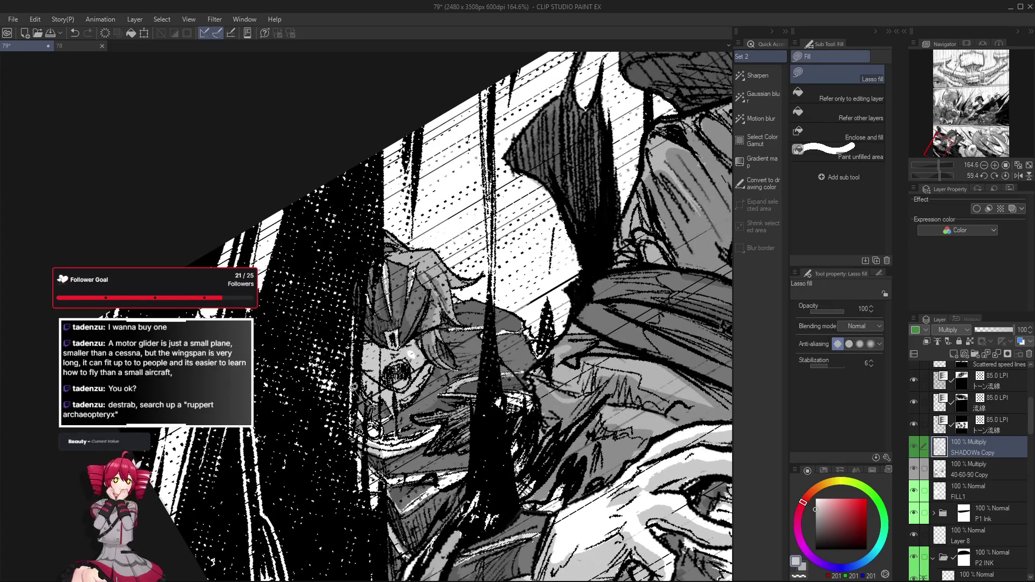
scroll(356, 389, "down", 2)
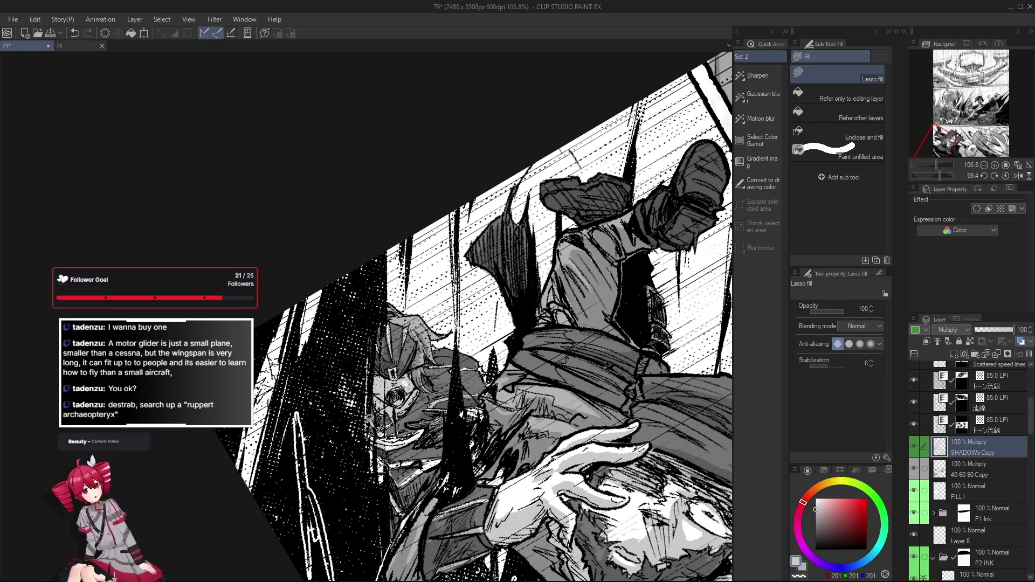
left_click_drag(381, 429, 453, 486)
mouse_move(526, 291)
left_mouse_down()
mouse_move(502, 291)
mouse_move(520, 288)
left_mouse_up()
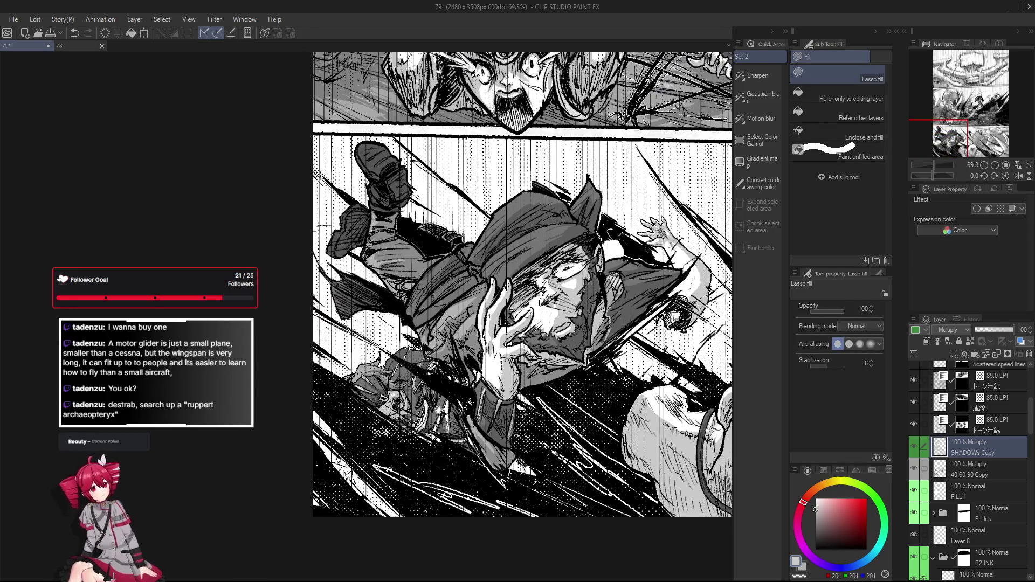
left_click_drag(450, 437, 387, 431)
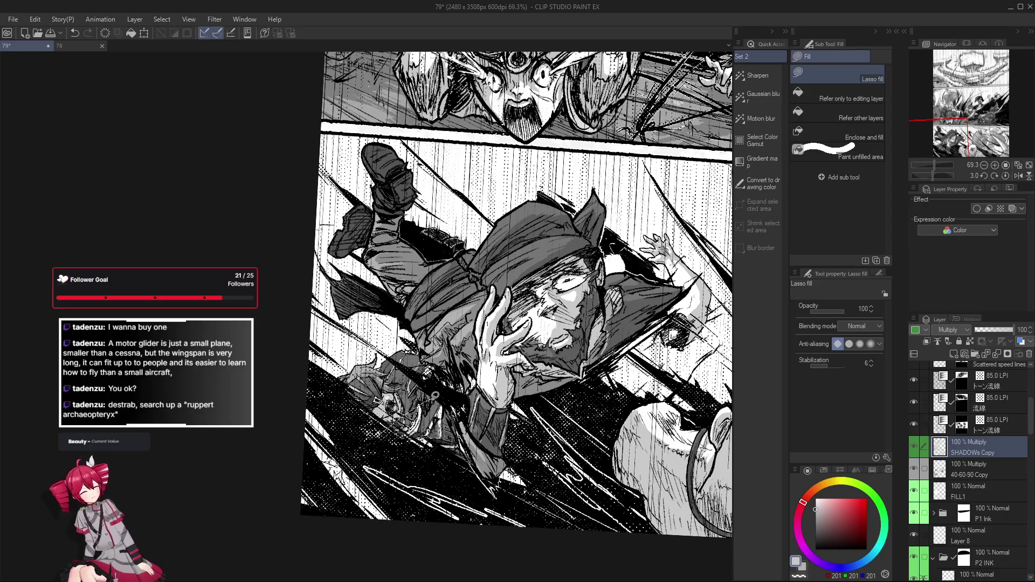
Step: Rotate along the diagonal panel and touch up grey around the fighter's hand with fill and eraser
left_click_drag(447, 450, 437, 517)
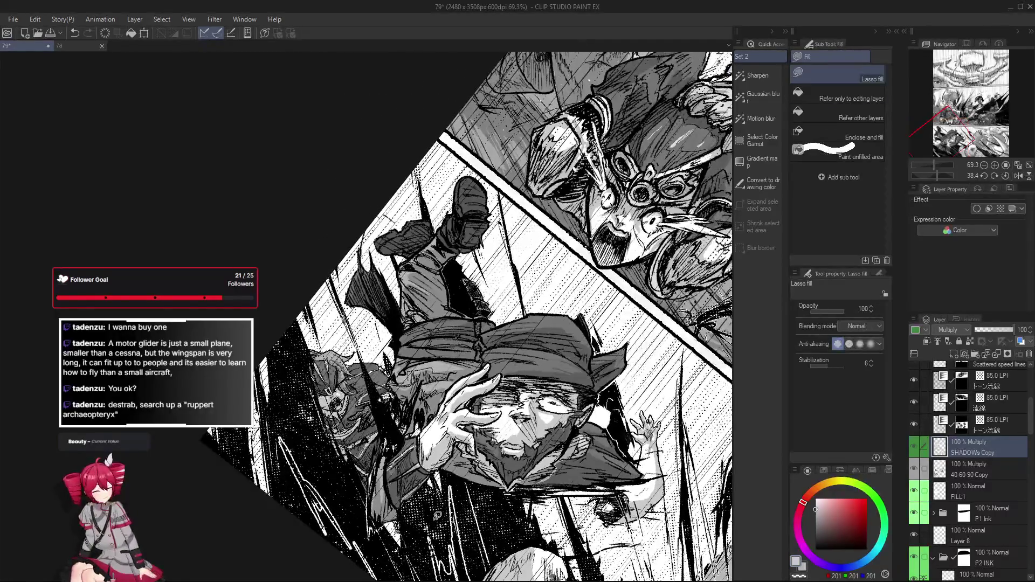
scroll(392, 404, "up", 5)
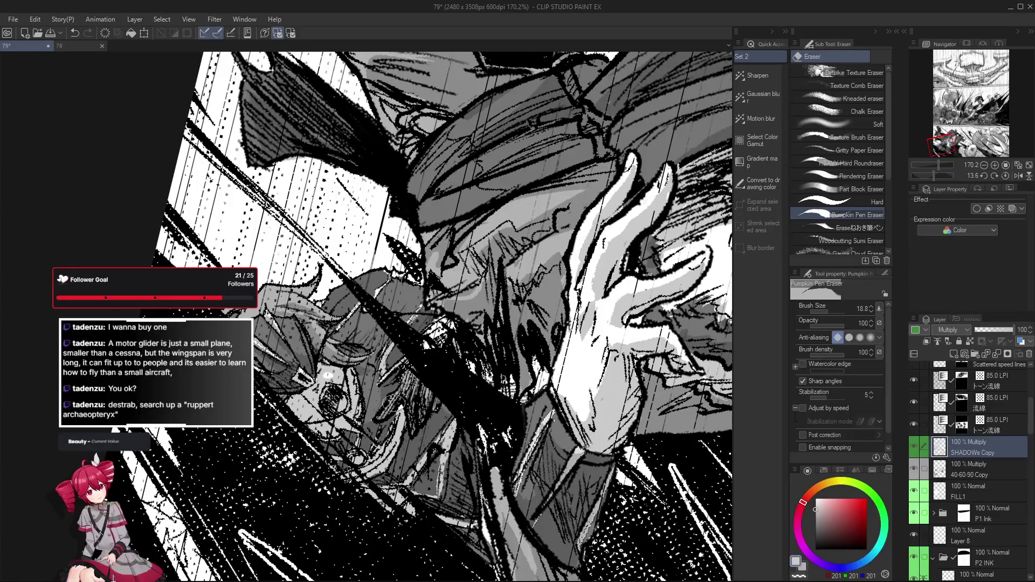
left_click_drag(414, 389, 428, 414)
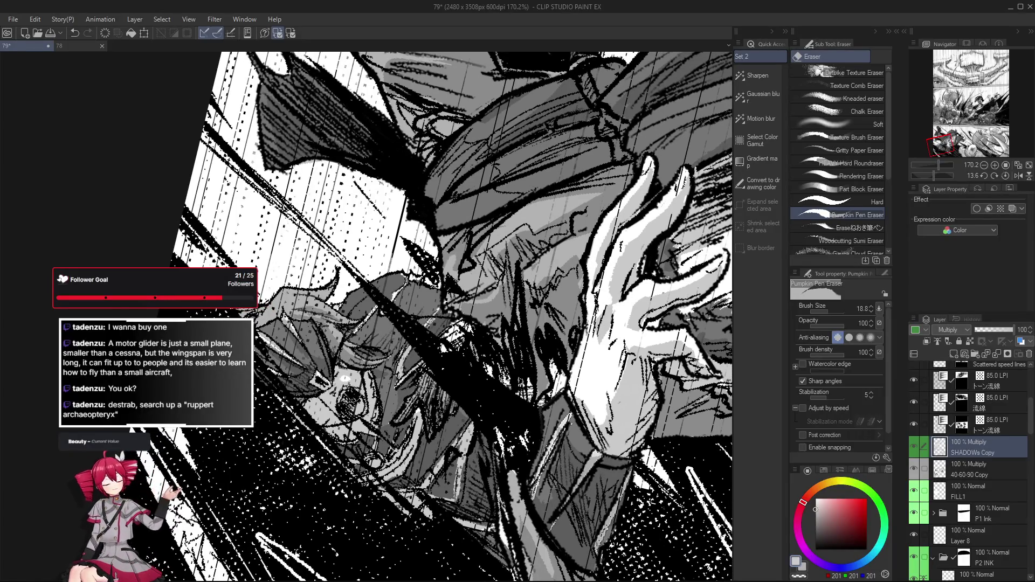
key("g")
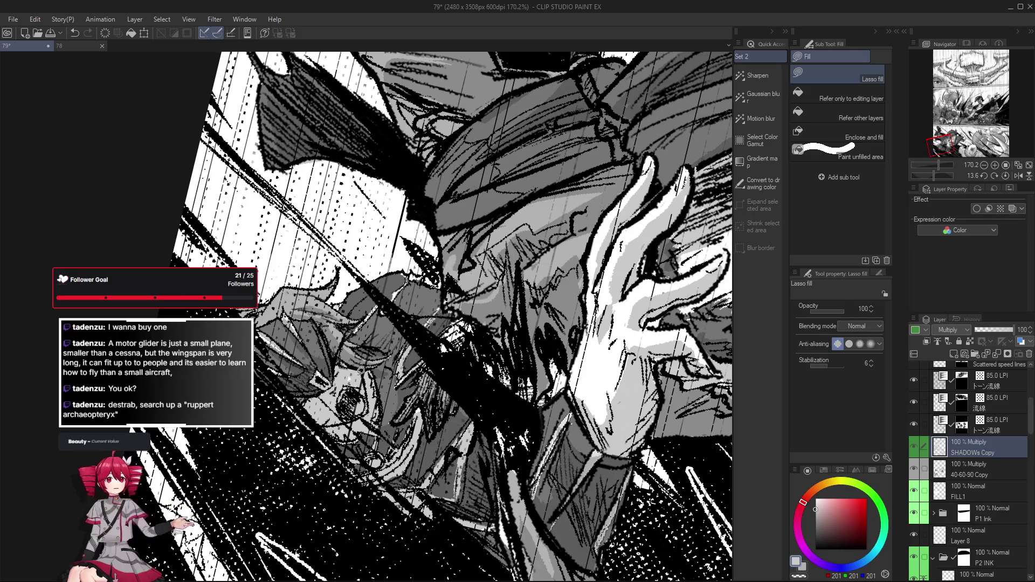
key("e")
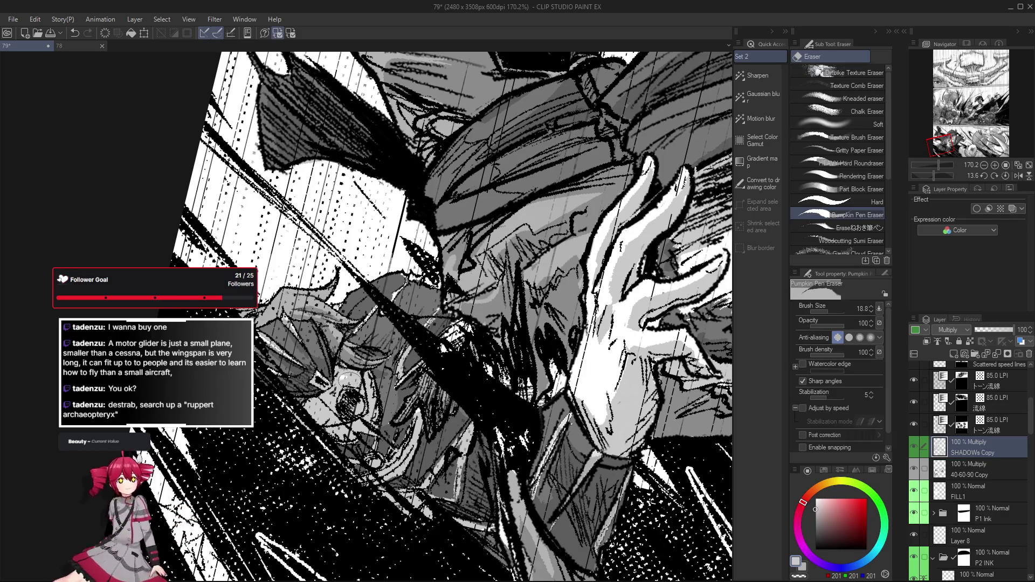
Step: Rotate the view back and forth around the upturned head and return to Lasso fill
left_click_drag(342, 379, 327, 370)
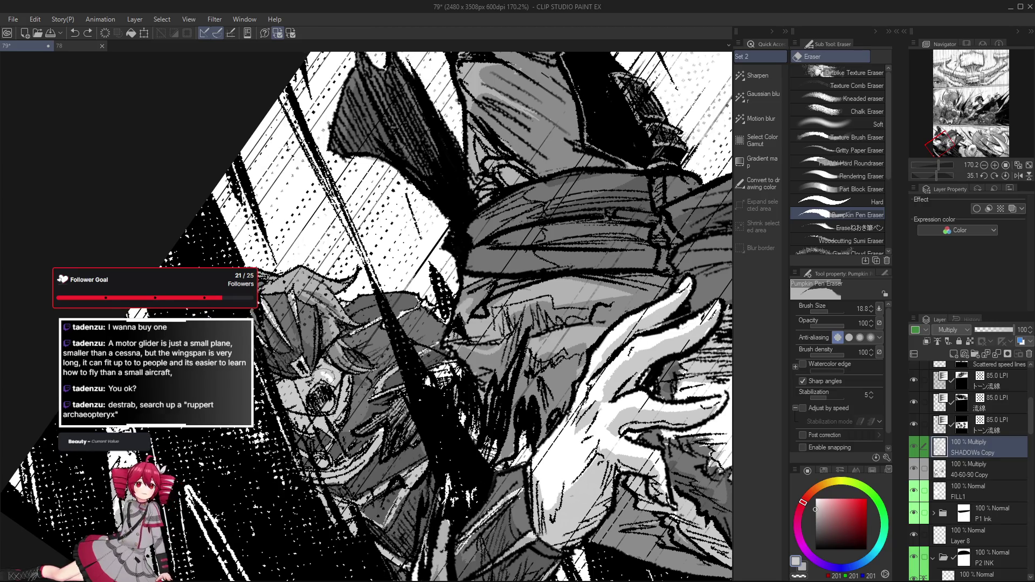
left_click_drag(344, 395, 364, 364)
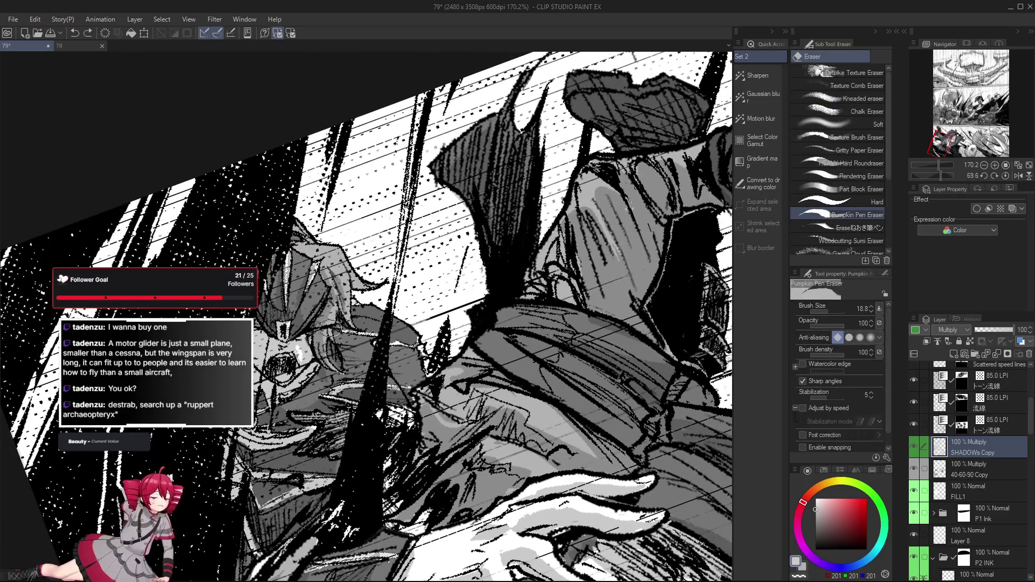
mouse_move(326, 340)
left_mouse_down()
mouse_move(348, 428)
mouse_move(349, 334)
mouse_move(376, 332)
left_mouse_up()
key("r")
key("g")
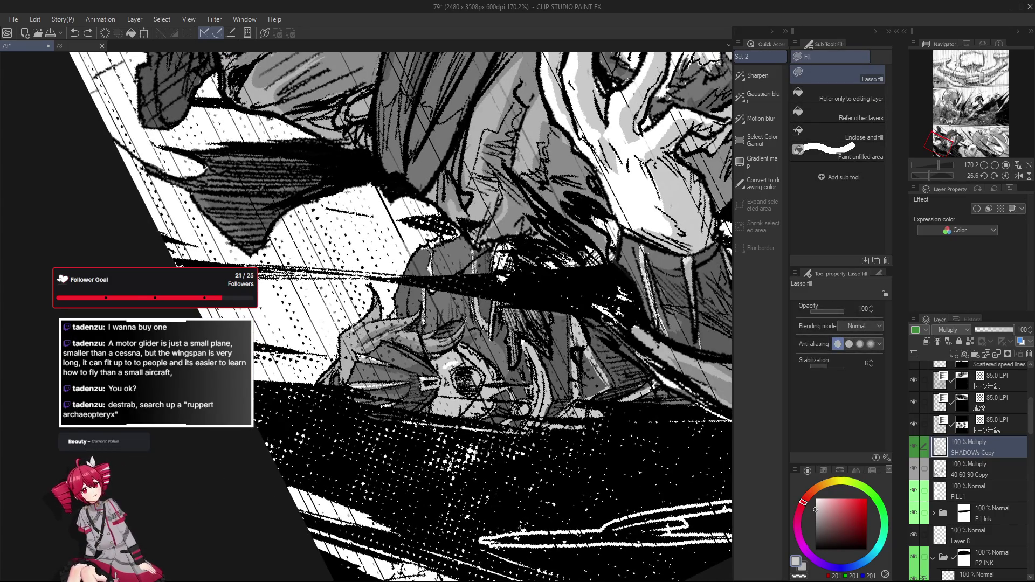
Step: Rotate the page steeply and back while toggling eraser and fill over the tumbling figure's clothing
key("r")
left_click_drag(360, 338, 353, 308)
key("e")
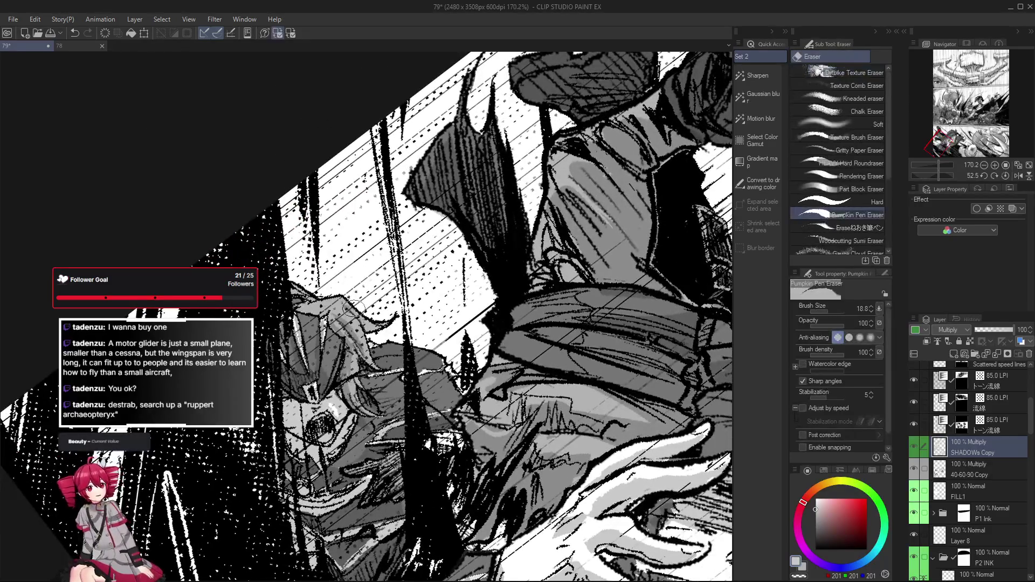
key("g")
key("u")
key("r")
mouse_move(366, 324)
left_mouse_down()
mouse_move(414, 299)
mouse_move(421, 324)
mouse_move(388, 360)
left_mouse_up()
key("e")
key("r")
key("g")
key("u")
key("r")
key("g")
Step: Tilt the page and prepare Lasso fill for dark grey on the clothing, erasing strays
key("r")
key("g")
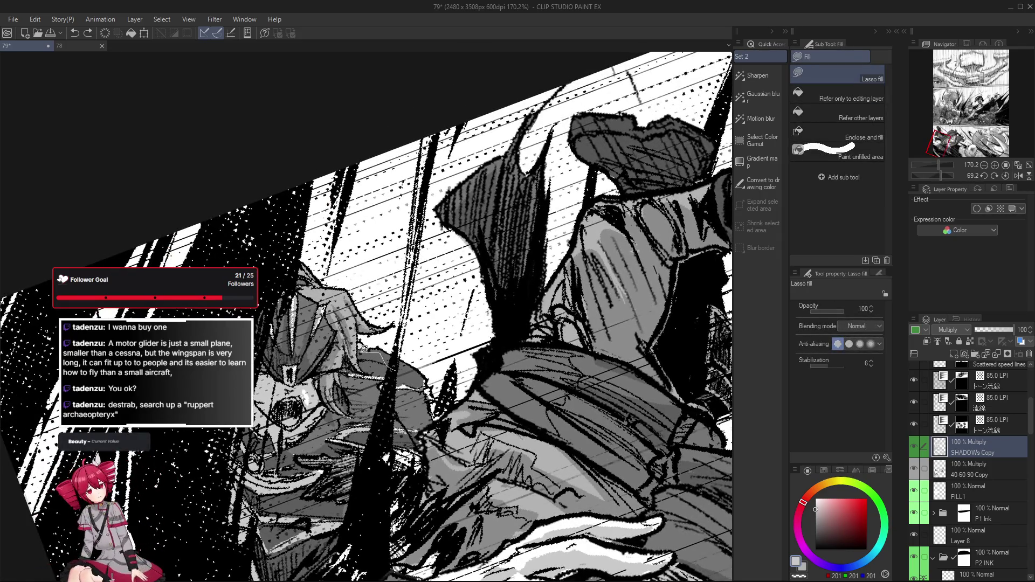
key("r")
left_click_drag(362, 357, 420, 318)
key("g")
key("b")
key("g")
key("g")
left_click_drag(398, 356, 438, 293)
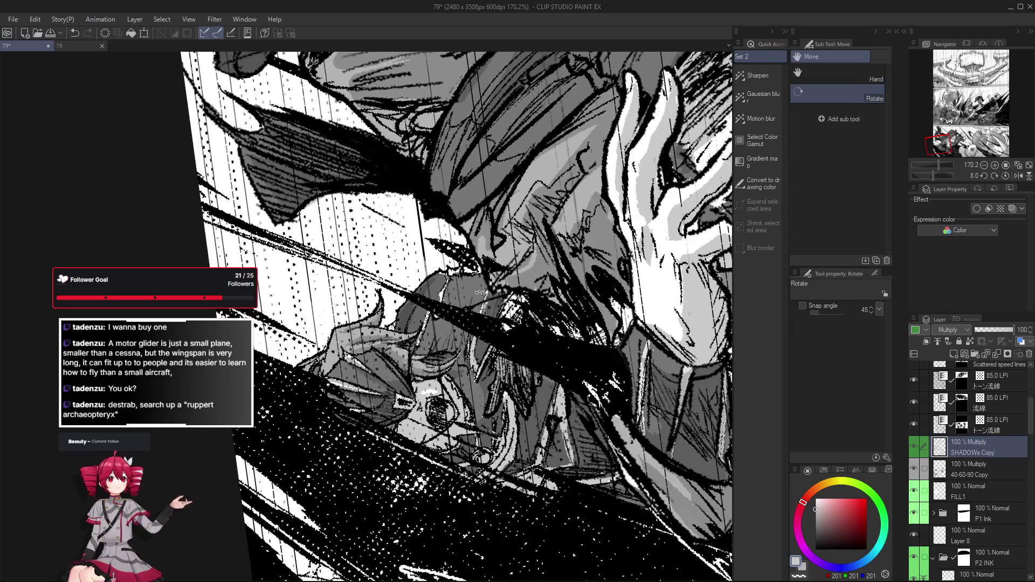
key("e")
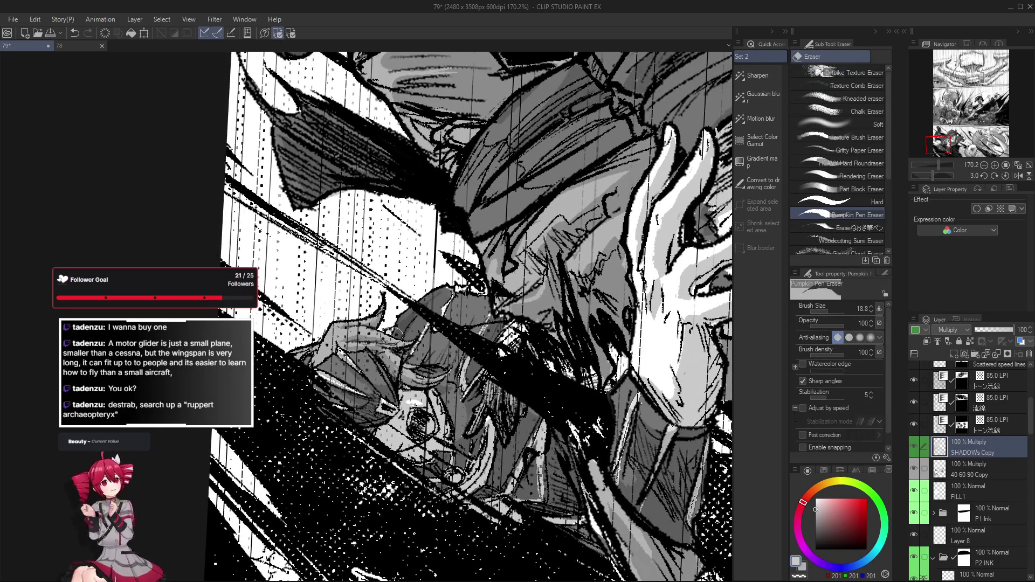
mouse_move(409, 316)
left_mouse_down()
mouse_move(374, 396)
mouse_move(353, 367)
mouse_move(364, 397)
mouse_move(443, 348)
left_mouse_up()
key("g")
Step: Fill the outlined clothing area dark grey and clean its edges with the eraser
key("e")
key("g")
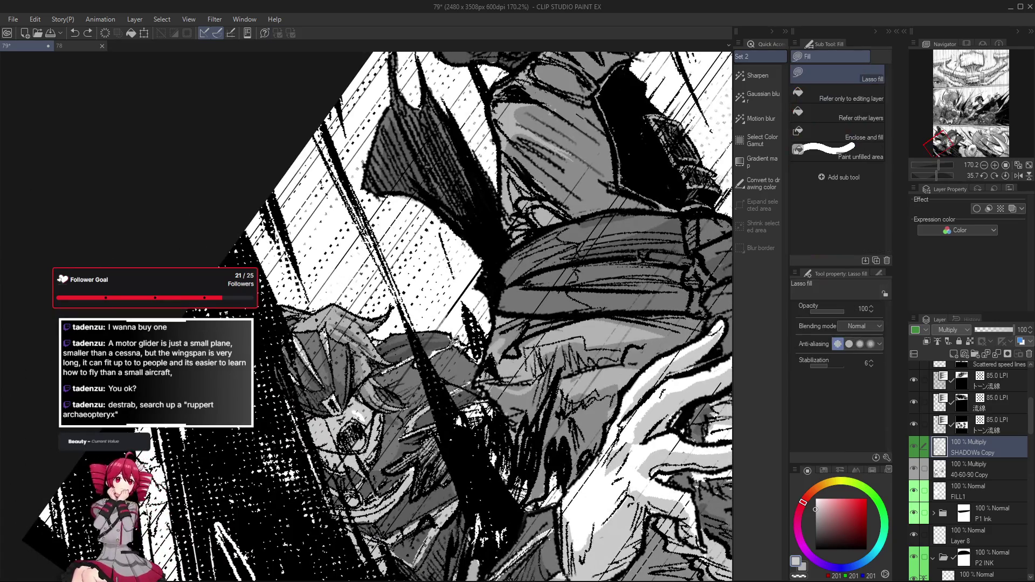
key("g")
mouse_move(391, 351)
left_mouse_down()
mouse_move(421, 323)
mouse_move(453, 372)
left_mouse_up()
key("e")
key("g")
key("g")
key("g")
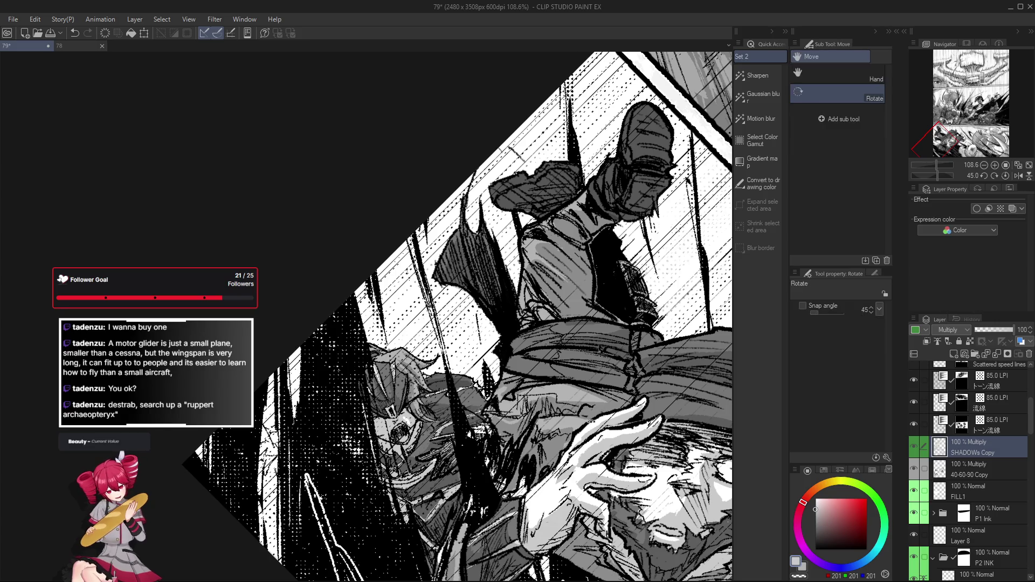
Step: Touch up the hat-wearing fighter's grey shading, alternating lasso fill and eraser
left_click_drag(702, 386, 548, 378)
scroll(549, 378, "down", 5)
key("ctrl+@")
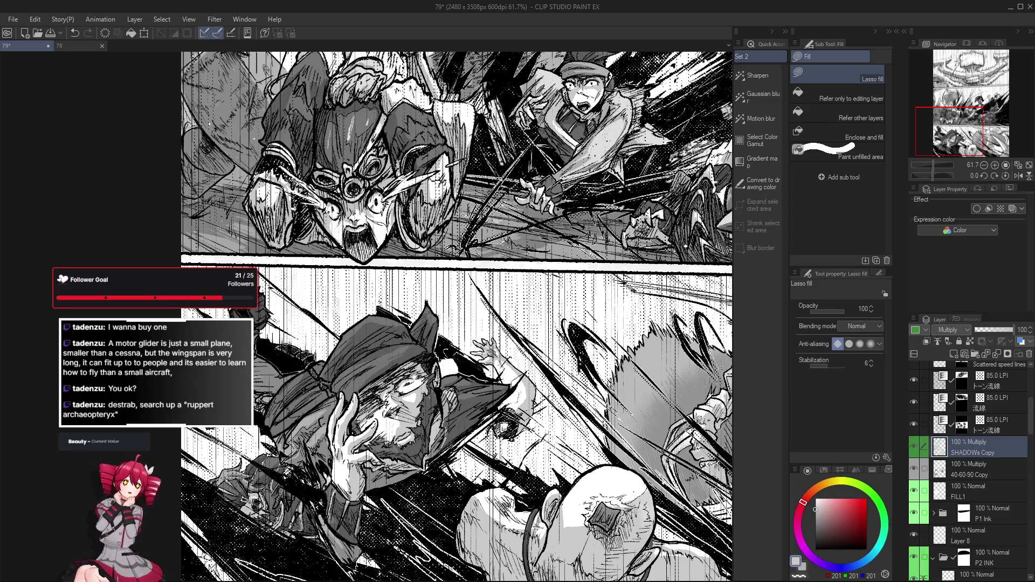
key("e")
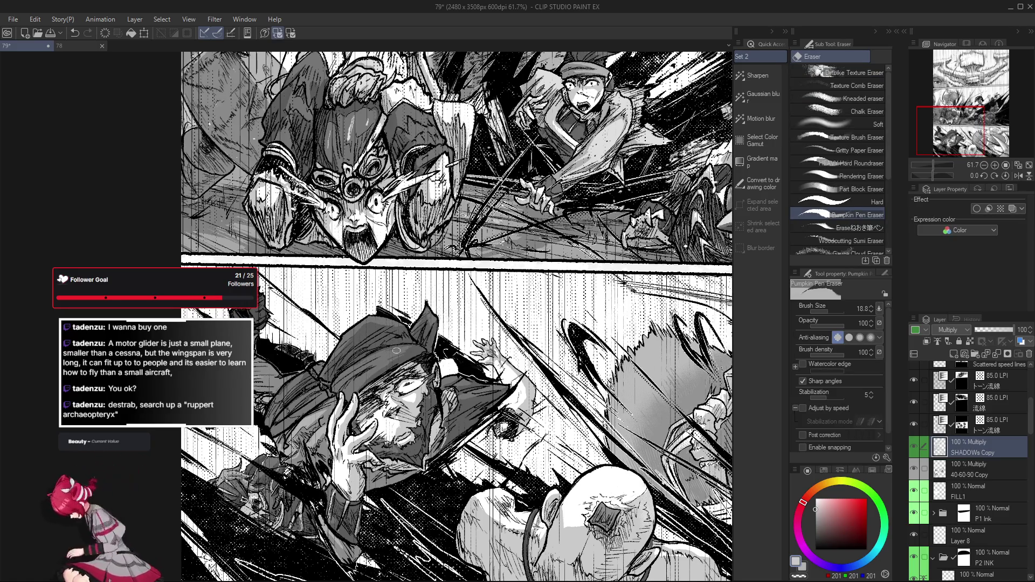
key("g")
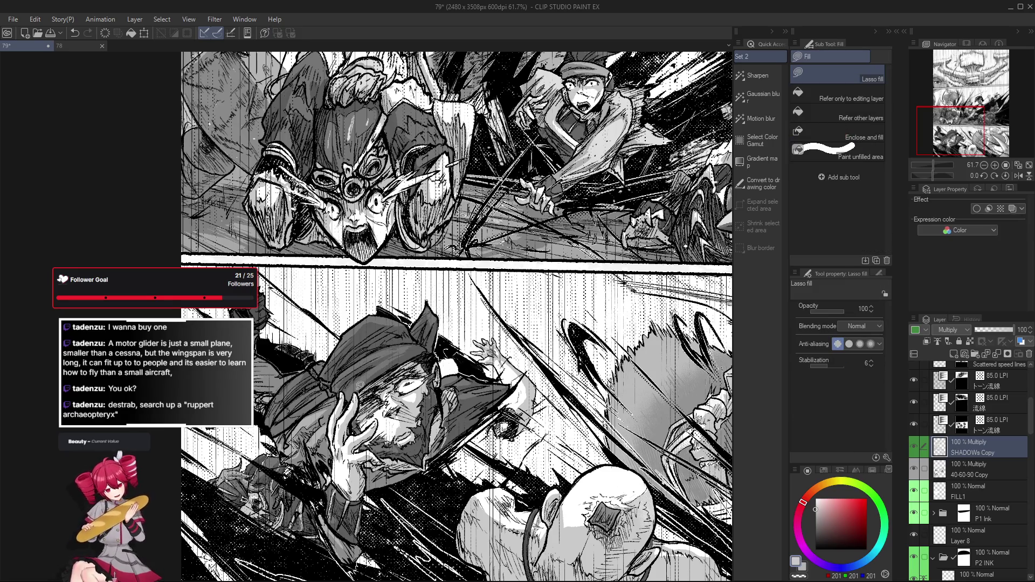
key("e")
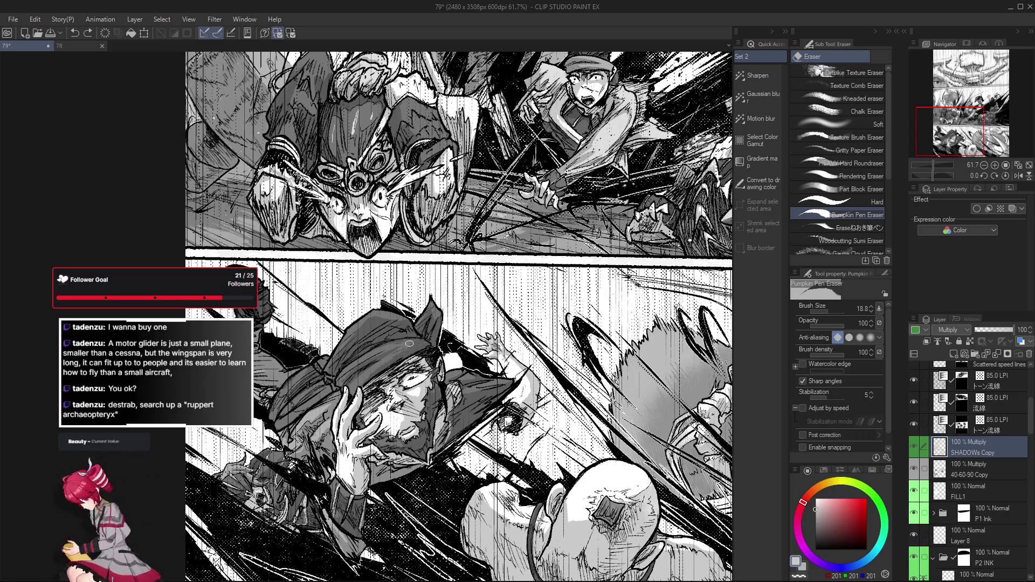
Step: Rotate the page to a tilted angle, erase stray shading, then settle back toward upright for filling
key("r")
left_click_drag(420, 346, 439, 361)
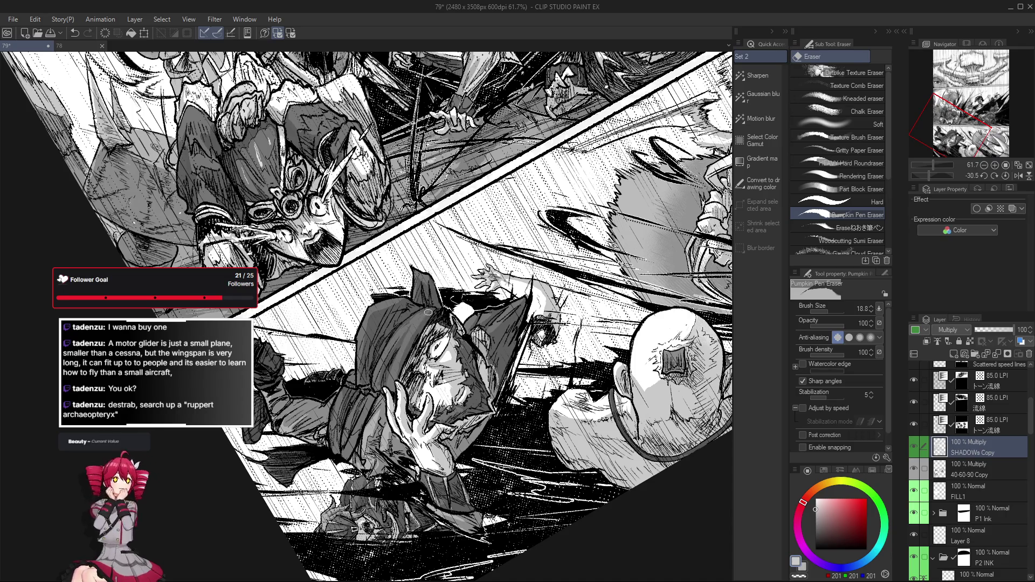
key("r")
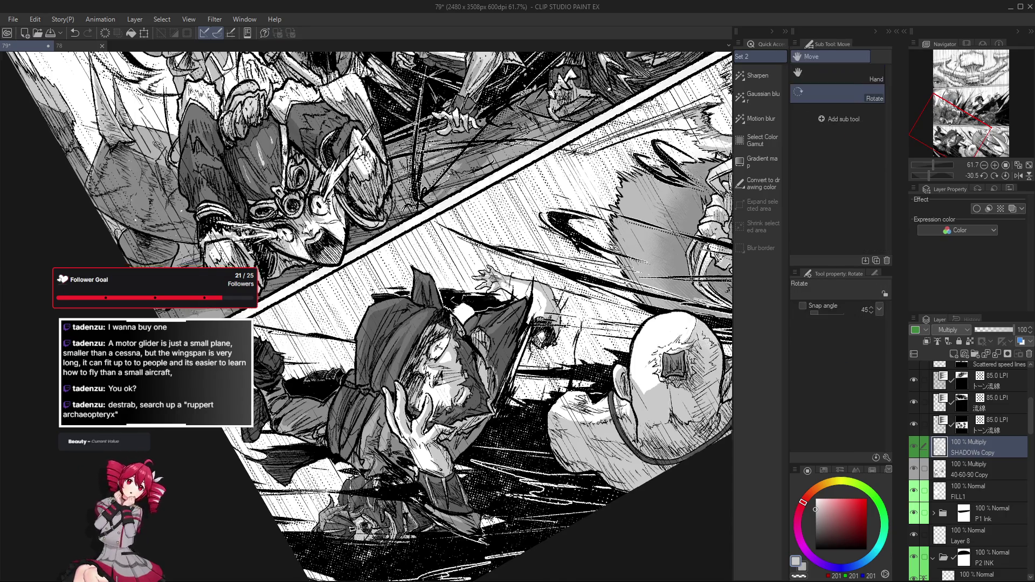
left_click_drag(427, 315, 453, 348)
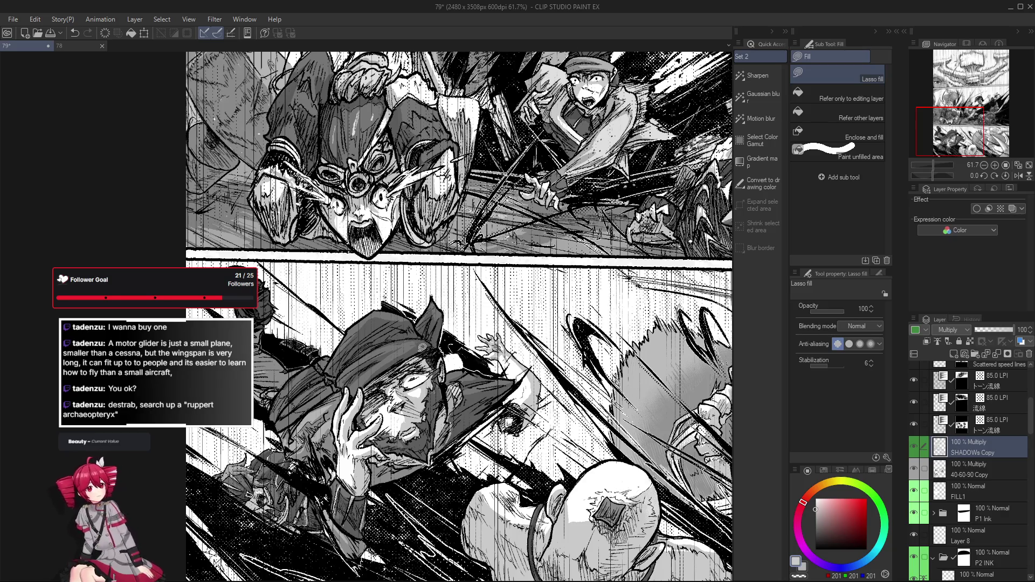
key("e")
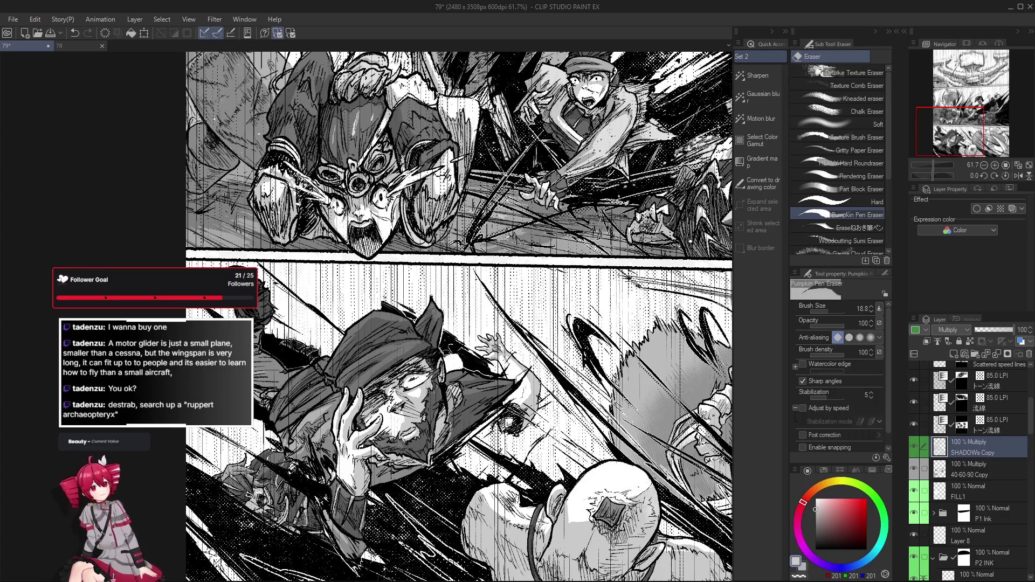
key("minus")
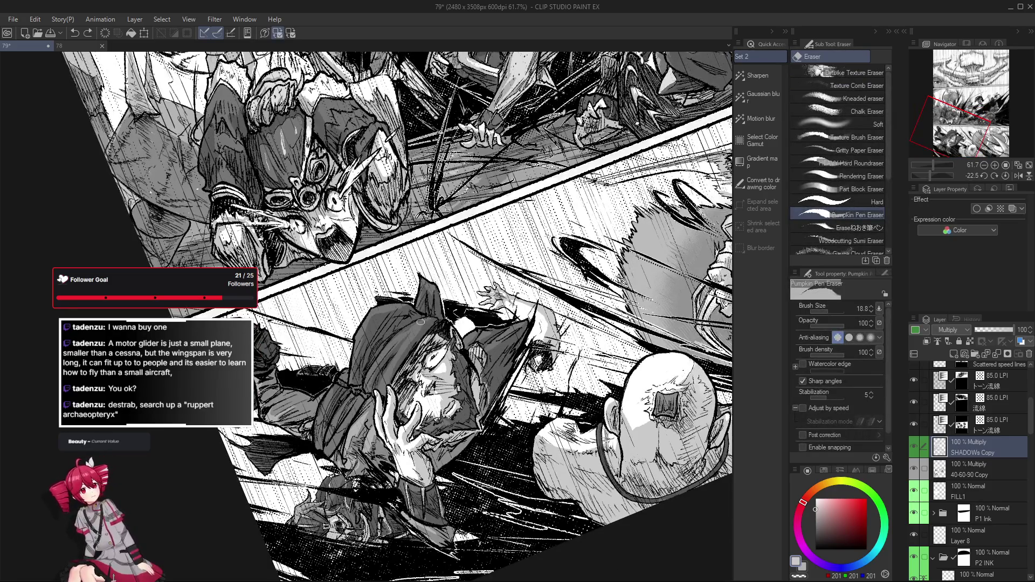
mouse_move(431, 324)
left_mouse_down()
mouse_move(493, 402)
mouse_move(406, 352)
mouse_move(453, 324)
left_mouse_up()
key("g")
key("g")
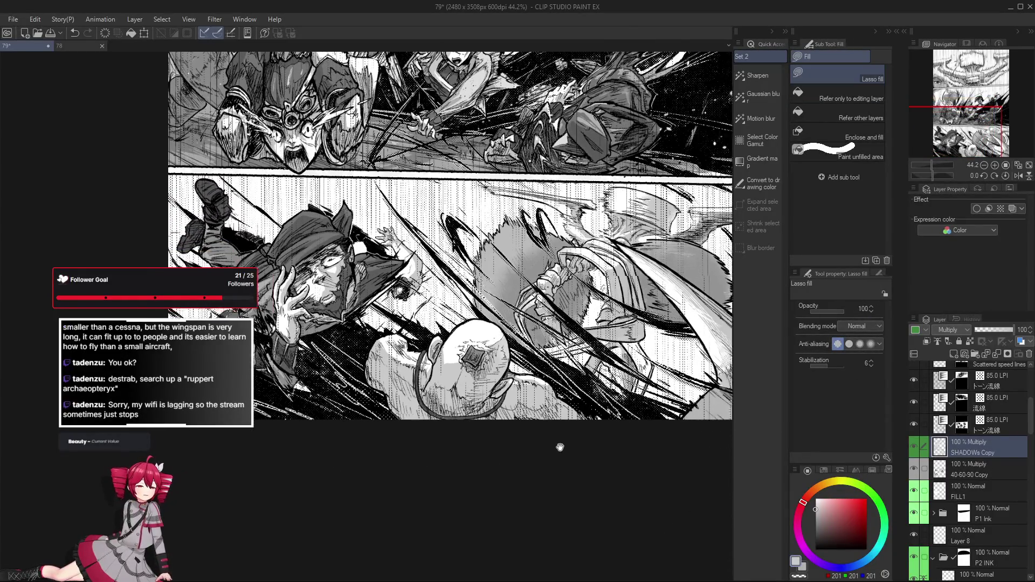
left_click_drag(557, 446, 502, 451)
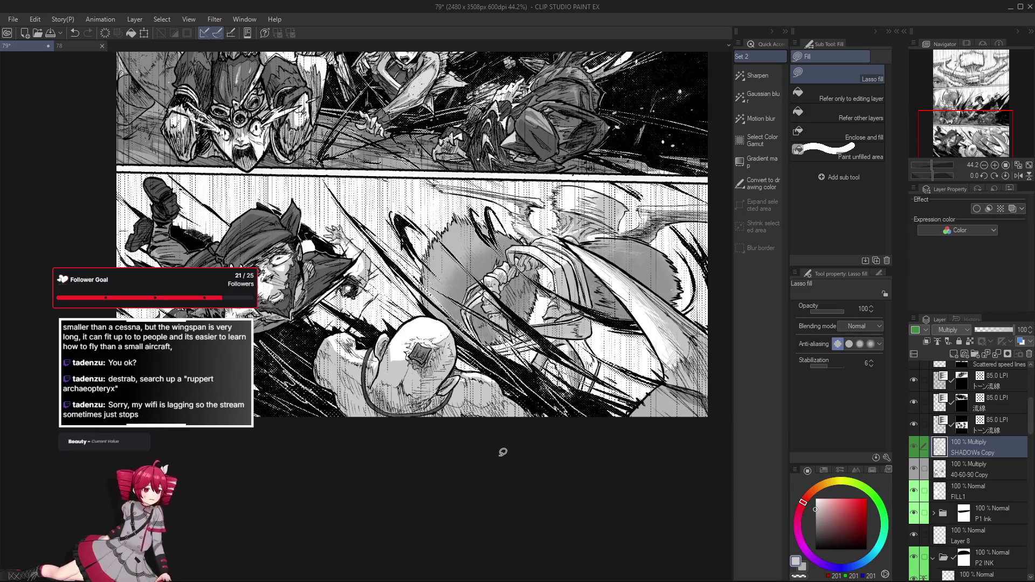
left_click_drag(608, 439, 502, 494)
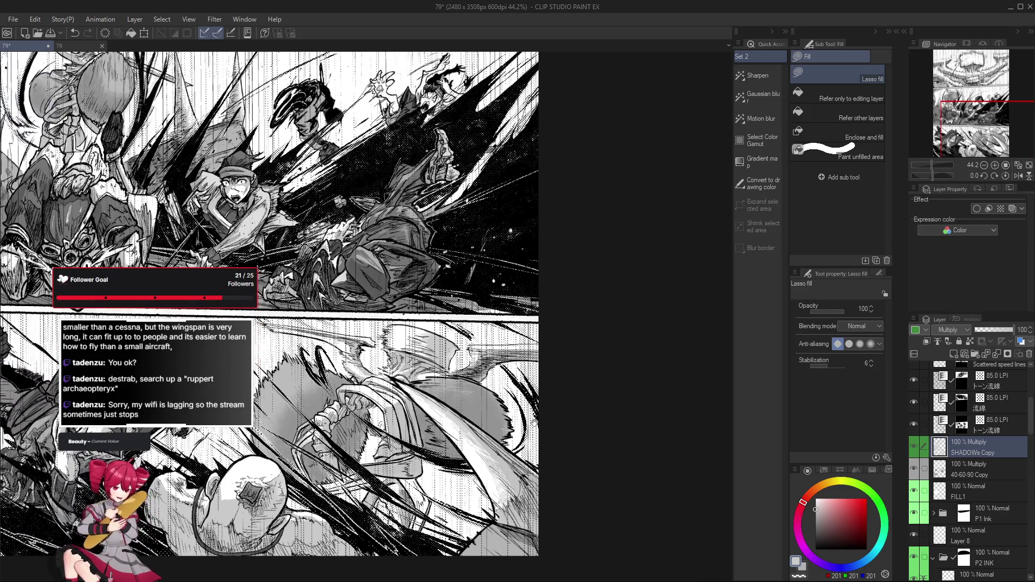
mouse_move(555, 421)
left_mouse_down()
mouse_move(567, 449)
mouse_move(517, 485)
left_mouse_up()
scroll(518, 485, "up", 2)
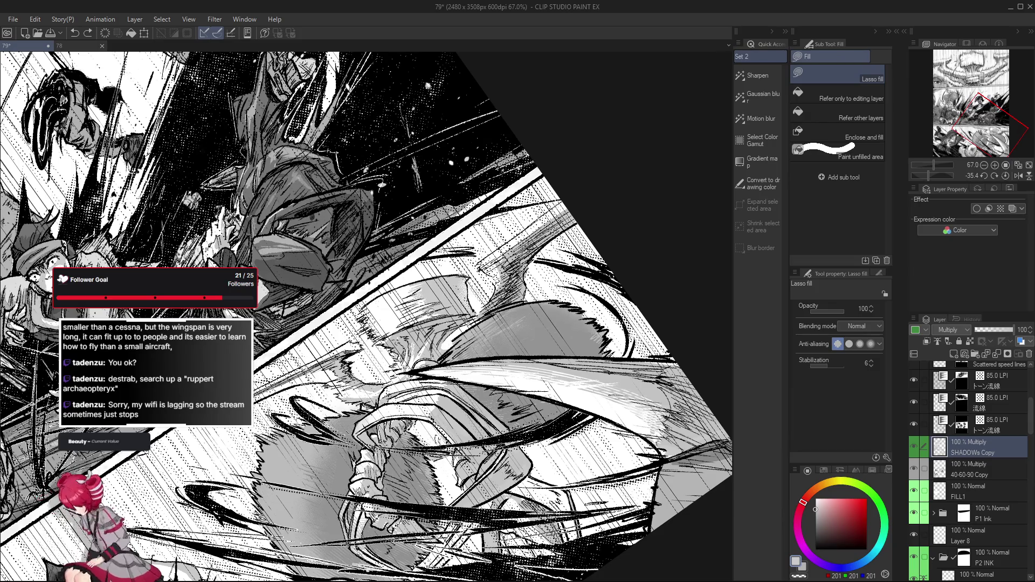
left_click_drag(441, 311, 482, 437)
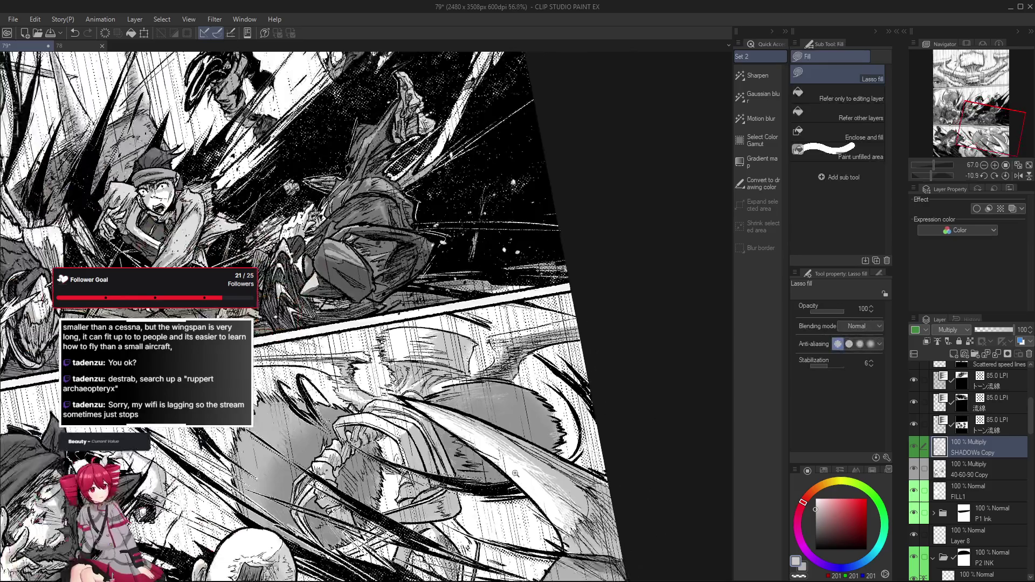
left_click_drag(517, 404, 615, 492)
scroll(615, 492, "down", 1)
scroll(415, 388, "up", 2)
scroll(415, 388, "up", 2)
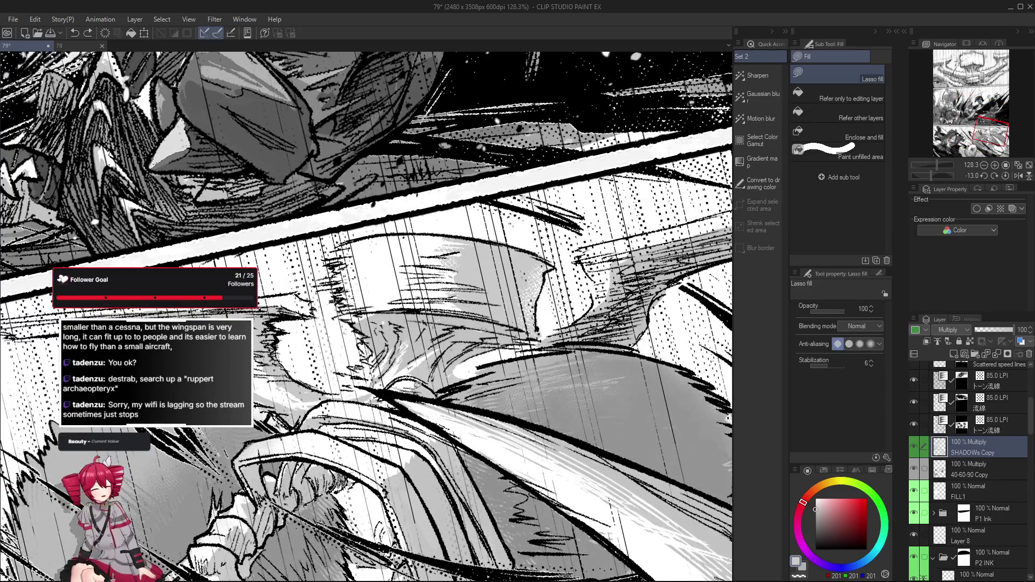
scroll(429, 390, "down", 3)
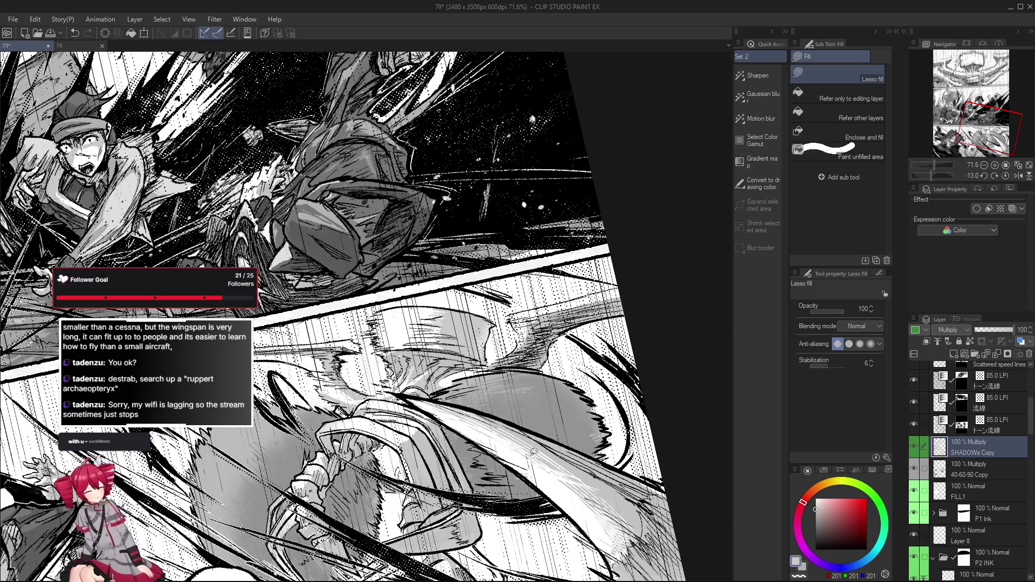
left_click_drag(533, 453, 535, 441)
scroll(517, 449, "up", 1)
scroll(472, 449, "up", 1)
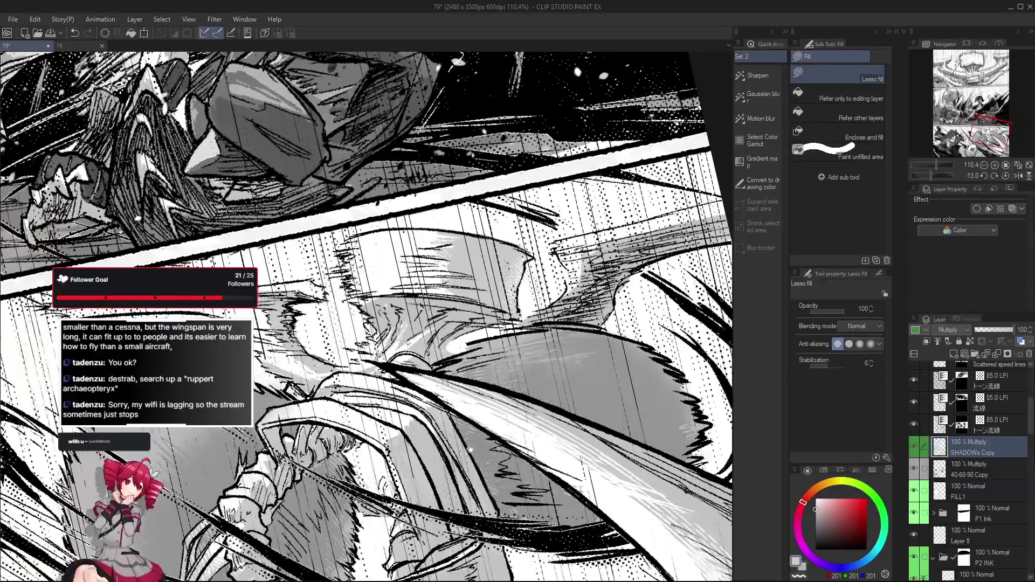
scroll(438, 422, "down", 2)
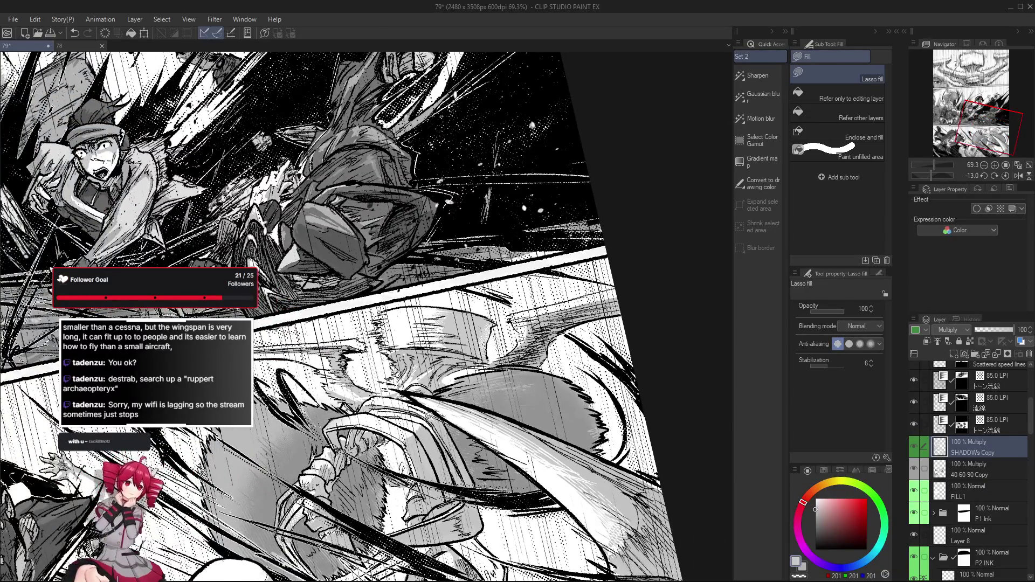
scroll(440, 421, "down", 2)
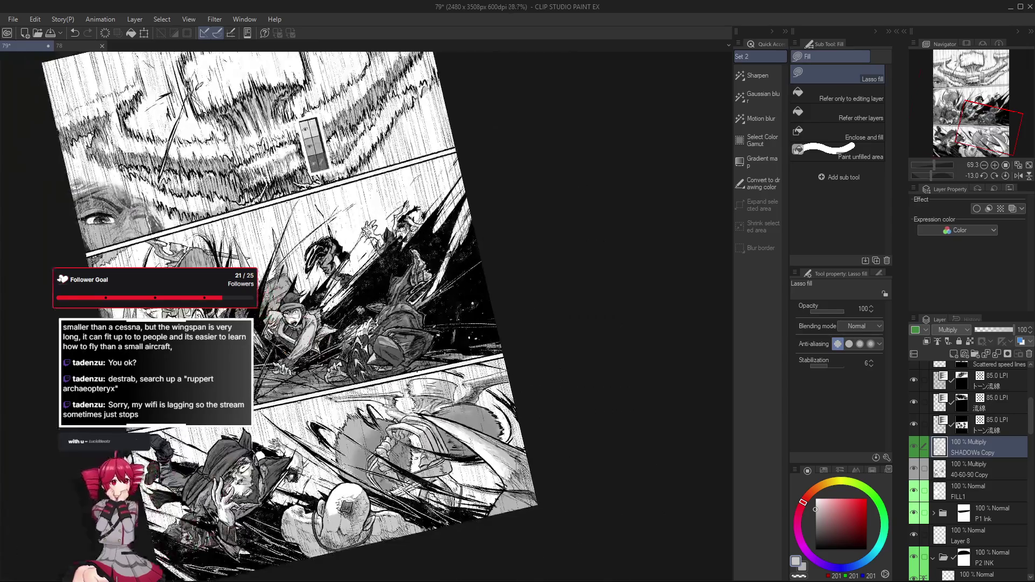
scroll(440, 420, "up", 1)
scroll(440, 421, "down", 1)
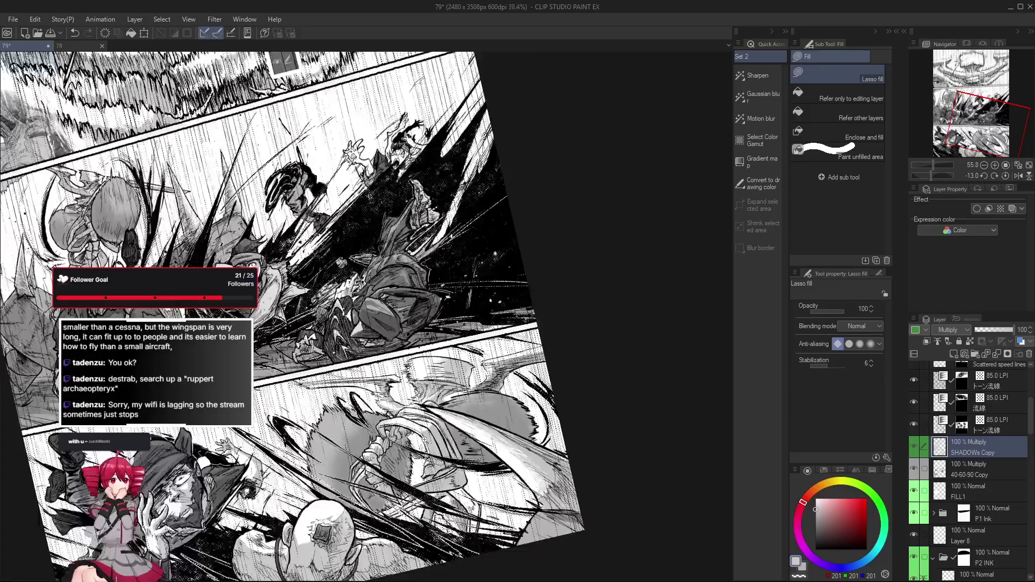
scroll(441, 421, "up", 2)
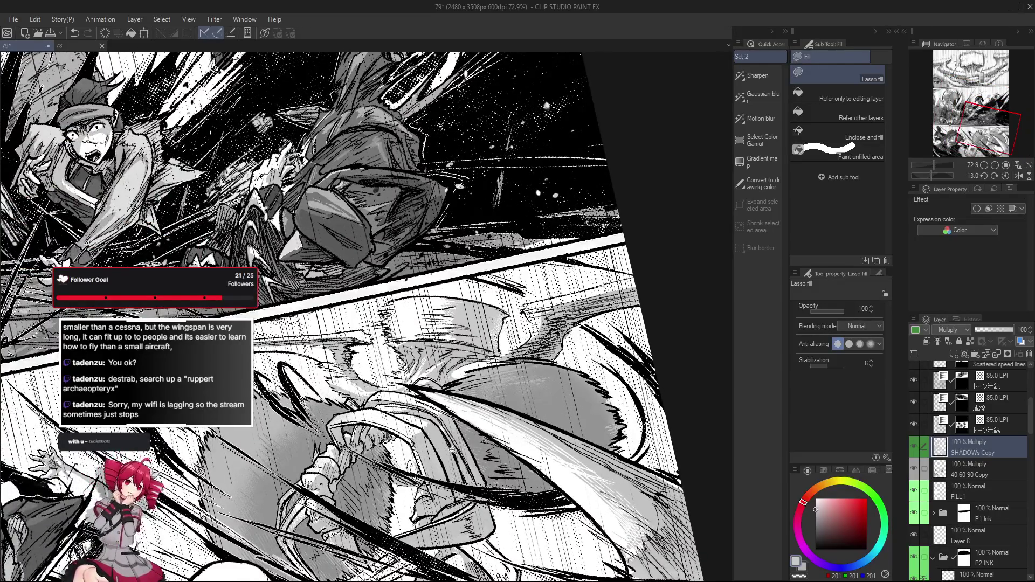
scroll(452, 443, "down", 3)
scroll(452, 443, "up", 1)
scroll(452, 443, "down", 2)
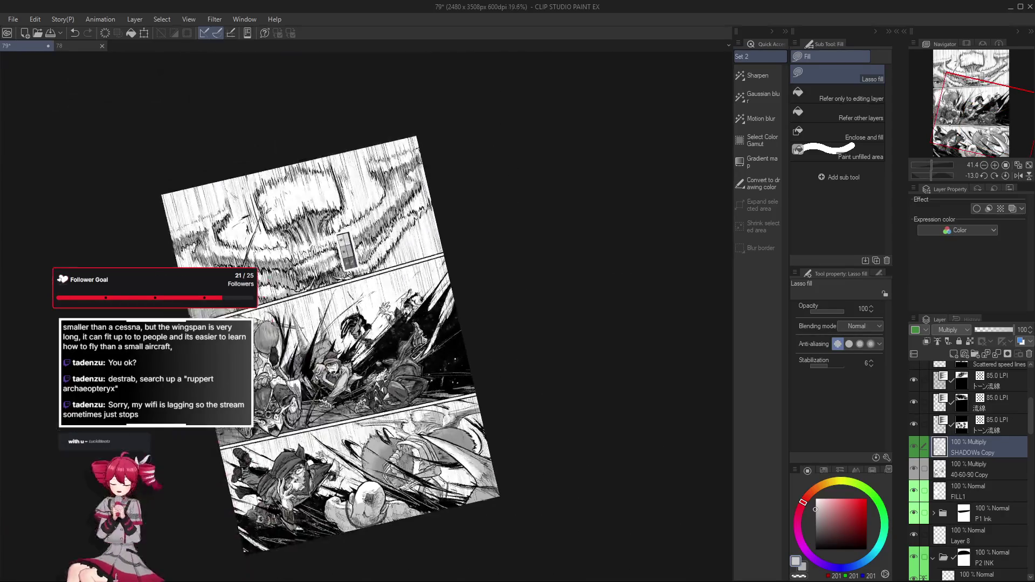
scroll(452, 443, "up", 3)
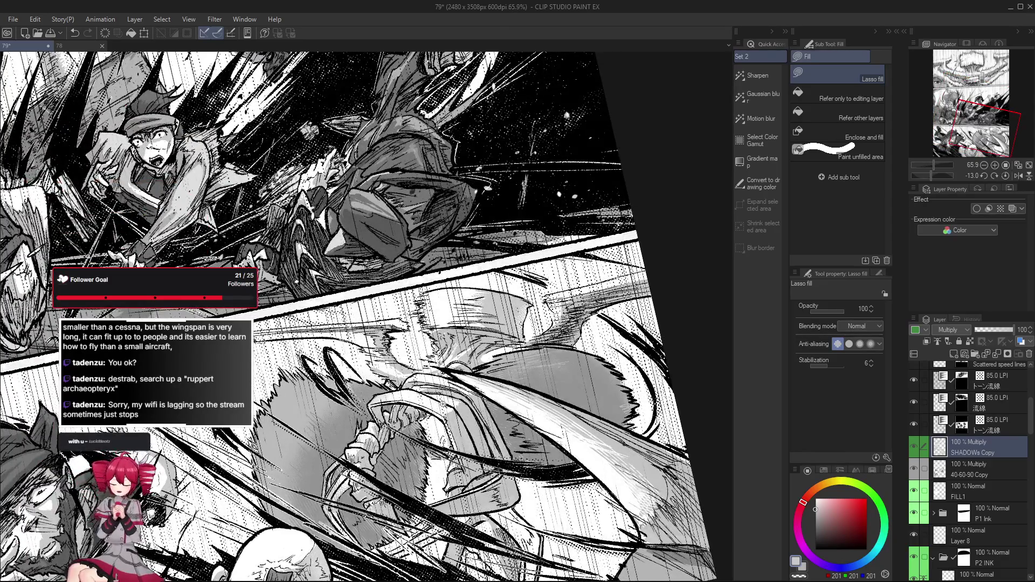
scroll(450, 402, "down", 1)
scroll(451, 402, "down", 1)
scroll(450, 402, "down", 1)
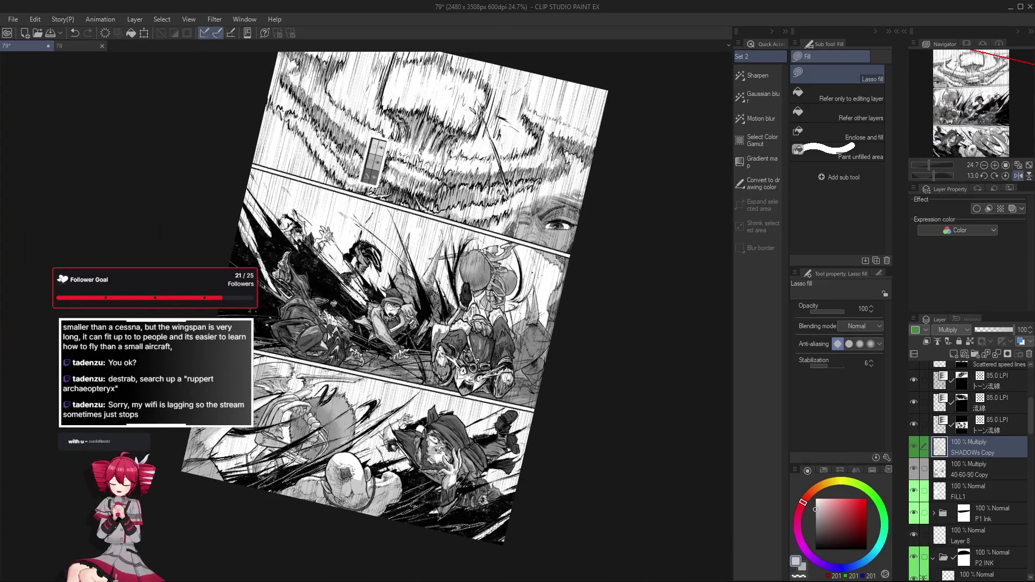
scroll(485, 442, "up", 1)
scroll(485, 442, "up", 1)
key("ctrl+@")
scroll(572, 528, "down", 1)
scroll(563, 536, "down", 1)
scroll(483, 473, "up", 5)
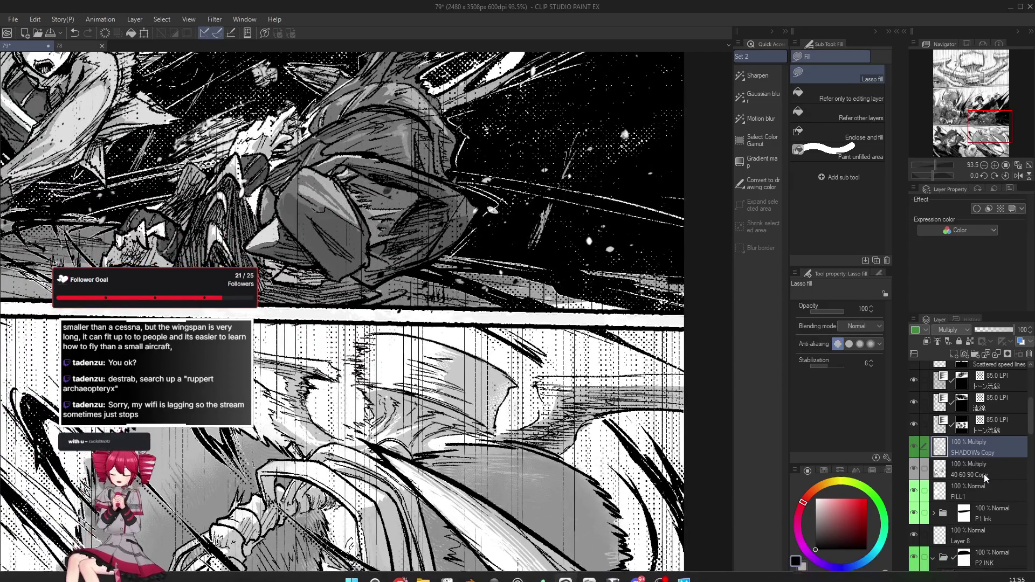
Step: Make P3 EGGY the working layer with the Pumpkin Pen, checking the view tilted and upright
left_click_drag(474, 355, 466, 375)
key("o")
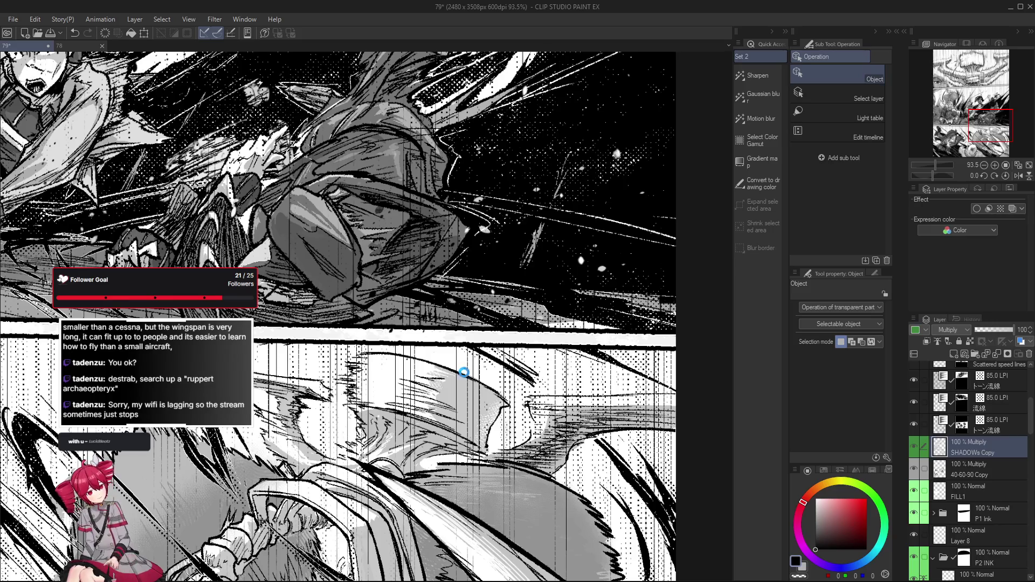
left_click(464, 373)
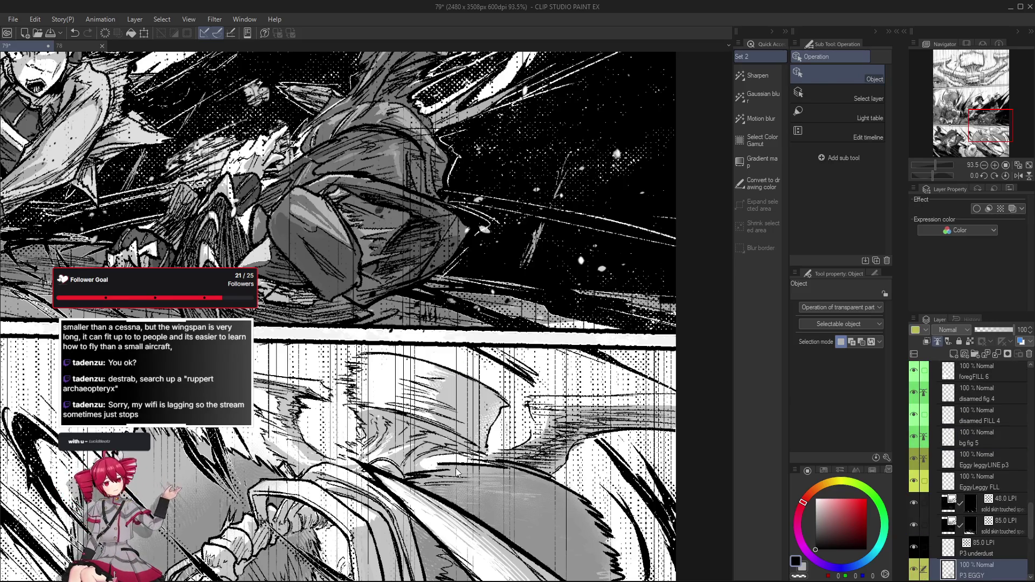
key("p")
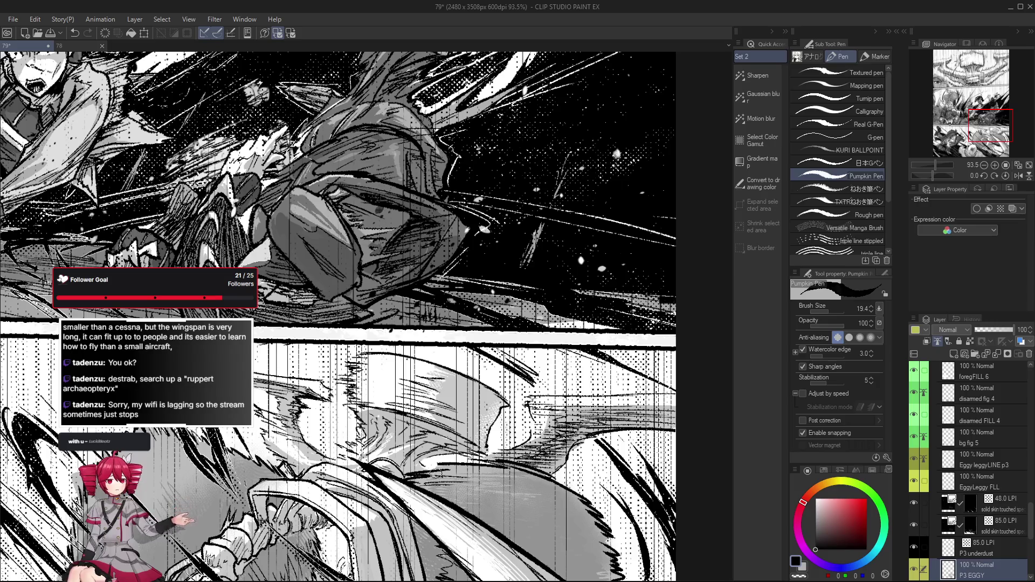
key("minus")
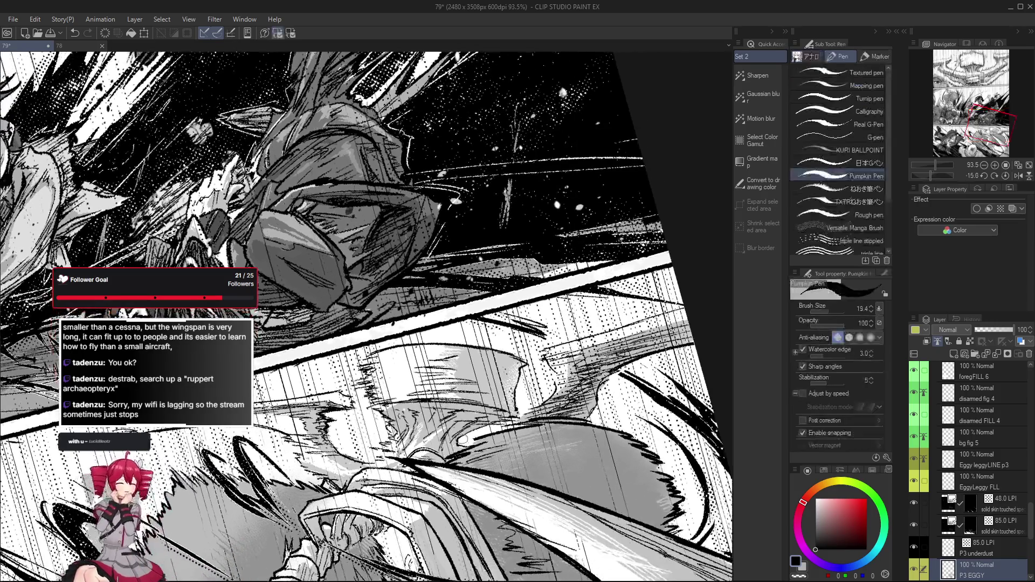
scroll(487, 441, "down", 2)
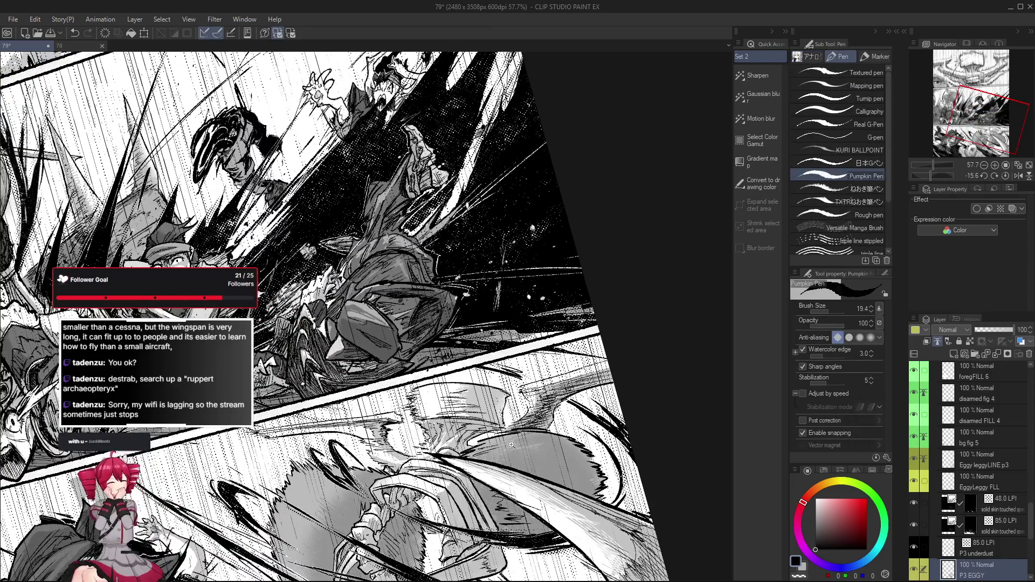
key("asciicircum")
scroll(511, 443, "up", 1)
scroll(511, 443, "up", 1)
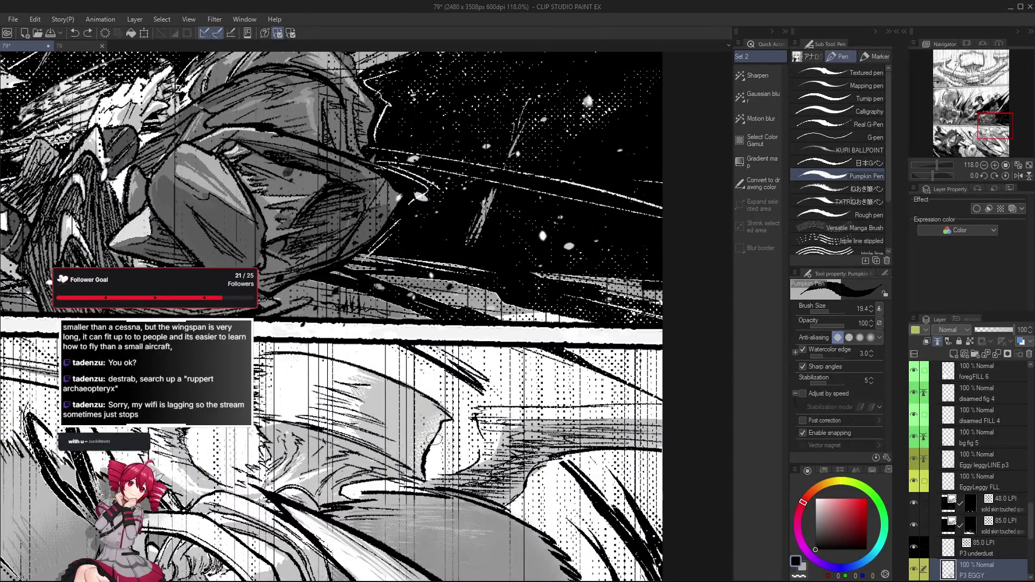
Step: Fit the page, mirror-check the composition, and pick light grey as the drawing colour
key("ctrl+0")
scroll(365, 315, "up", 1)
scroll(364, 316, "up", 1)
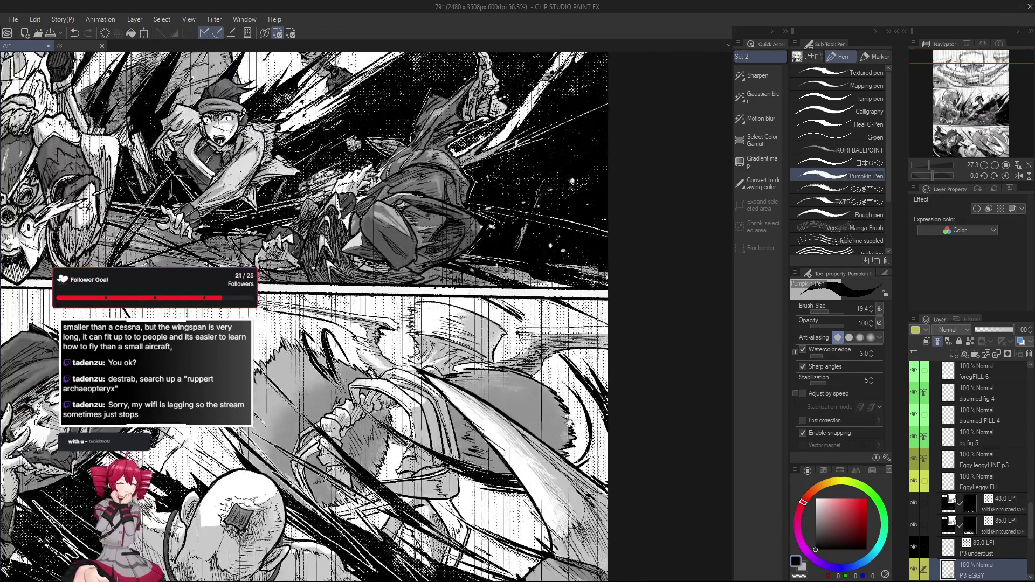
scroll(364, 316, "down", 2)
scroll(482, 445, "up", 1)
scroll(483, 446, "up", 1)
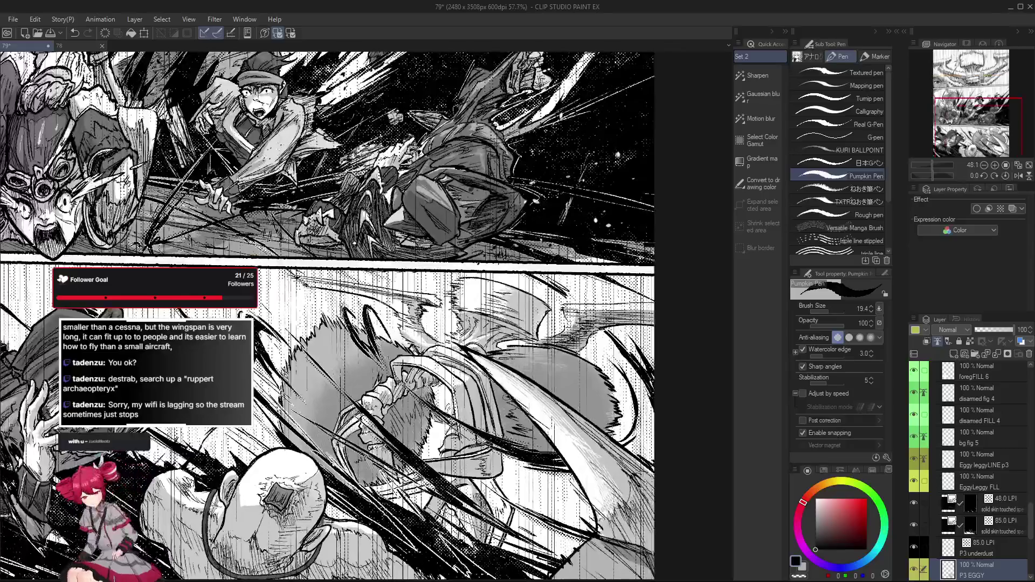
scroll(483, 446, "up", 1)
scroll(483, 446, "up", 1)
scroll(474, 359, "down", 1)
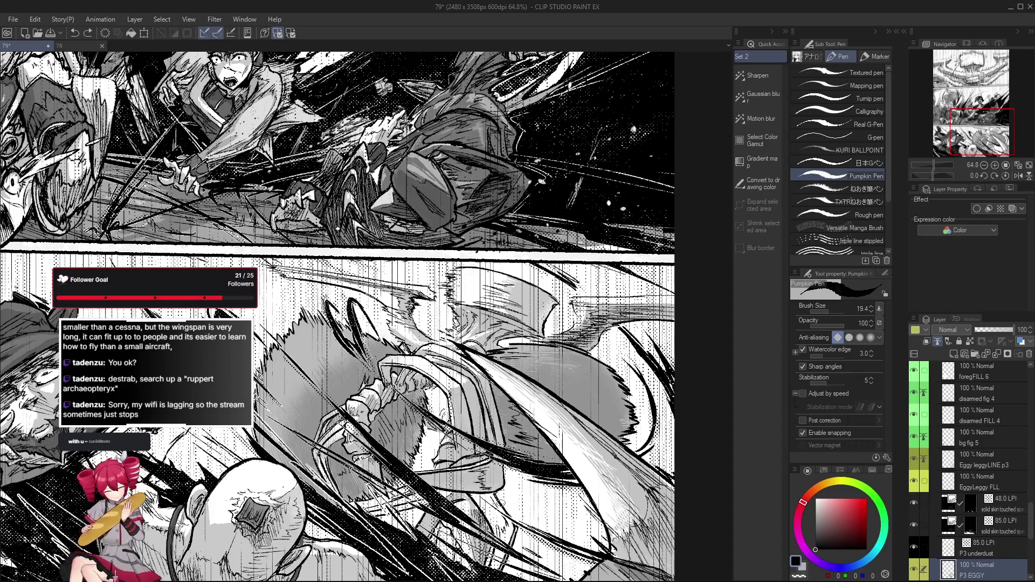
key("h")
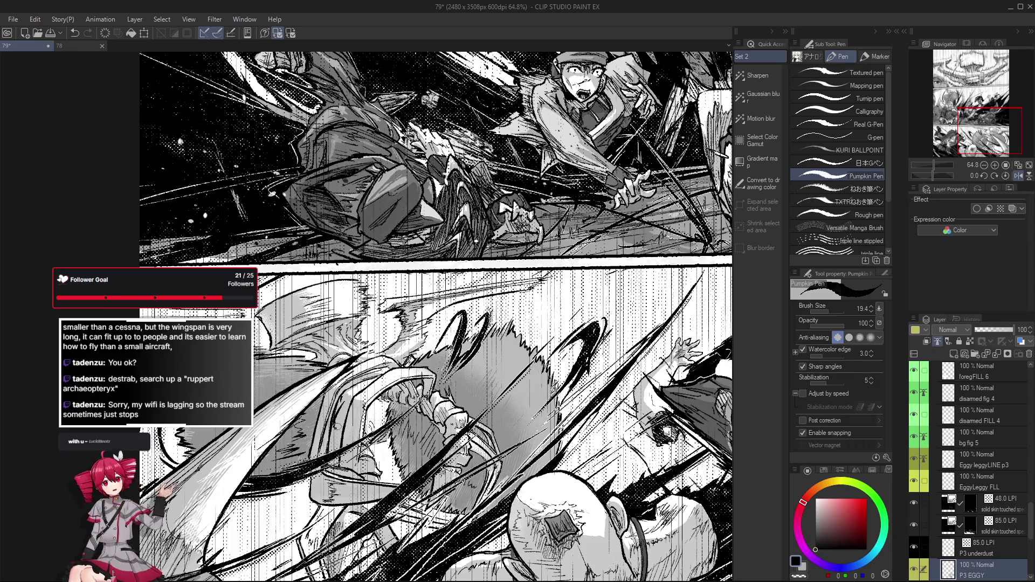
key("h")
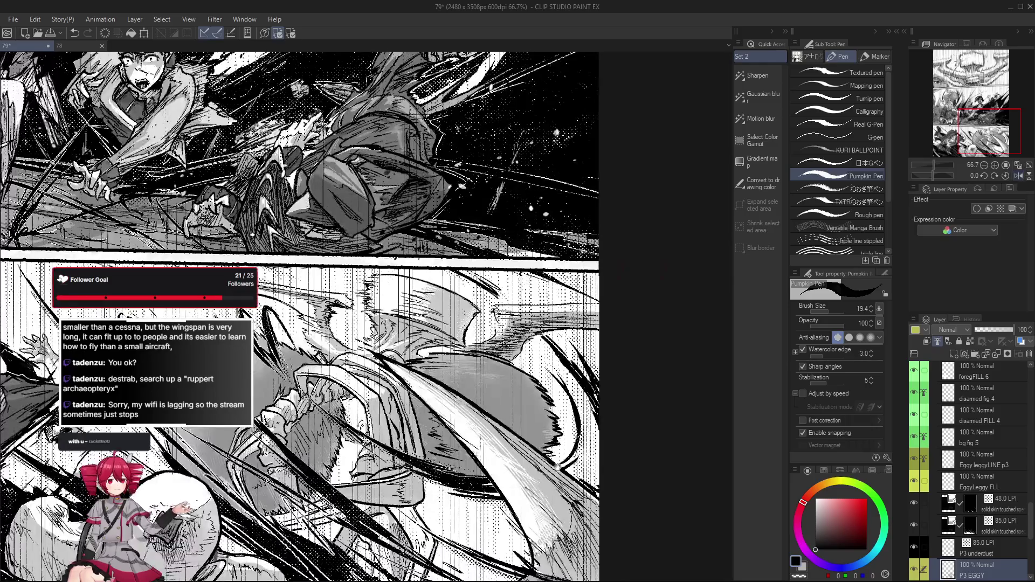
scroll(300, 318, "up", 1)
left_click(444, 351, "alt")
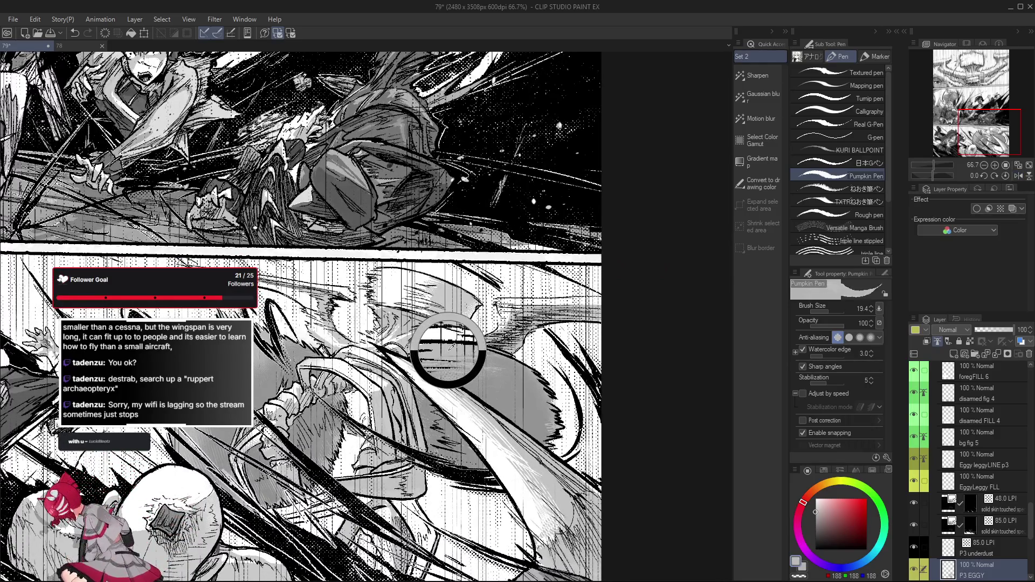
scroll(999, 537, "down", 3)
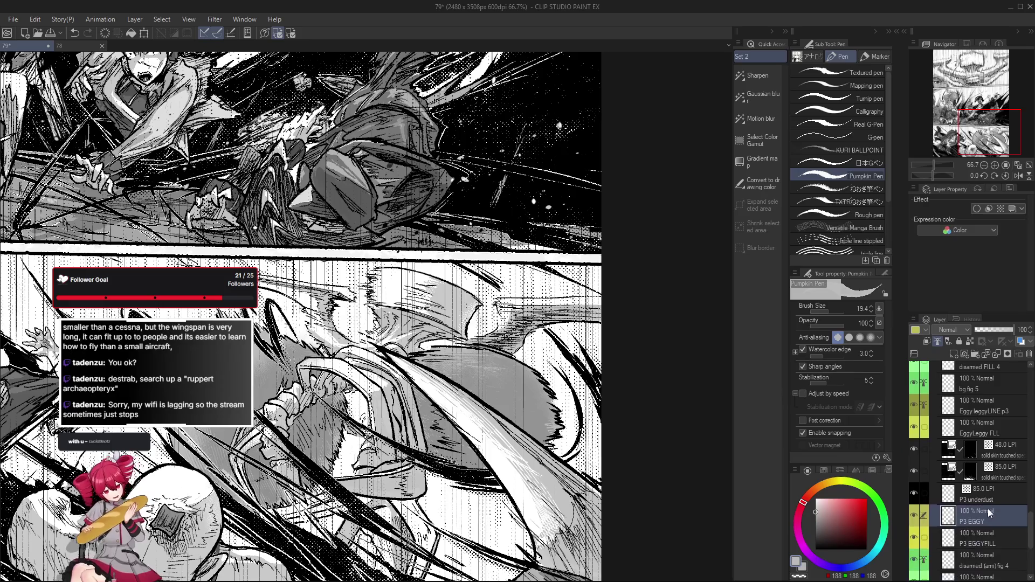
Step: Target P3 EGGYFILL with lasso fill, then ready the Pumpkin Pen Eraser for the SHADOWs Copy layer
left_click(998, 538)
key("g")
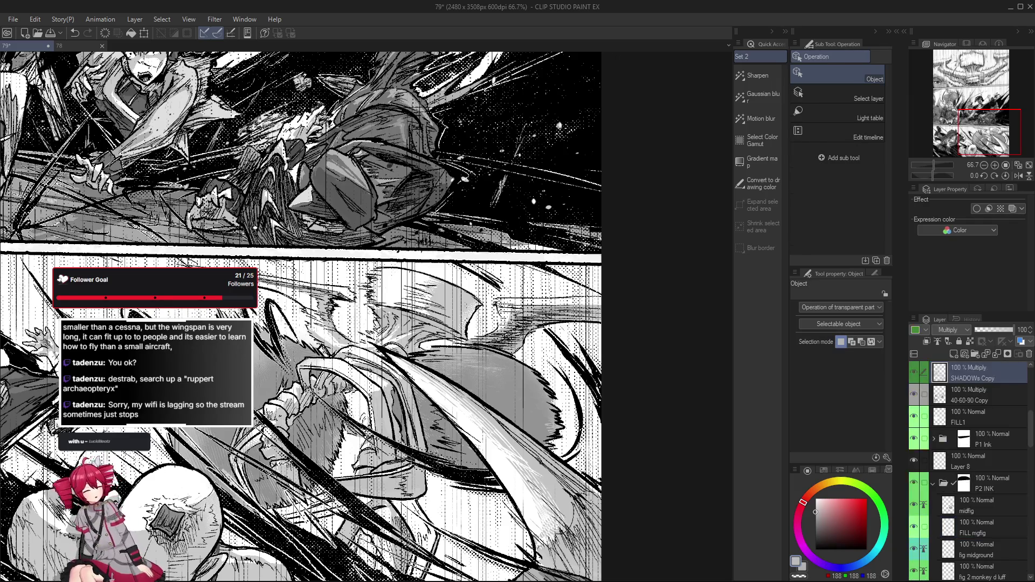
key("e")
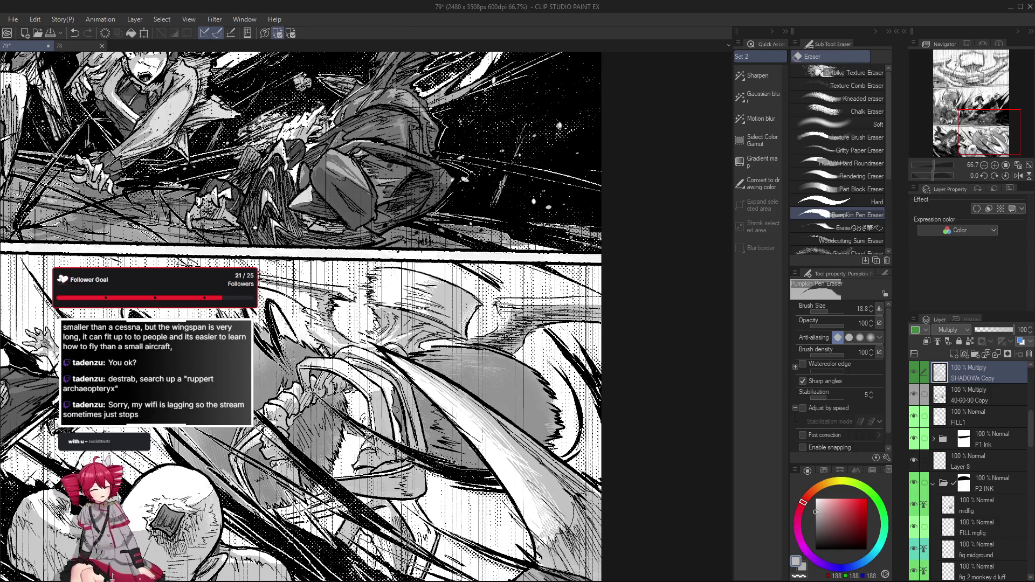
scroll(458, 381, "down", 2)
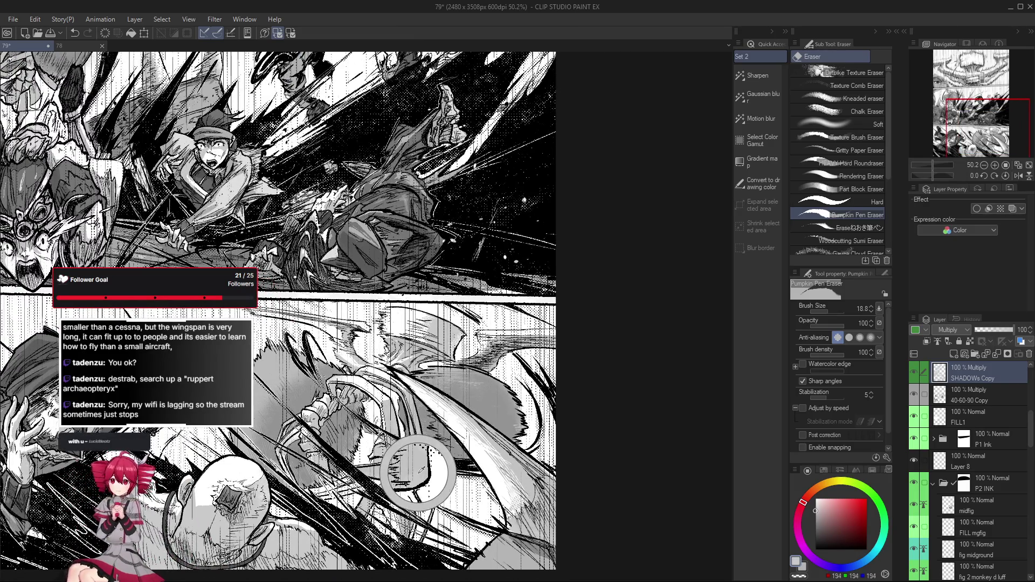
key("p")
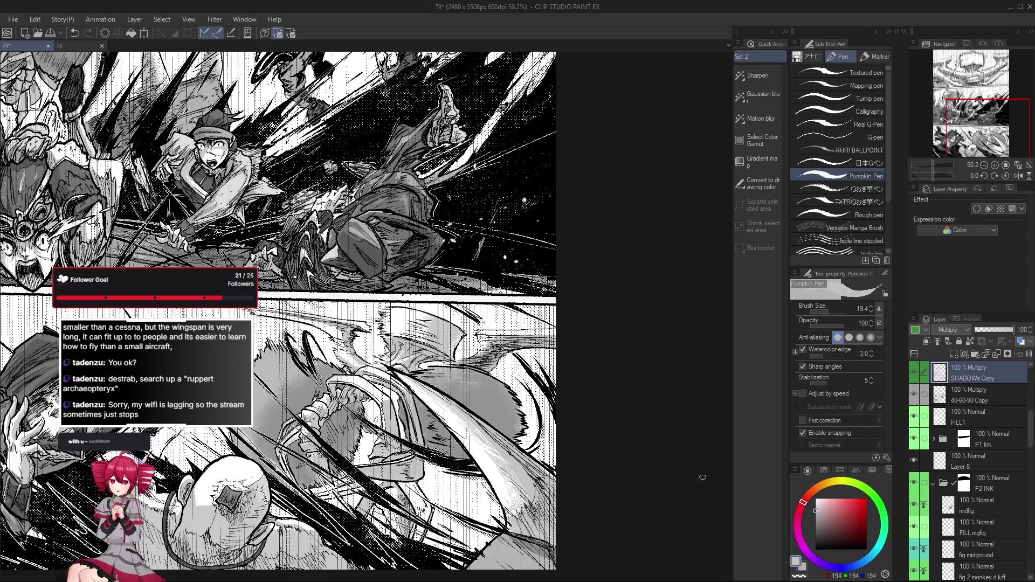
scroll(294, 311, "left", 2)
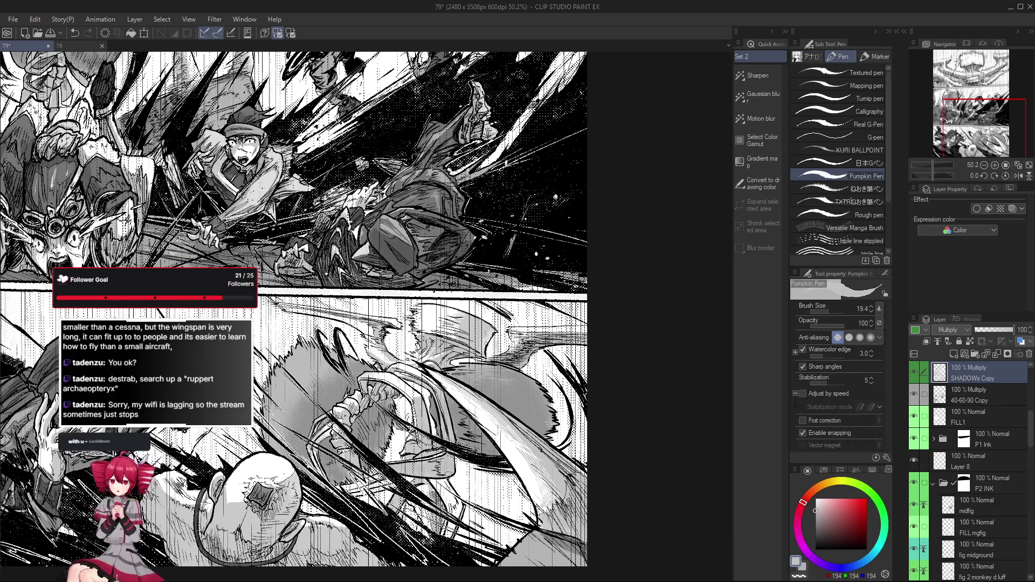
scroll(294, 310, "down", 1)
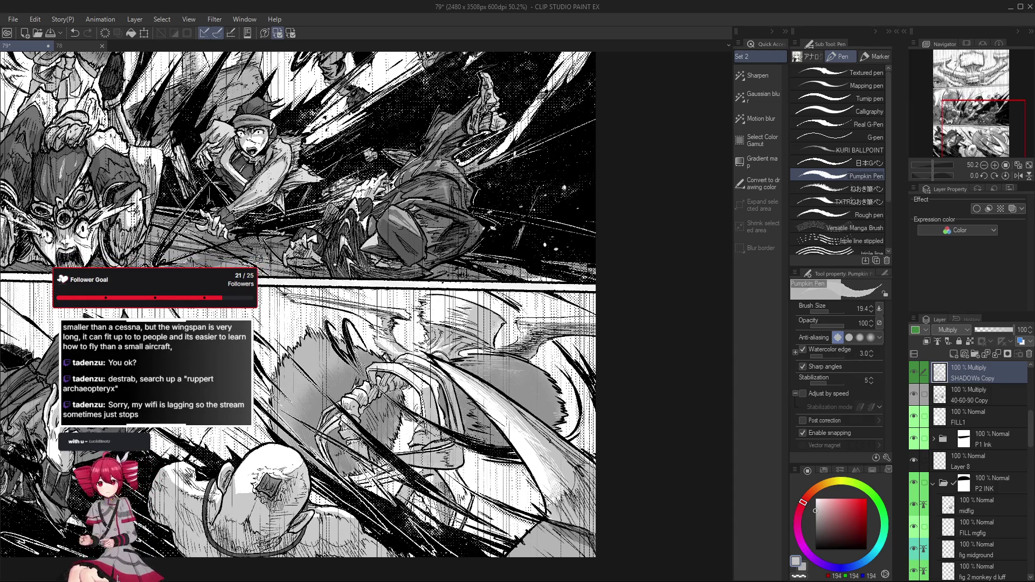
left_click_drag(324, 243, 372, 339)
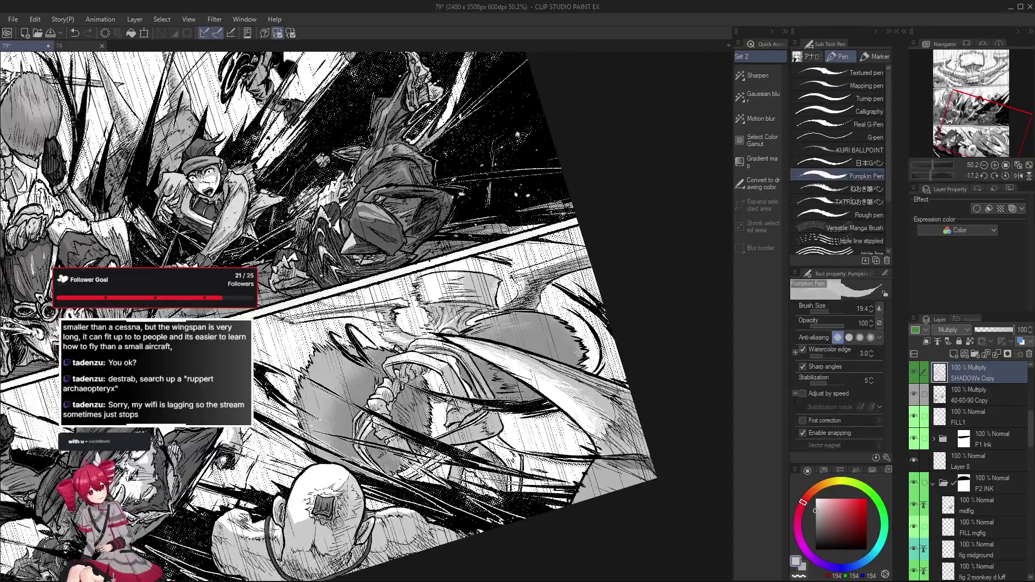
scroll(431, 458, "up", 2)
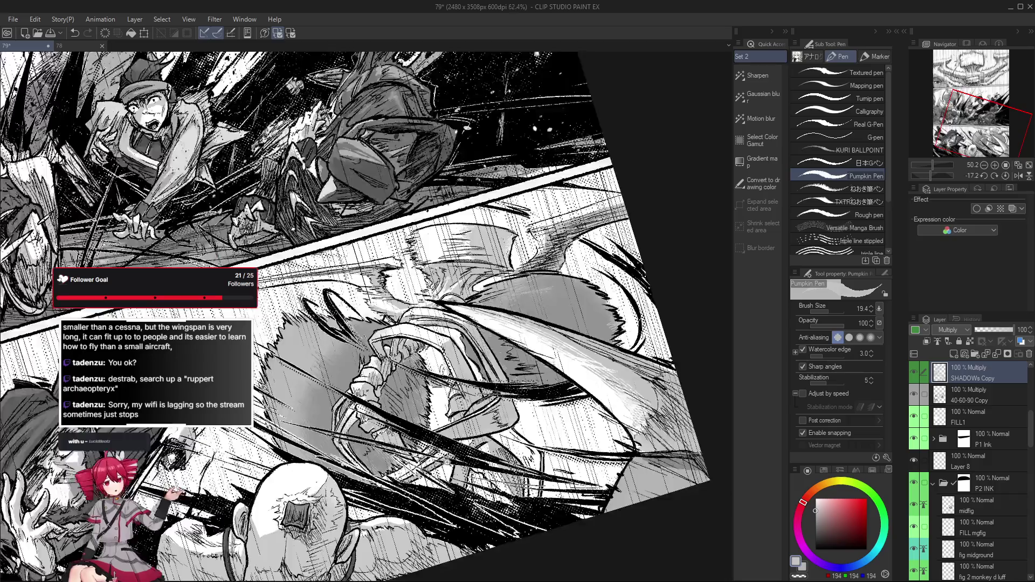
scroll(437, 458, "up", 2)
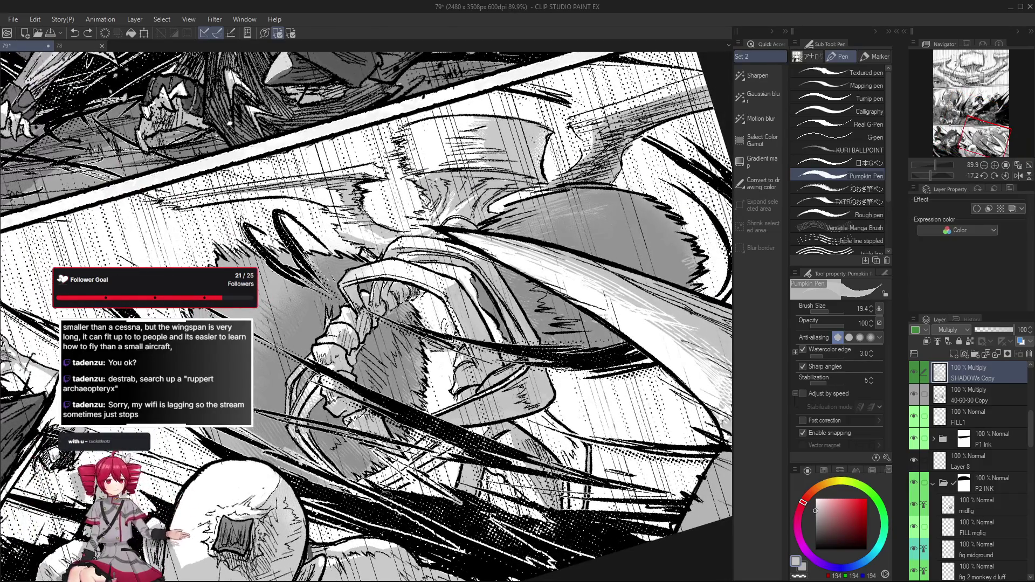
mouse_move(469, 461)
left_mouse_down()
mouse_move(485, 437)
mouse_move(448, 449)
left_mouse_up()
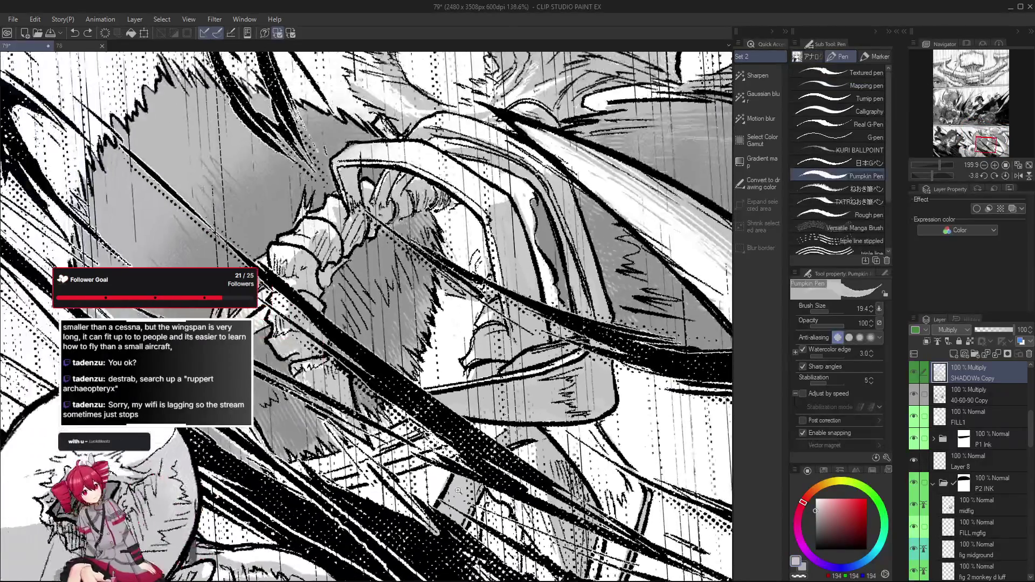
scroll(449, 449, "up", 1)
scroll(449, 449, "down", 1)
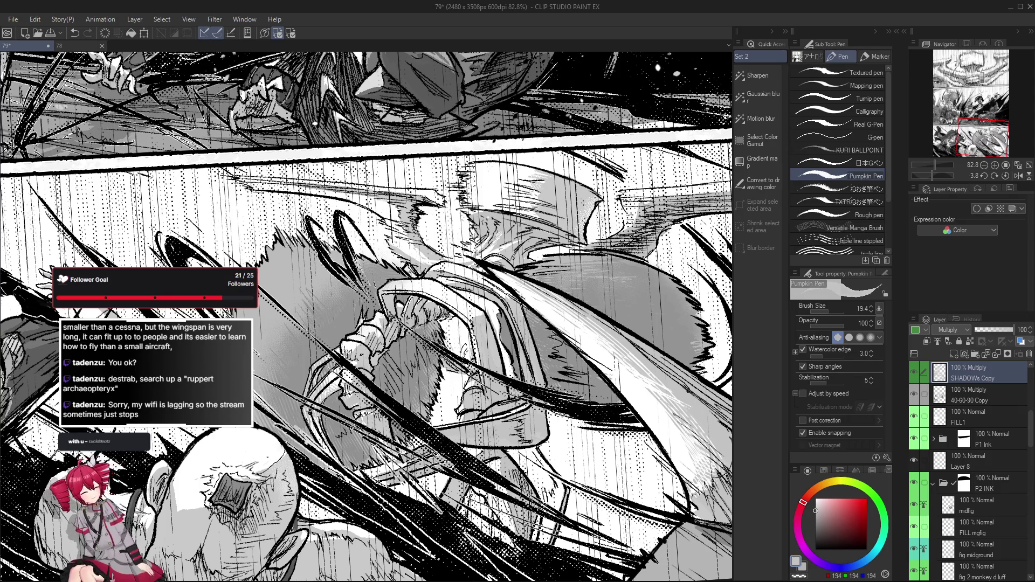
scroll(359, 476, "up", 1)
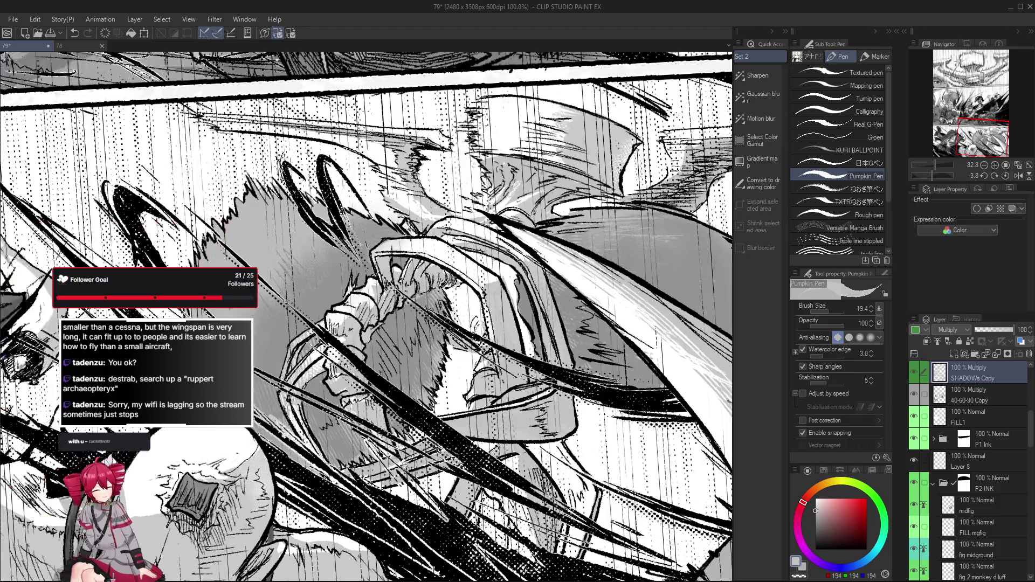
scroll(327, 446, "up", 1)
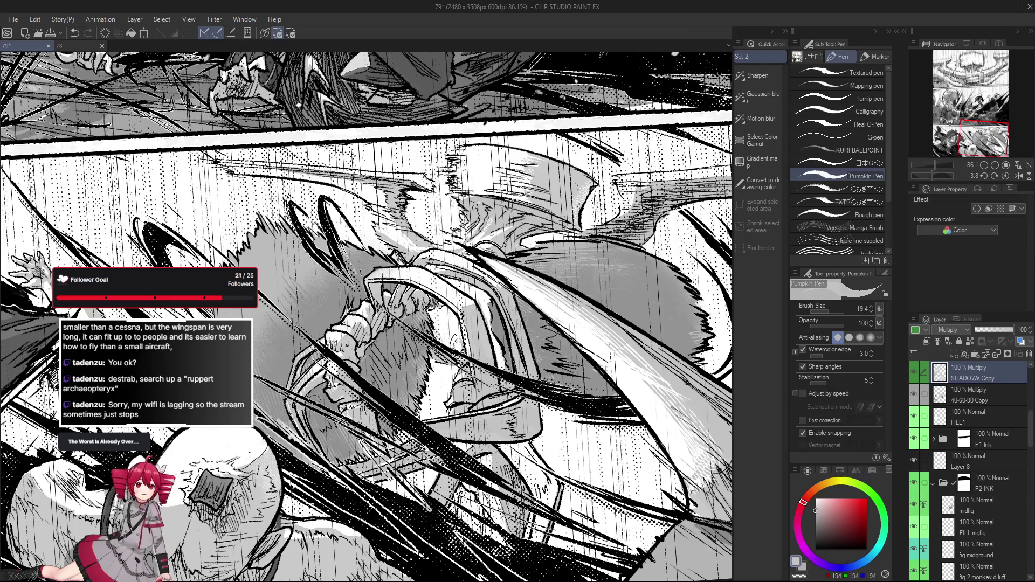
scroll(314, 398, "down", 1)
scroll(314, 398, "down", 1)
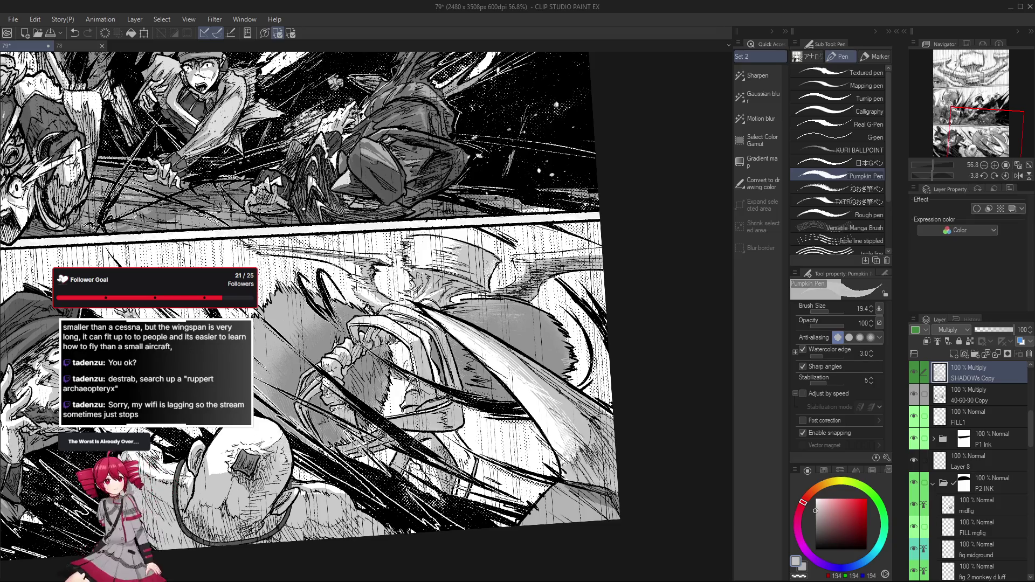
key("e")
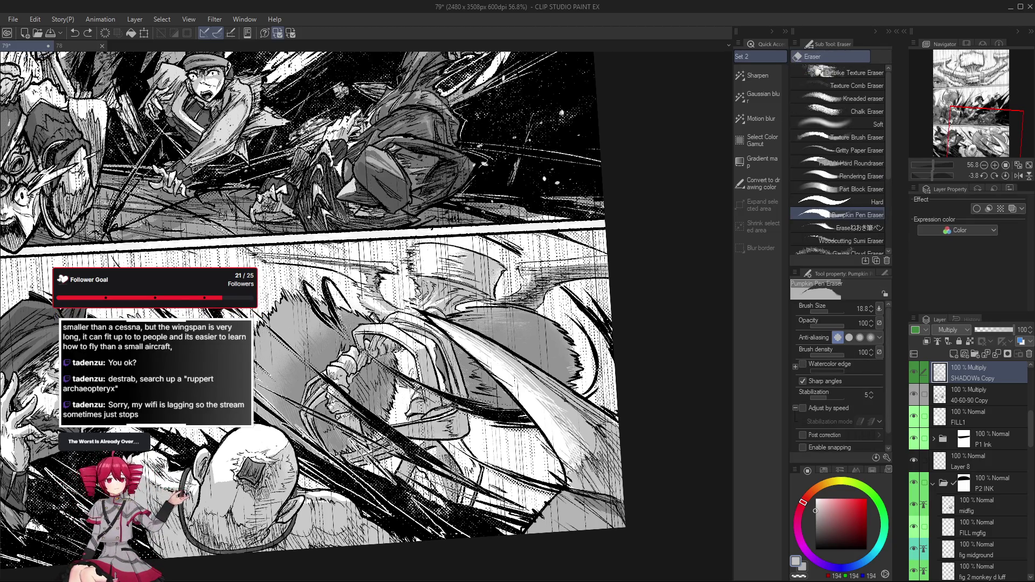
scroll(310, 430, "down", 1)
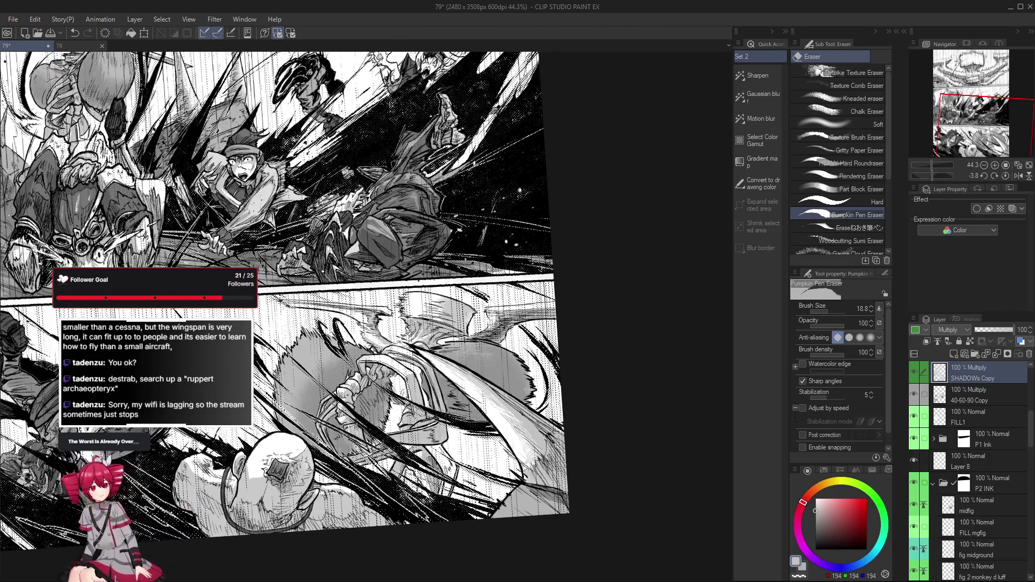
scroll(324, 437, "up", 2)
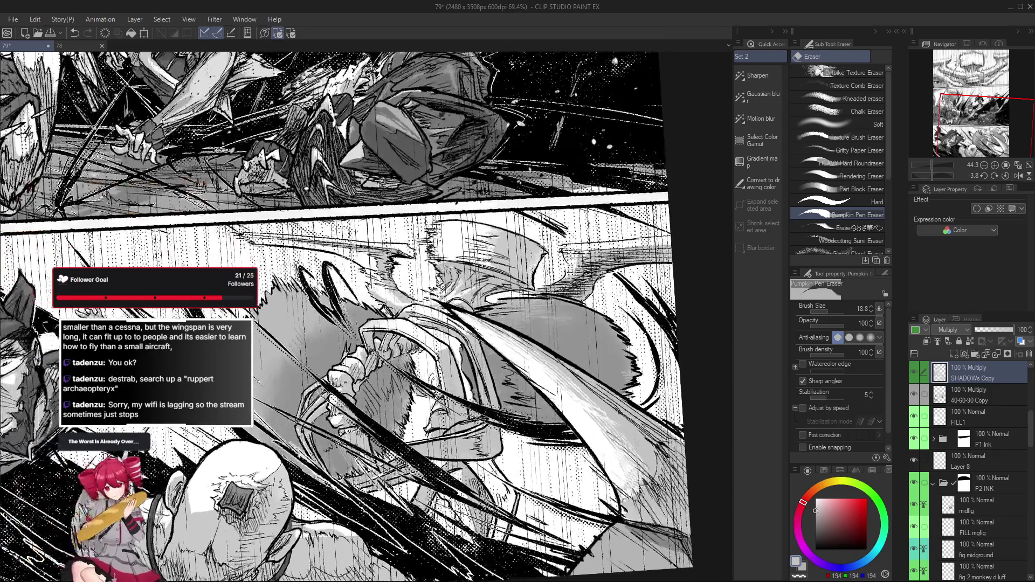
scroll(359, 402, "down", 2)
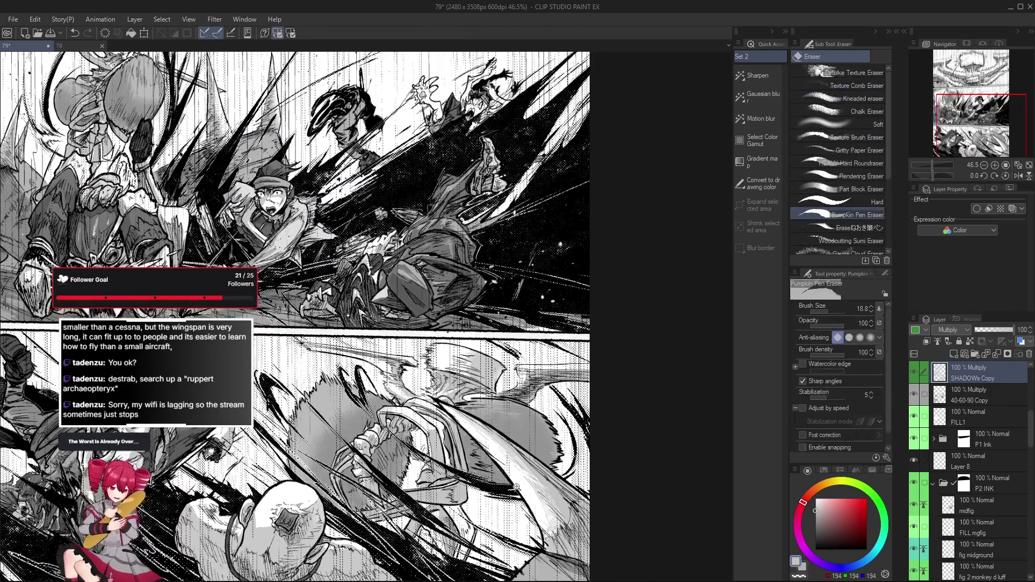
scroll(372, 308, "down", 2)
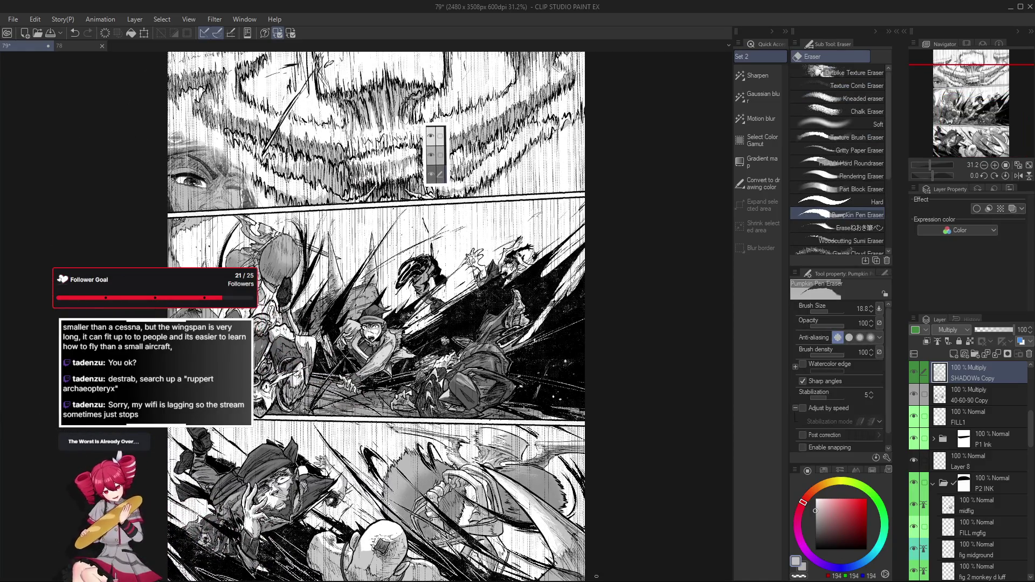
Step: Pan up the page to bring the whole top panel into view
left_click_drag(588, 523, 587, 560)
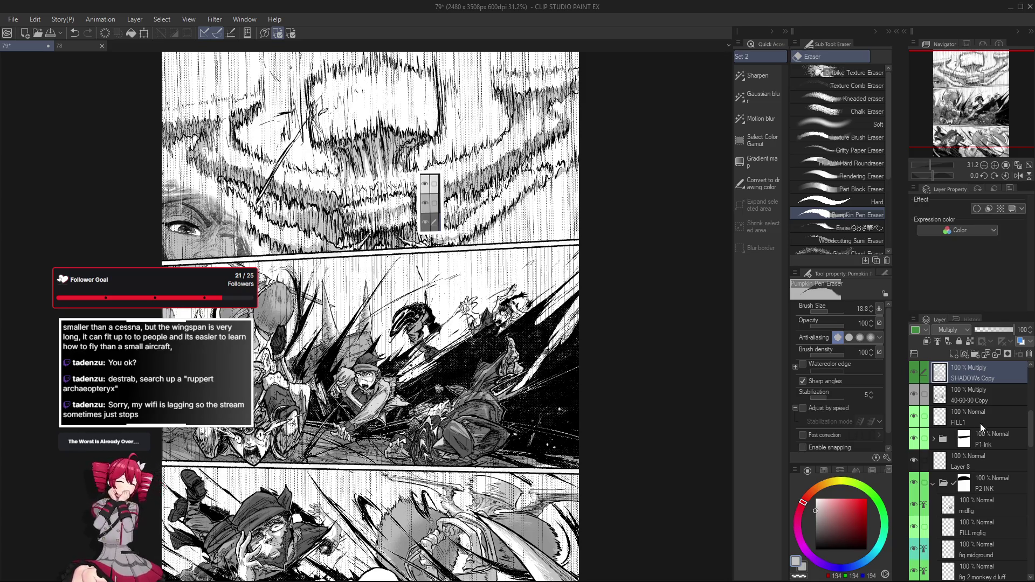
left_click_drag(594, 220, 599, 340)
Step: Choose the hatch-pen stamp brush from the Decoration brushes
key("b")
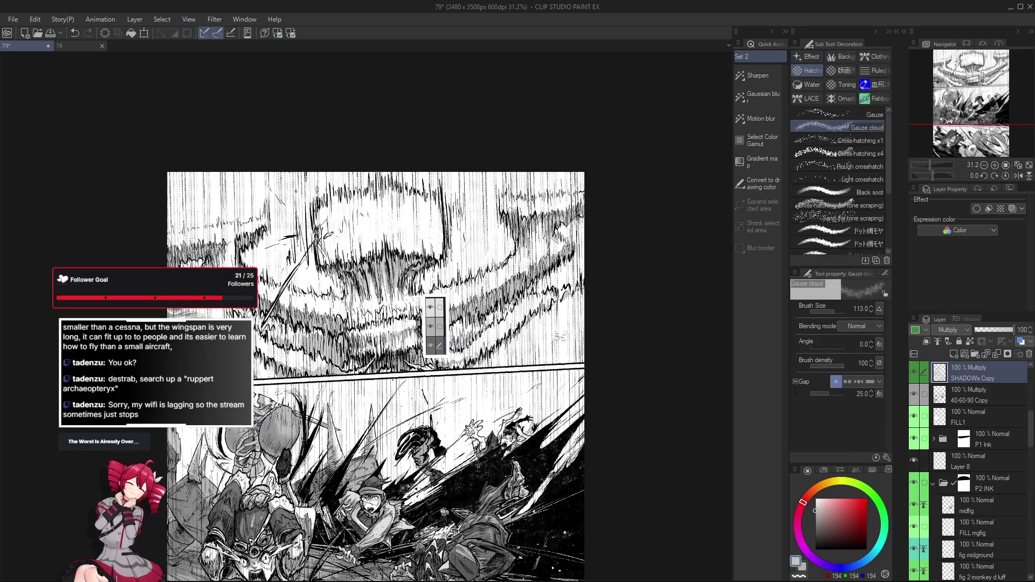
left_click_drag(887, 176, 884, 248)
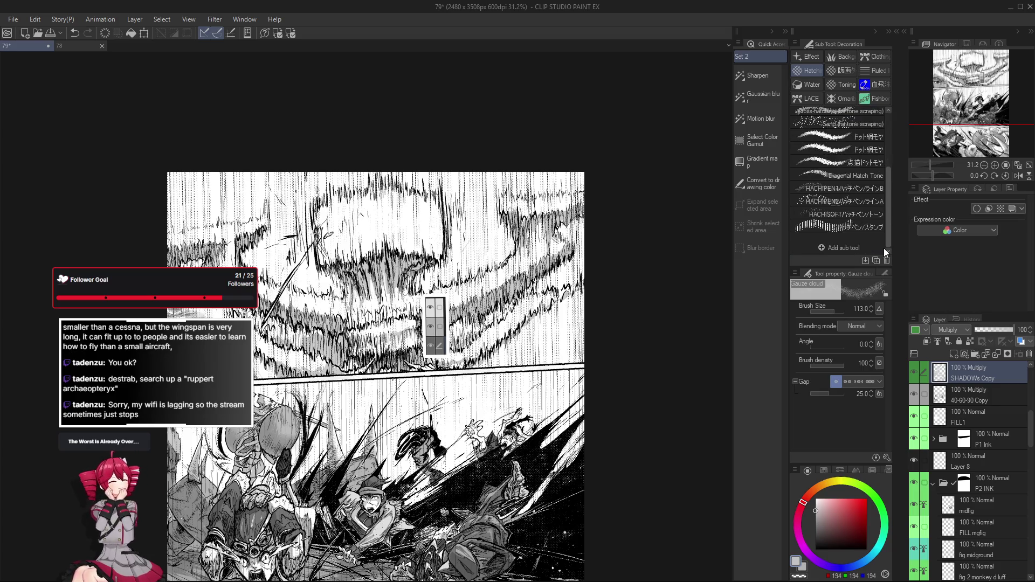
left_click(865, 225)
Step: Lasso a selection along the top panel border, then return to the hatch brush
key("m")
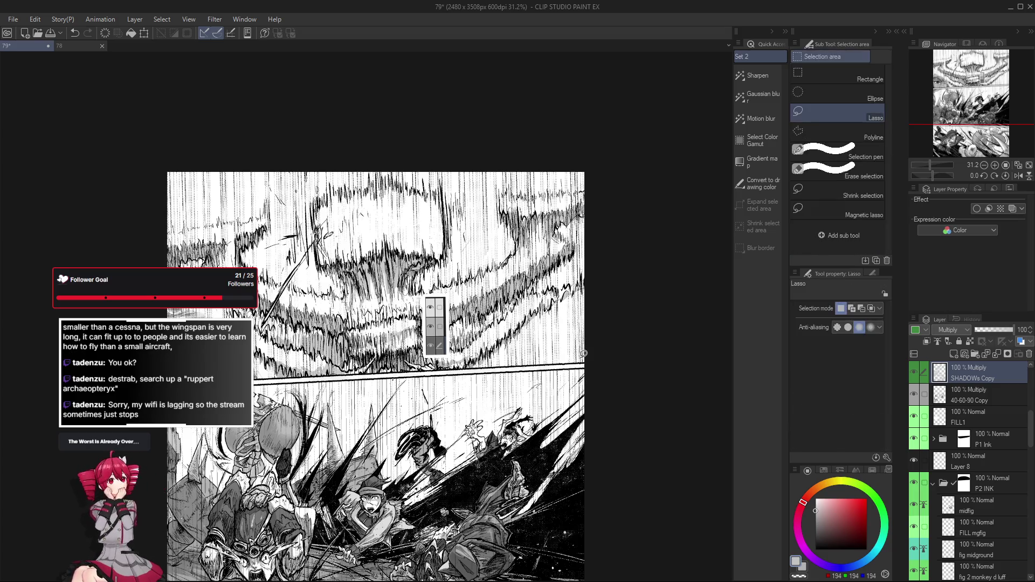
left_click_drag(590, 284, 493, 333)
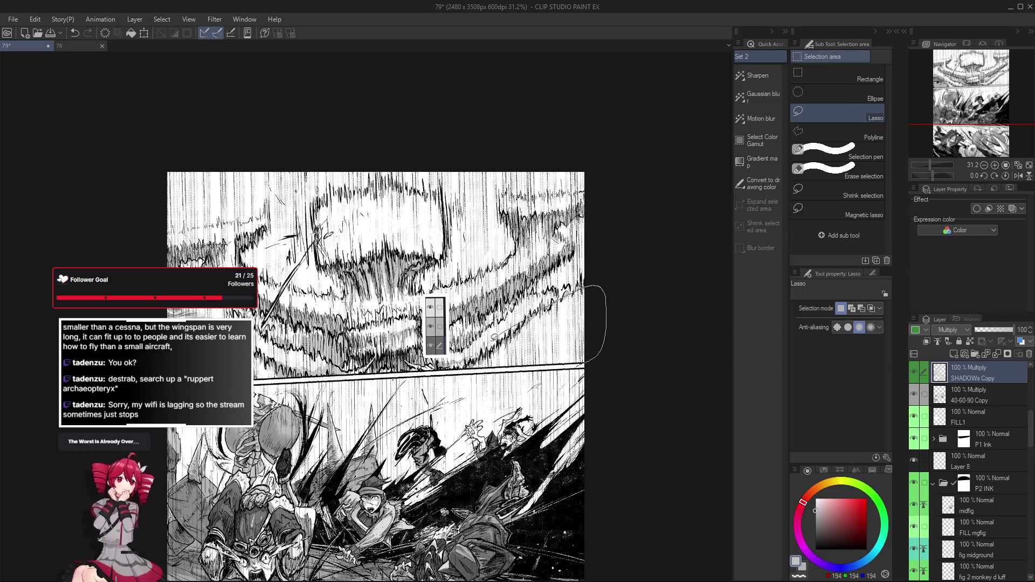
left_click_drag(479, 371, 462, 385)
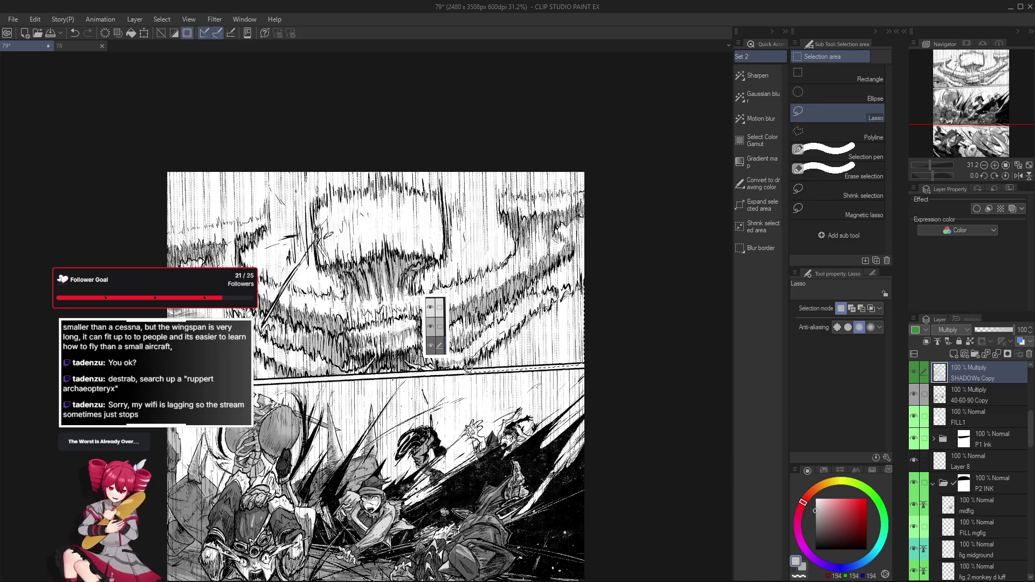
key("b")
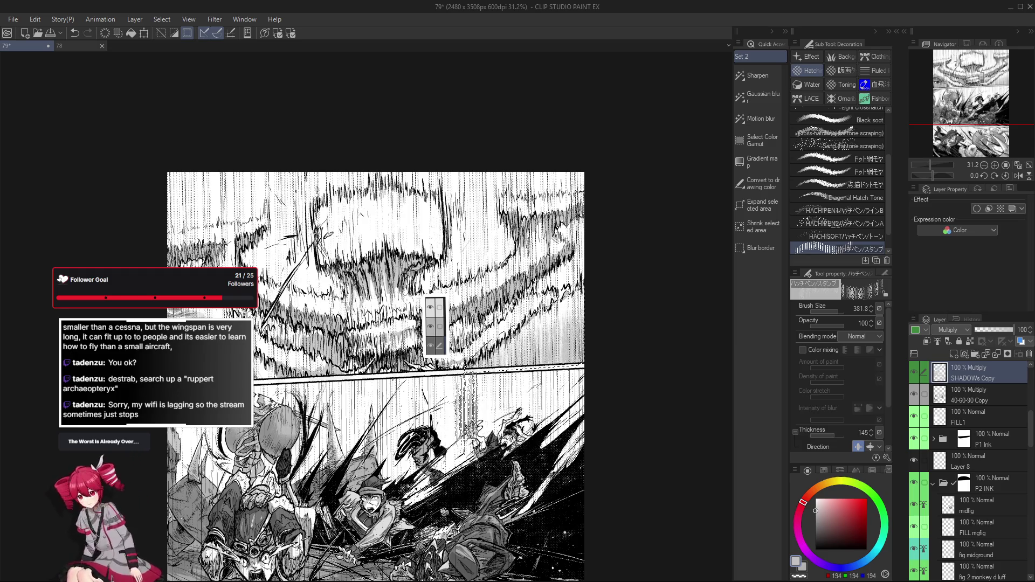
scroll(566, 356, "up", 3)
scroll(586, 357, "down", 1)
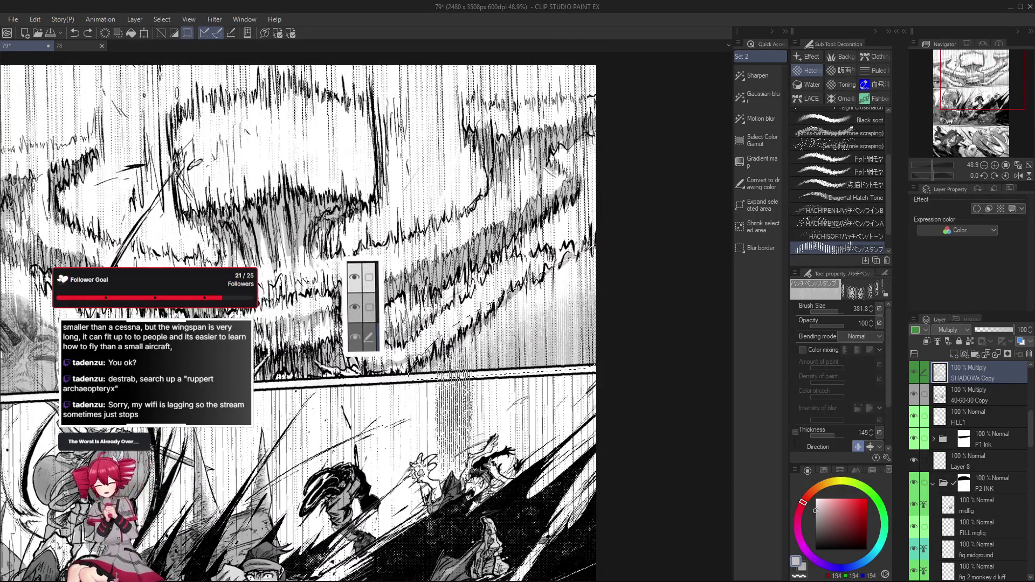
scroll(454, 412, "down", 1)
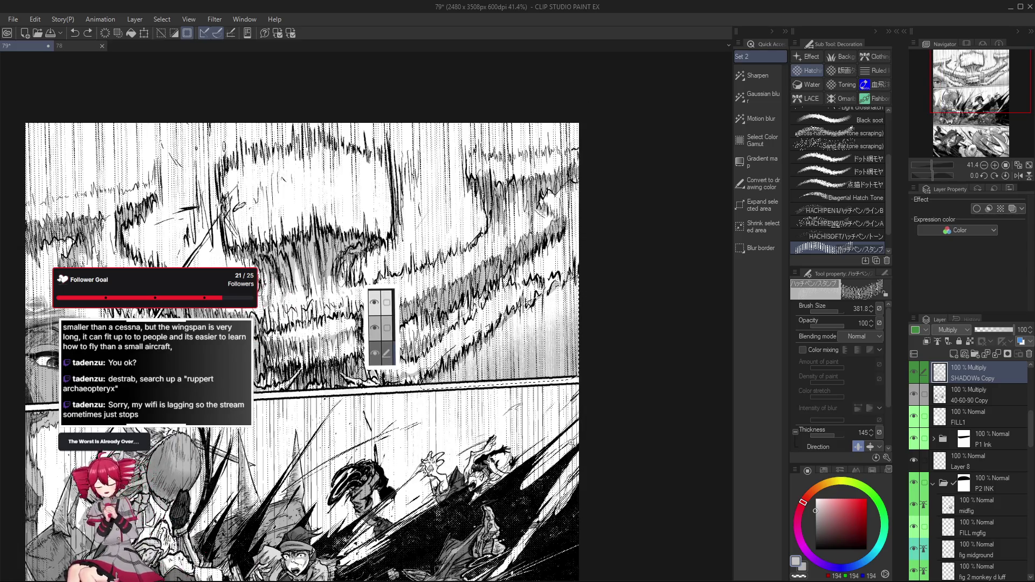
scroll(566, 405, "down", 1)
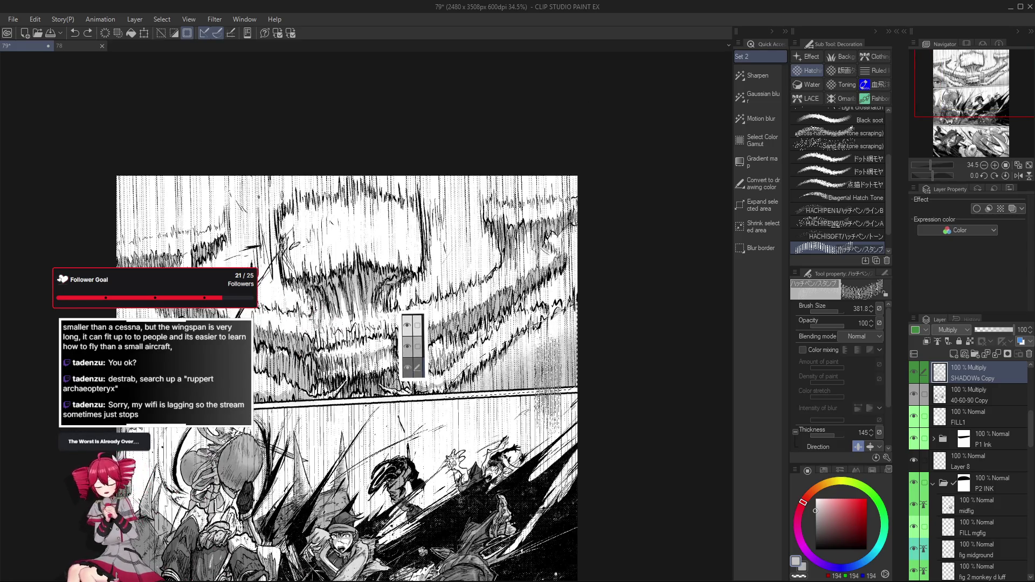
Step: Shrink the hatch brush to 344.8 and save the page
key("bracketleft")
key("bracketleft")
key("bracketleft")
key("ctrl+s")
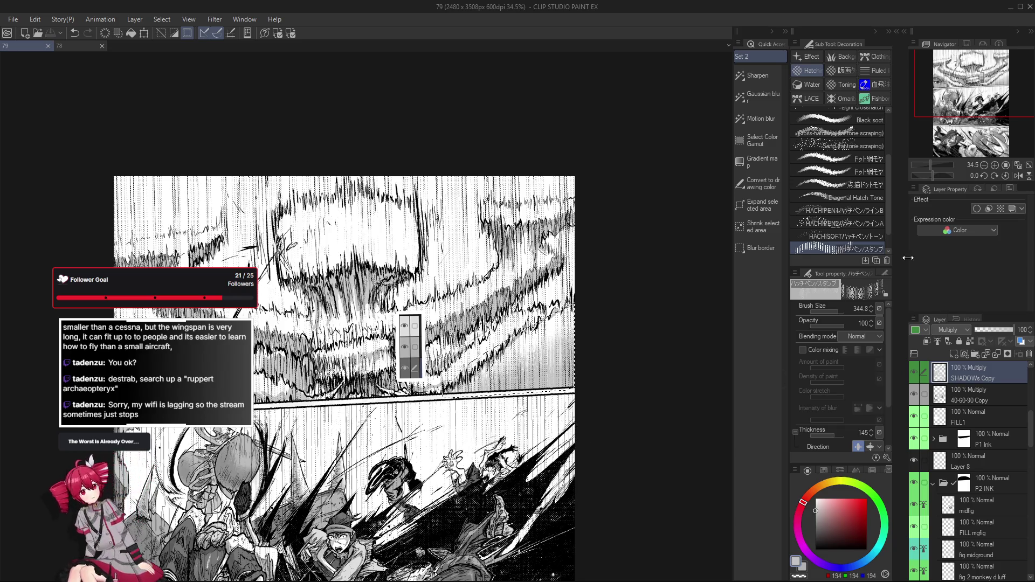
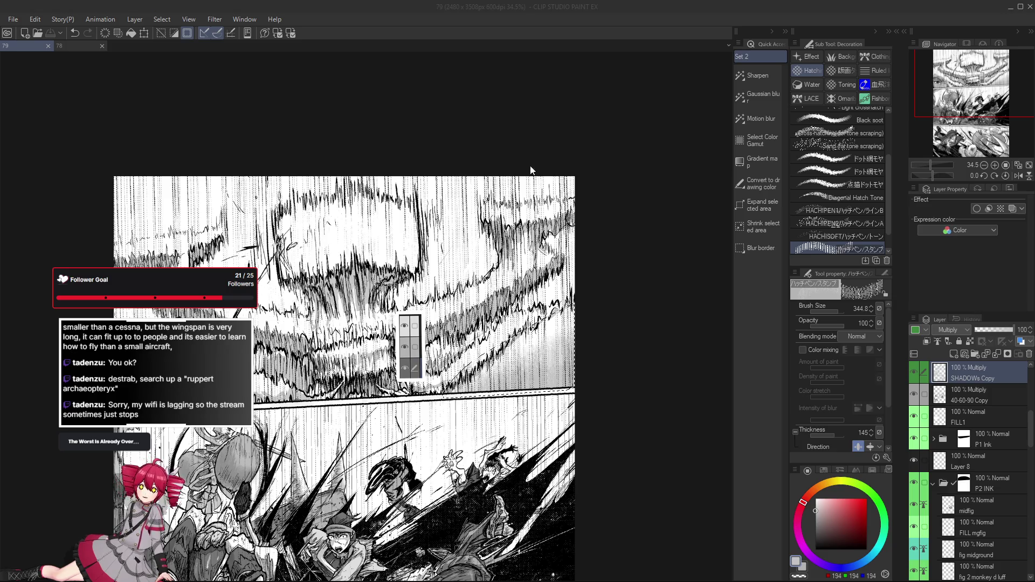
scroll(409, 218, "down", 1)
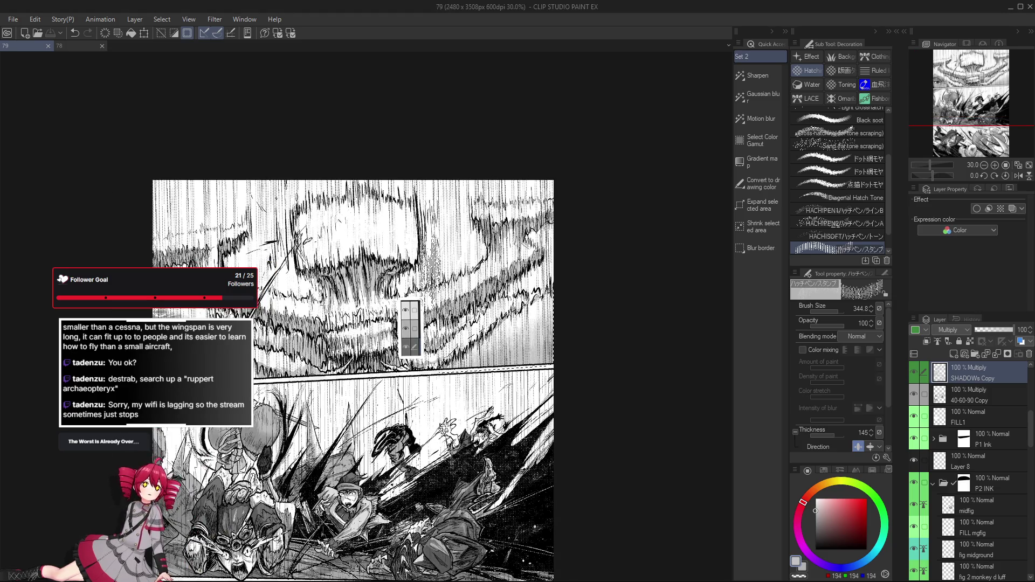
scroll(420, 275, "up", 1)
scroll(438, 307, "up", 1)
scroll(452, 323, "up", 1)
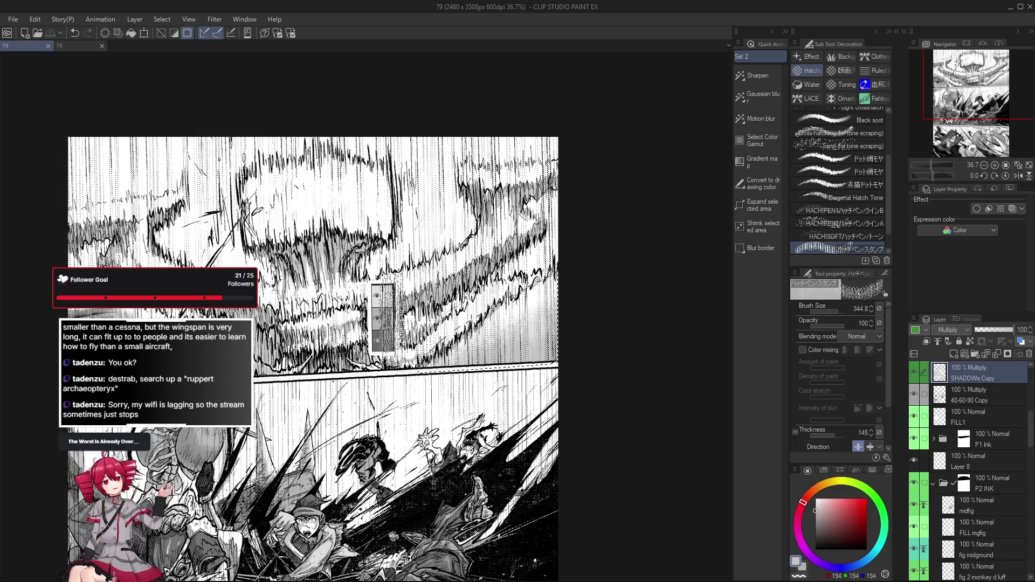
scroll(970, 457, "down", 5)
Step: Add a new raster layer above Capn Tone inside the P1 Ink folder
left_click(970, 415)
scroll(970, 458, "down", 3)
scroll(974, 477, "down", 3)
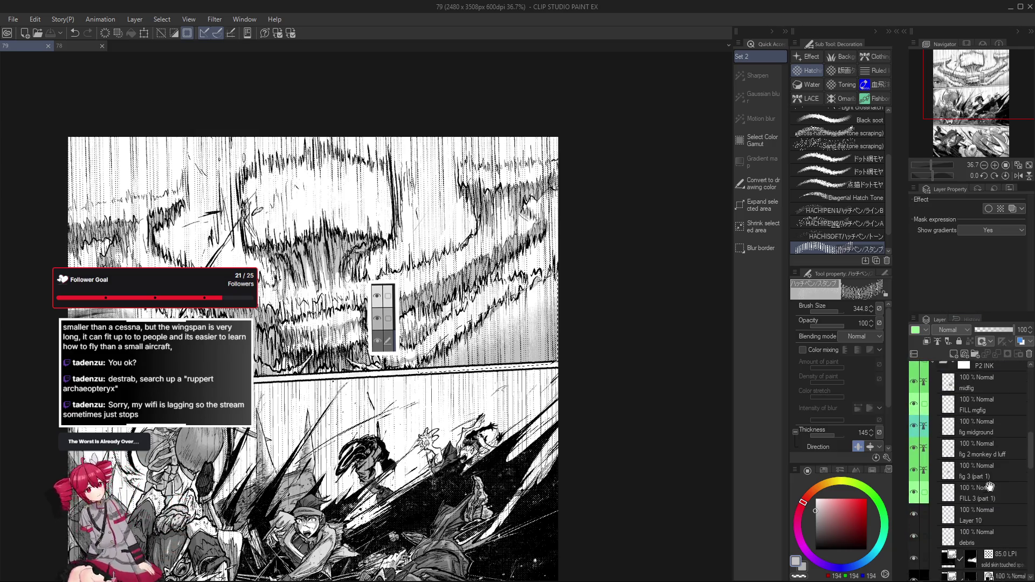
scroll(979, 497, "down", 2)
scroll(979, 497, "down", 2)
scroll(989, 402, "down", 2)
scroll(989, 402, "down", 2)
scroll(986, 395, "down", 2)
scroll(986, 400, "up", 2)
scroll(988, 408, "up", 2)
scroll(990, 420, "up", 2)
scroll(993, 438, "up", 2)
scroll(993, 438, "up", 2)
scroll(996, 446, "up", 2)
scroll(995, 446, "up", 2)
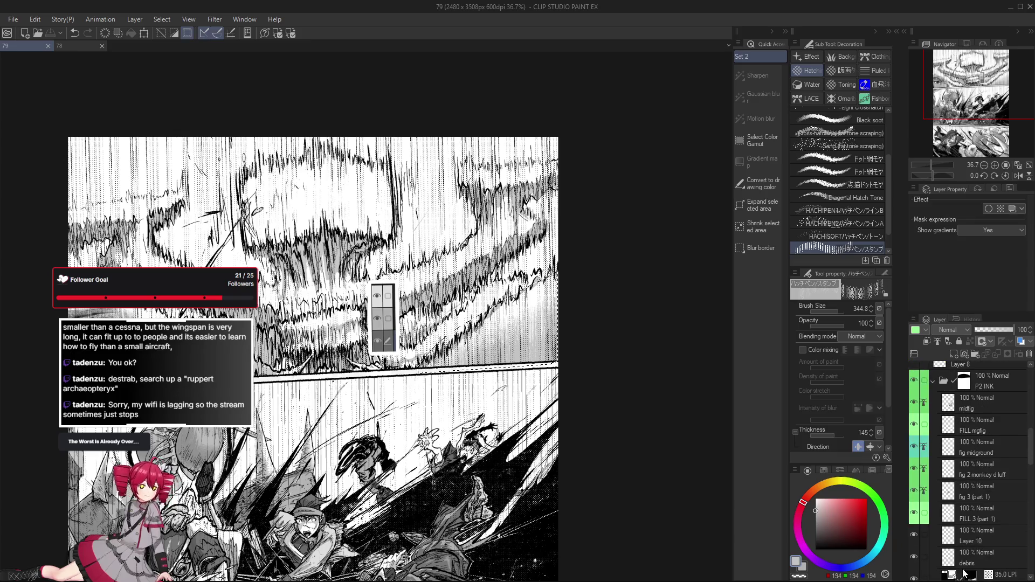
scroll(973, 434, "up", 2)
scroll(969, 453, "up", 2)
scroll(964, 481, "up", 2)
scroll(958, 525, "up", 2)
scroll(981, 383, "down", 4)
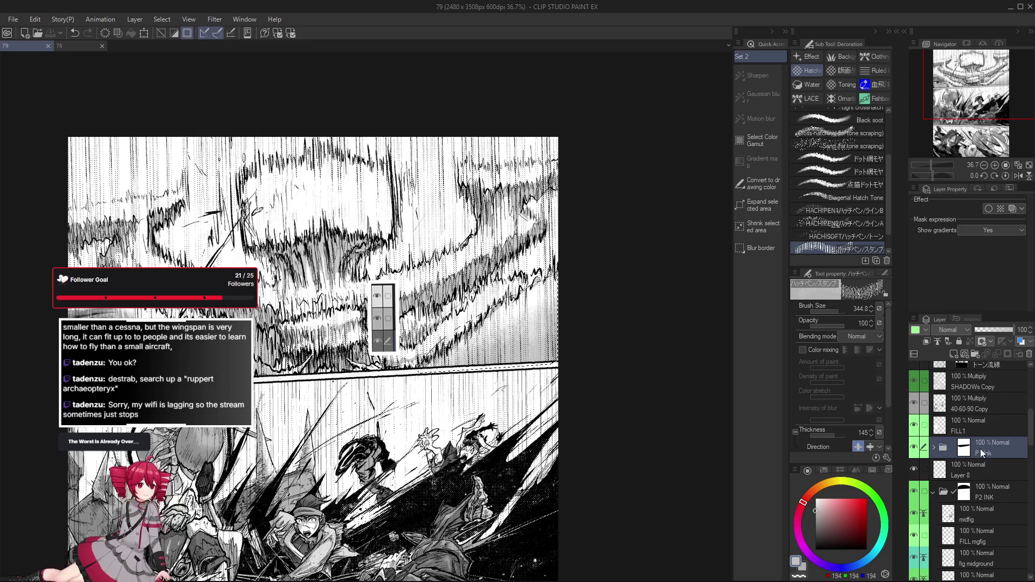
scroll(981, 478, "down", 1)
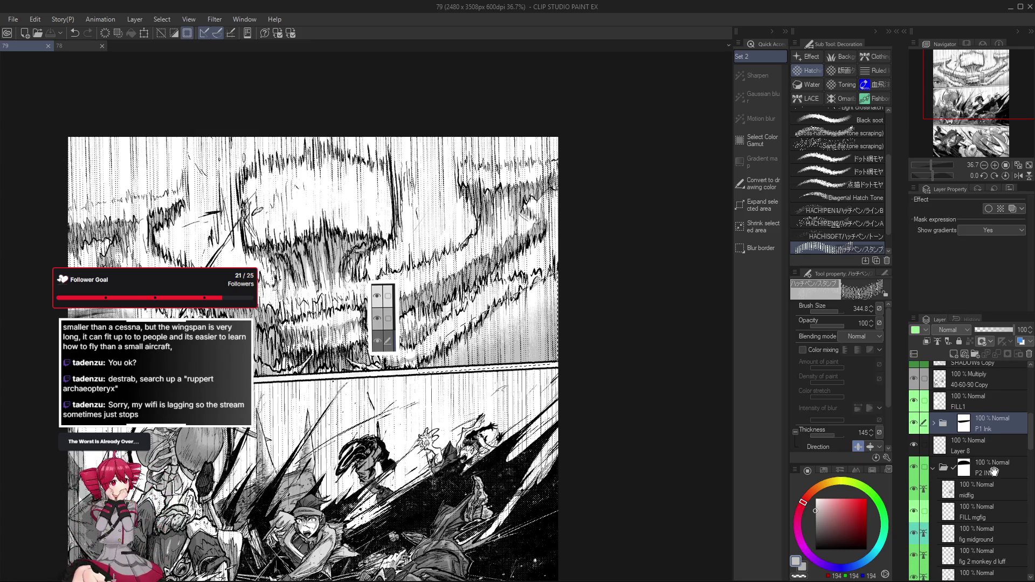
left_click(934, 428)
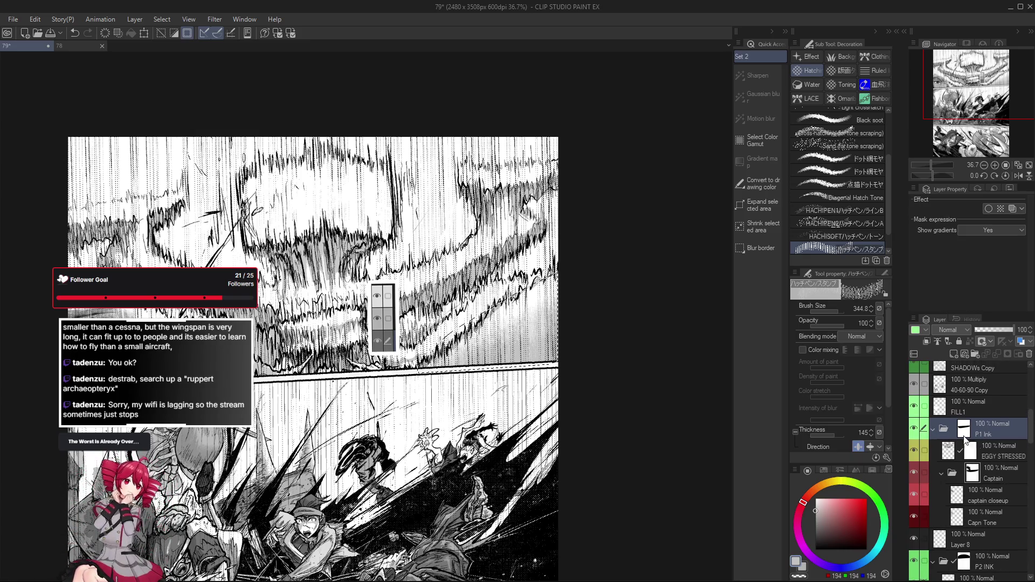
left_click(1007, 512)
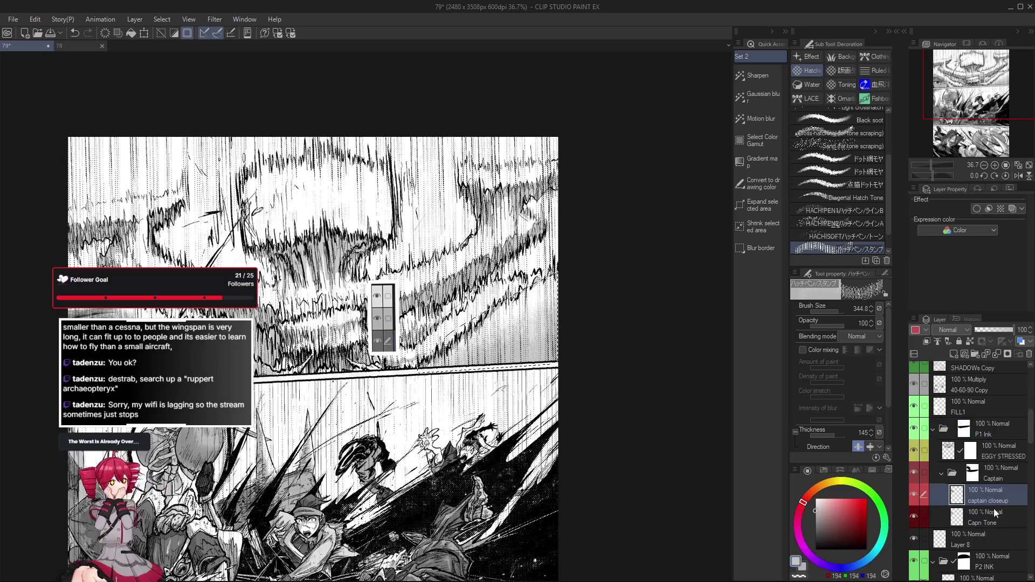
left_click(953, 354)
Step: Set the new layer to Multiply, rename it 'Capn SHADOW' and enable the 64.8 LPI Tone effect
left_click(945, 330)
left_click(957, 62)
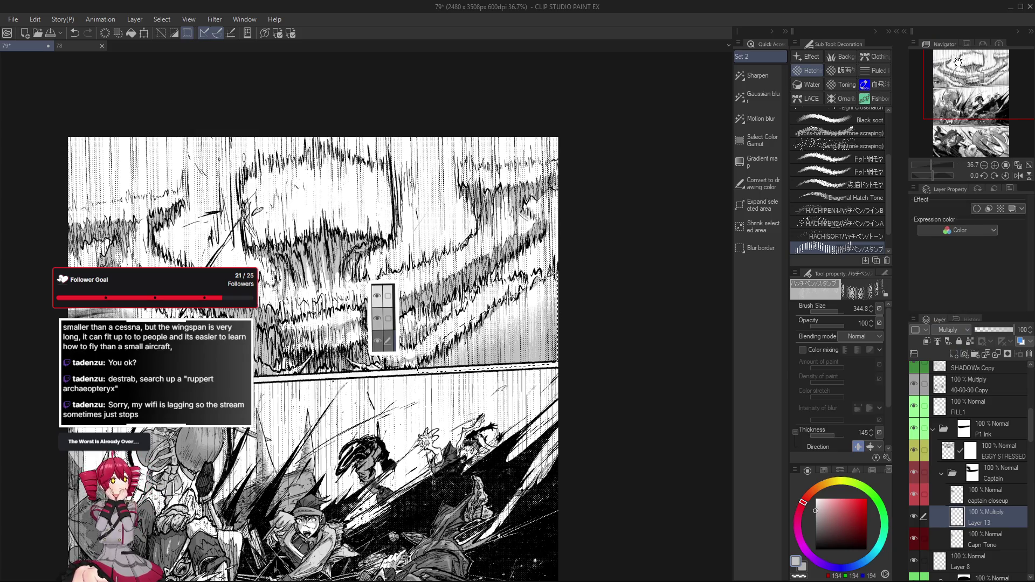
double_click(987, 522)
type("Capn SHADOW")
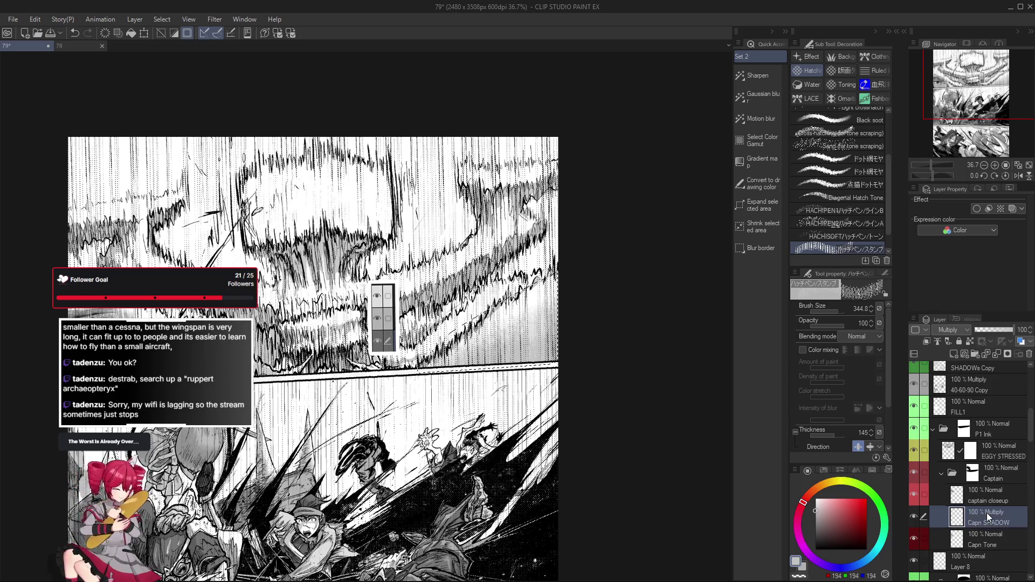
left_click(999, 208)
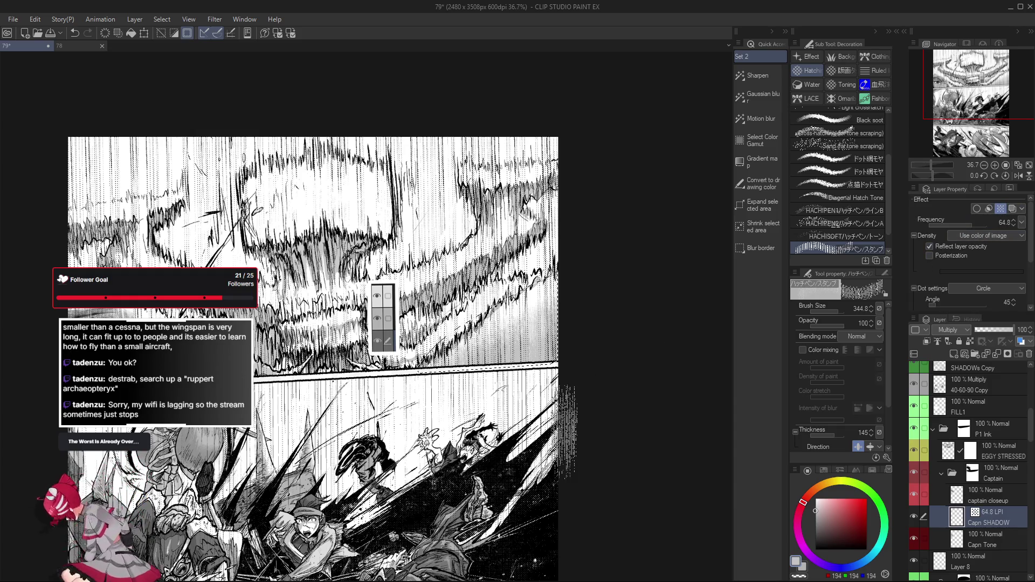
Step: Lasso-fill a shadow area, deselect, and raise Capn SHADOW's tone frequency to 82.0 LPI
key("g")
scroll(567, 427, "up", 5)
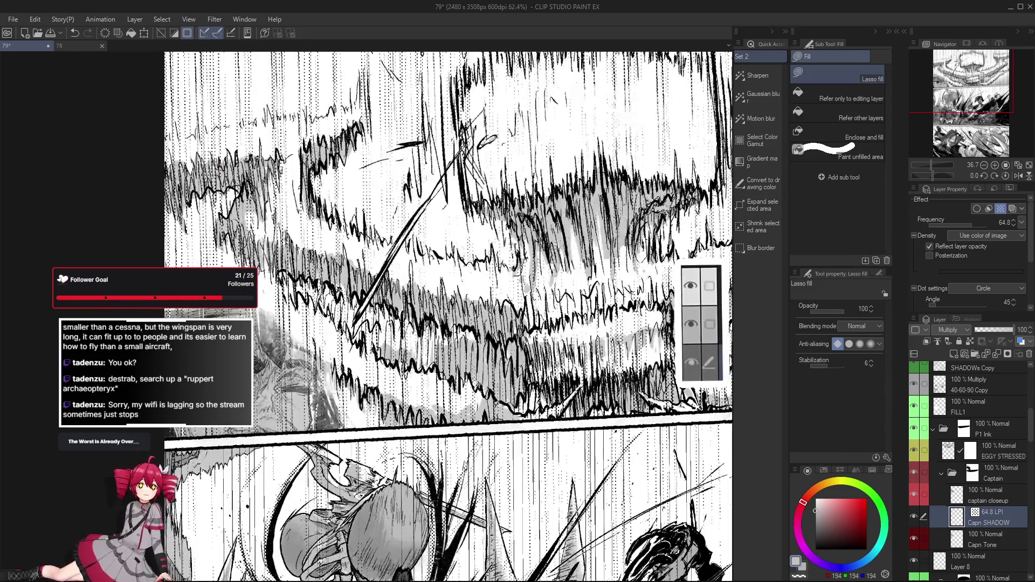
scroll(257, 364, "down", 2)
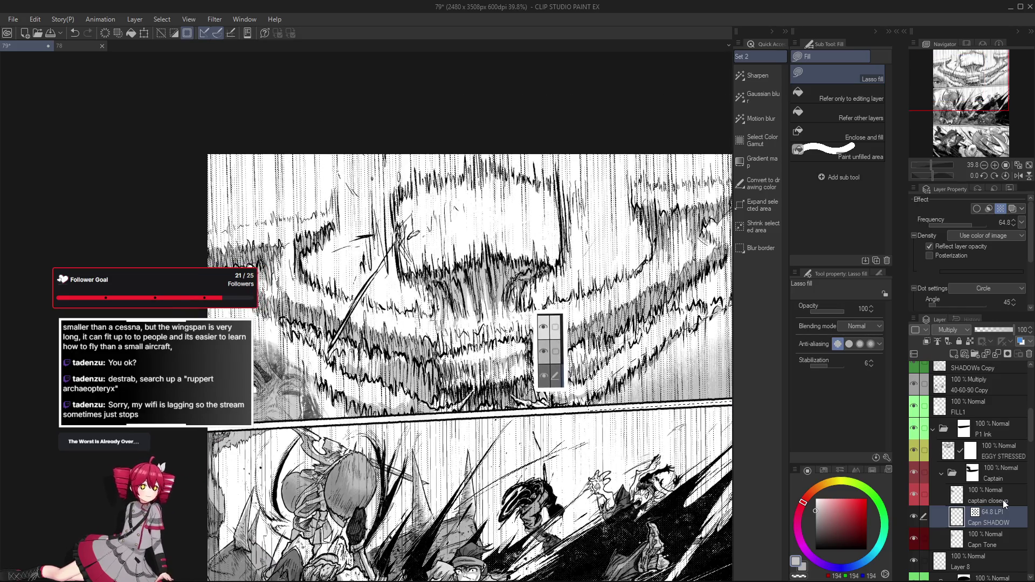
key("ctrl+d")
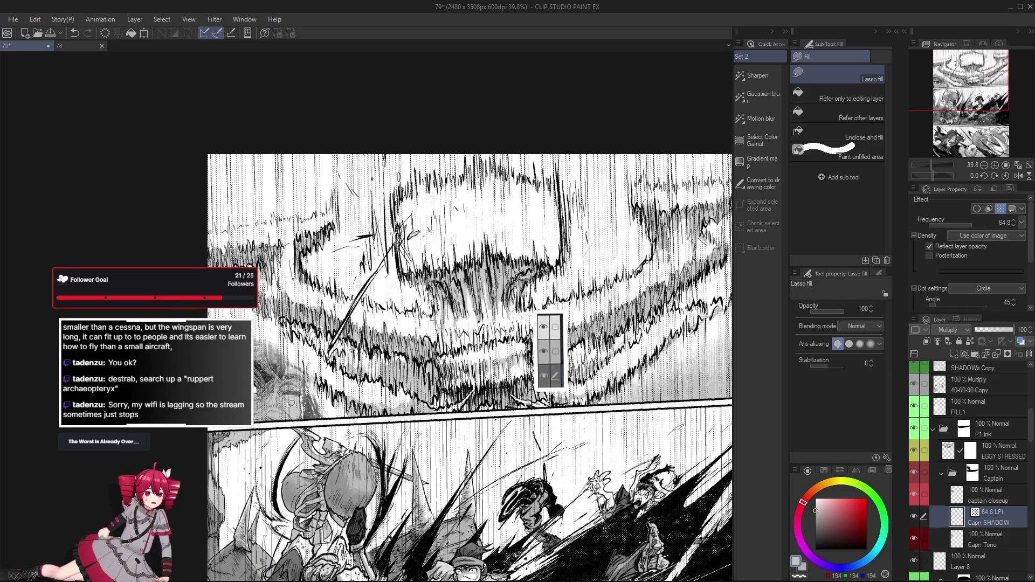
scroll(275, 398, "up", 2)
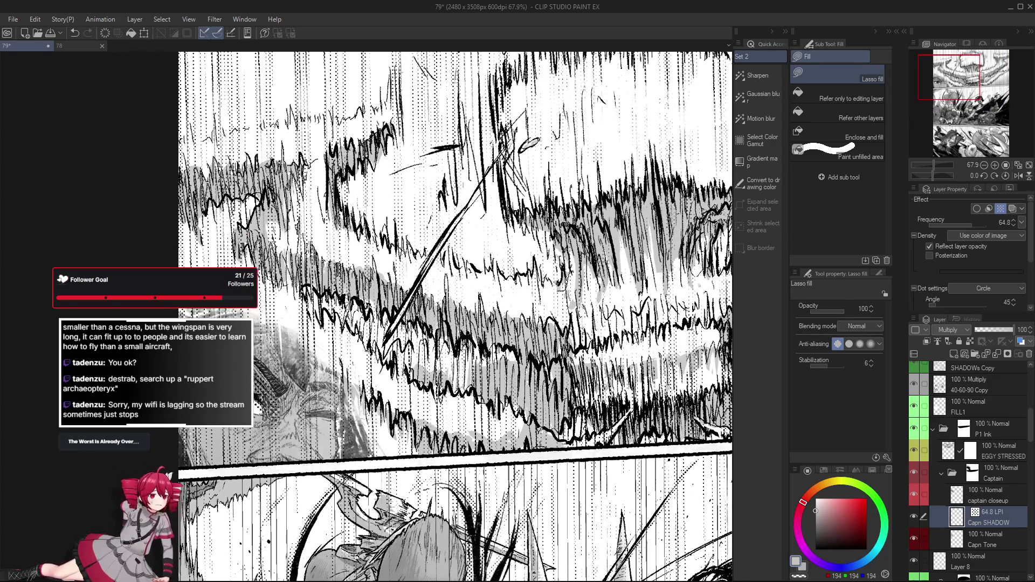
mouse_move(993, 223)
left_mouse_down()
mouse_move(977, 225)
mouse_move(985, 227)
left_mouse_up()
Step: Work shadow tone into the captain's close-up with the Pumpkin Pen and ねおき塗ペン, erasing and rotating as needed
key("e")
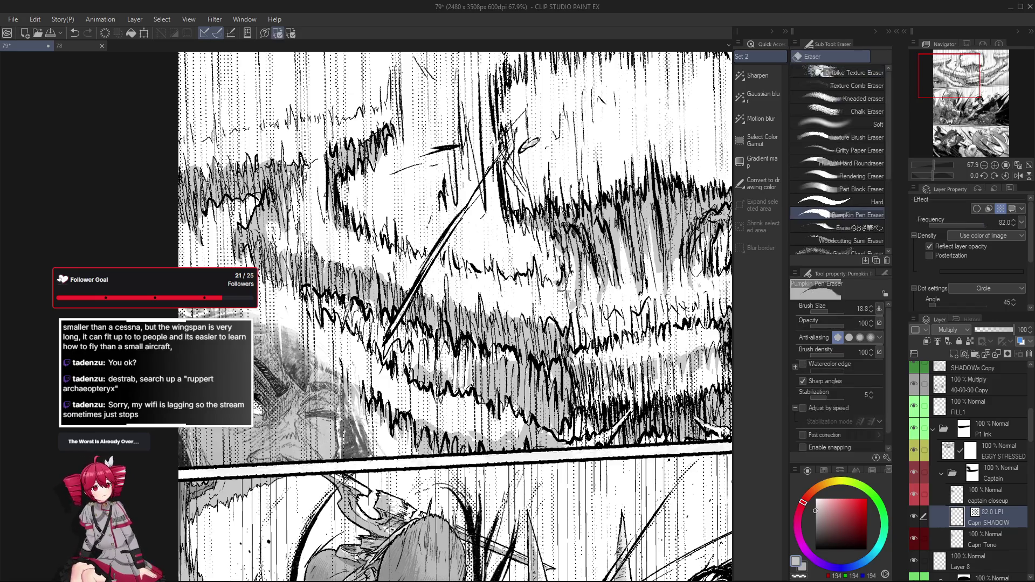
key("p")
key("bracketright")
key("bracketright")
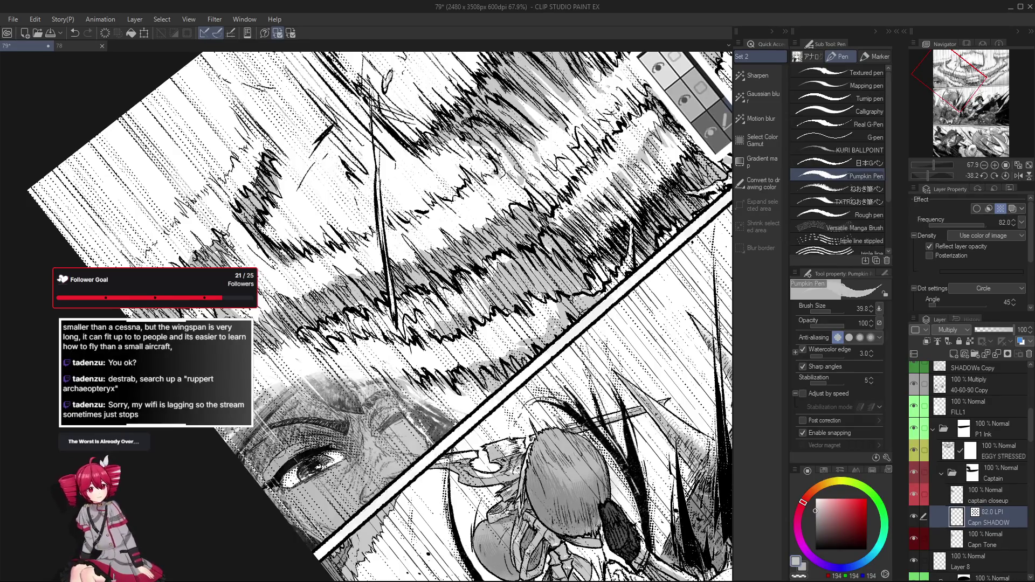
scroll(272, 461, "down", 1)
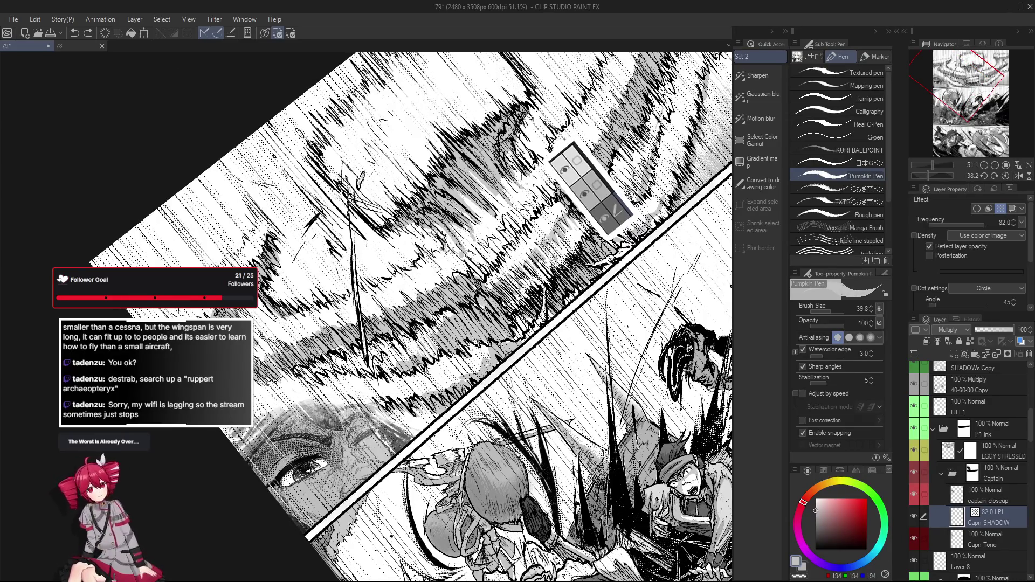
key("asciicircum")
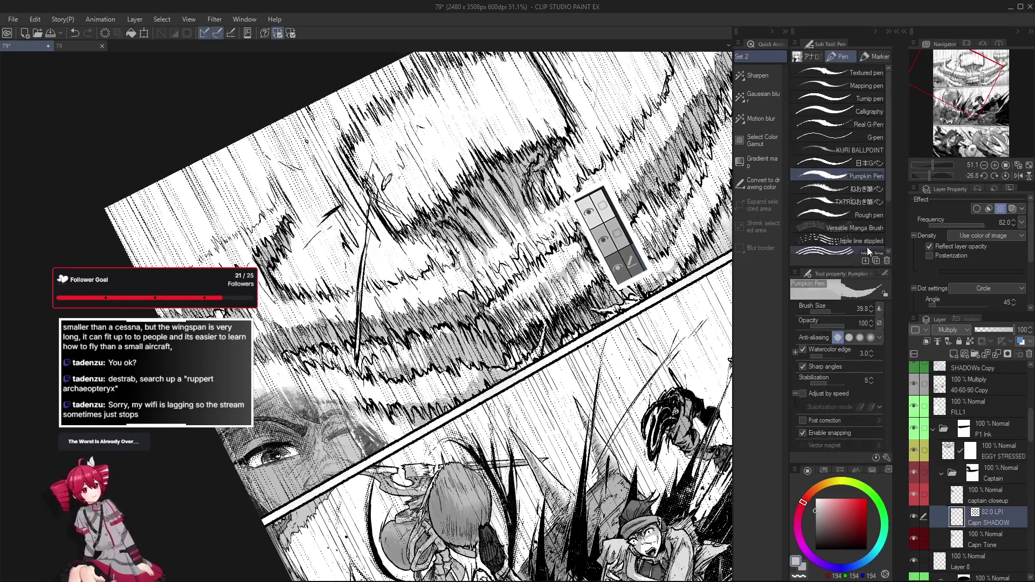
left_click(841, 190)
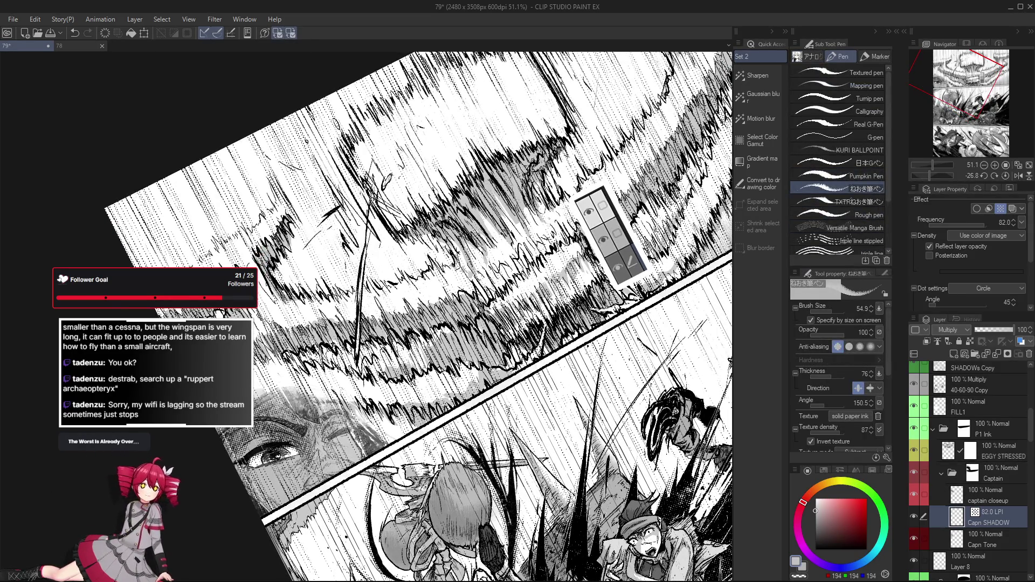
key("asciicircum")
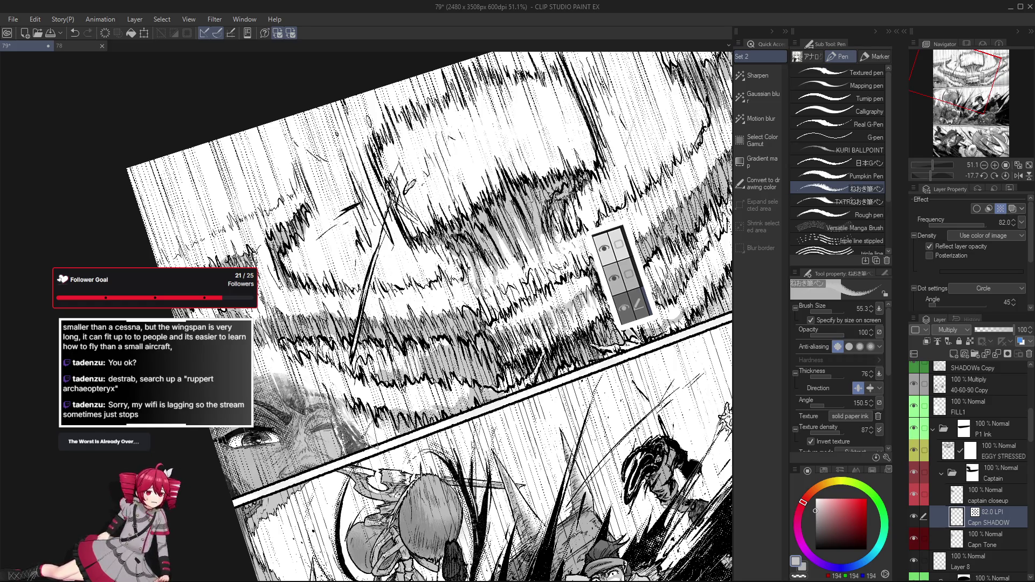
scroll(429, 316, "down", 1)
scroll(428, 315, "down", 1)
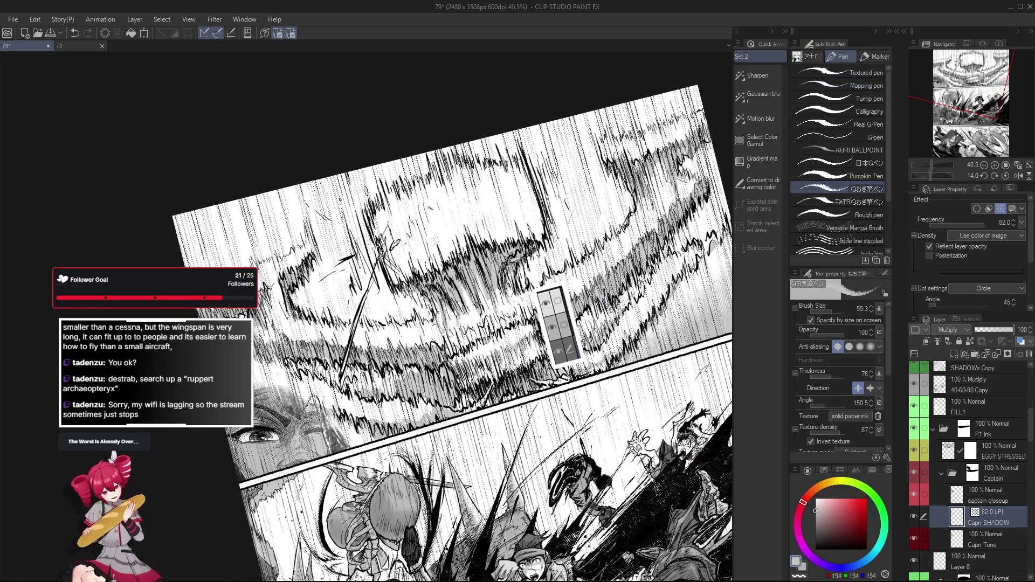
scroll(429, 316, "up", 2)
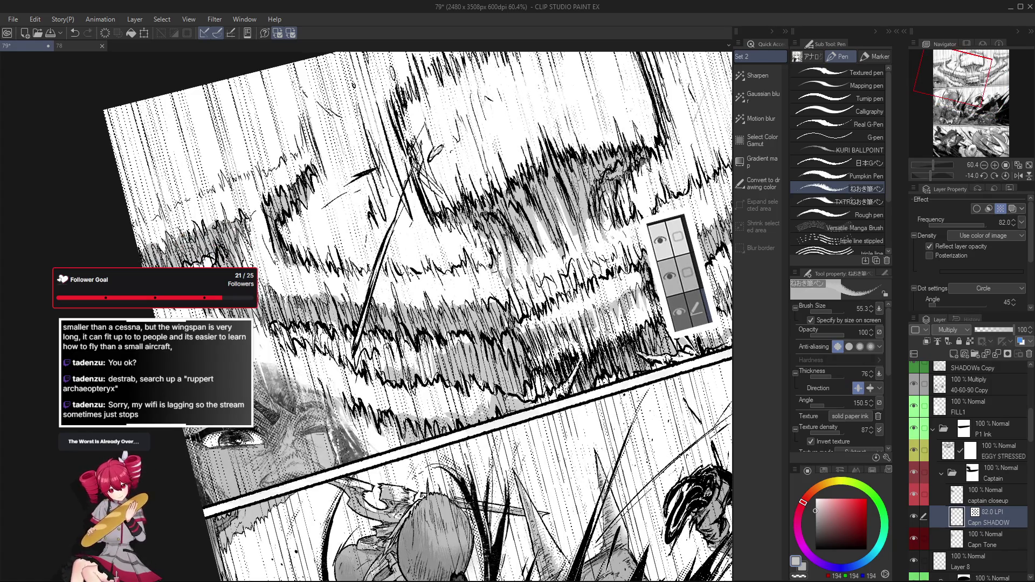
scroll(428, 316, "down", 1)
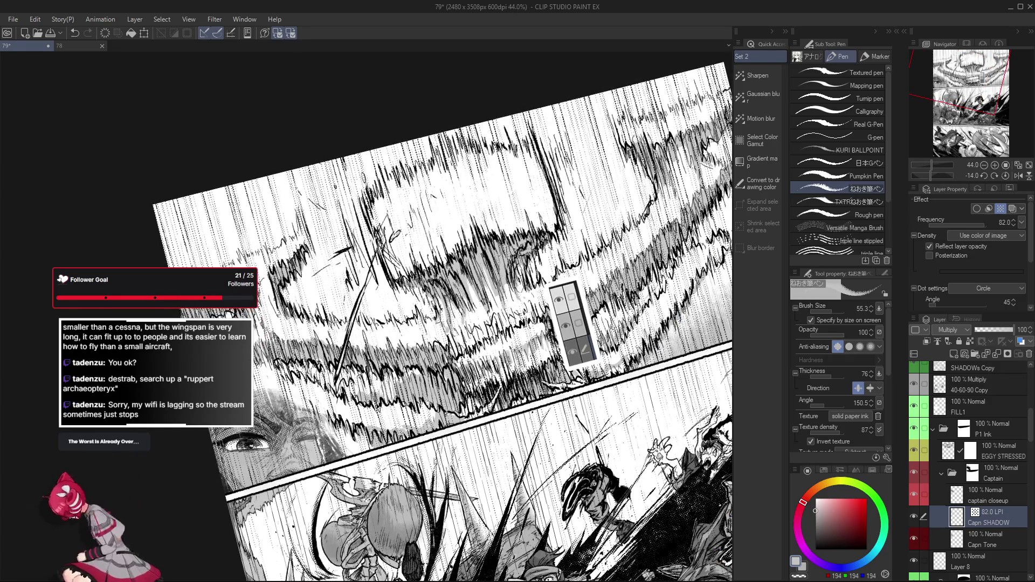
key("e")
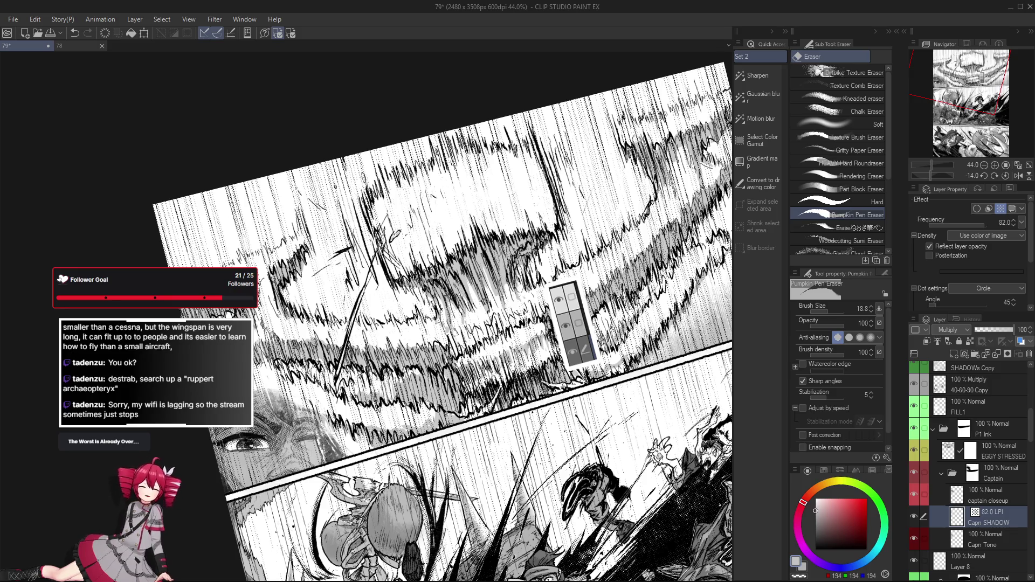
key("p")
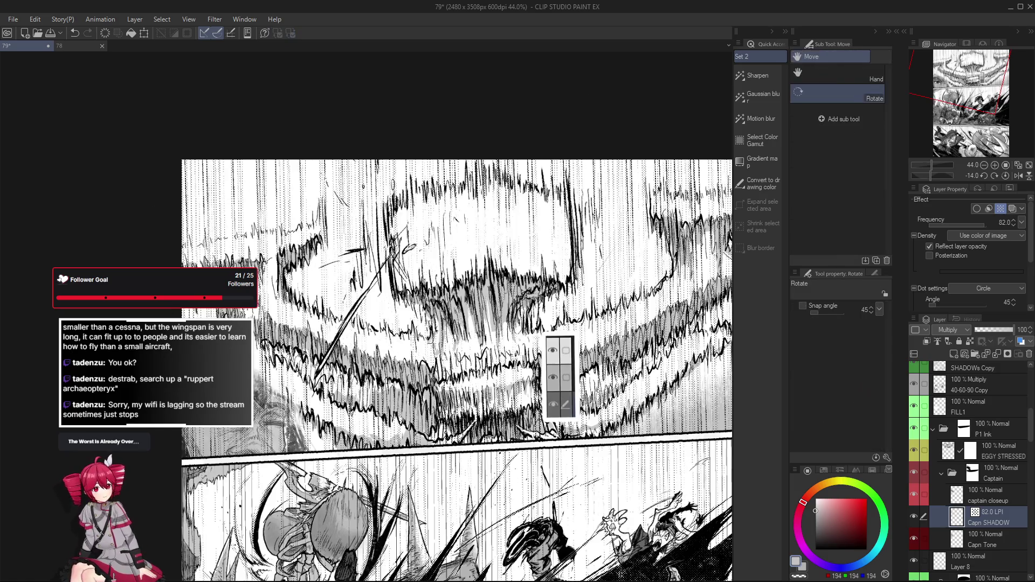
left_click_drag(650, 437, 619, 483)
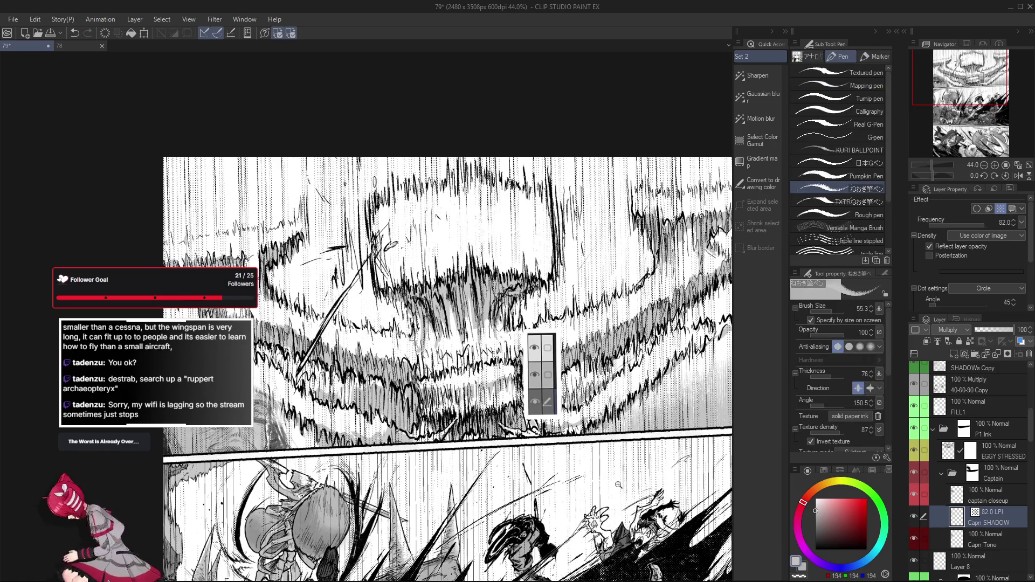
scroll(617, 484, "down", 3)
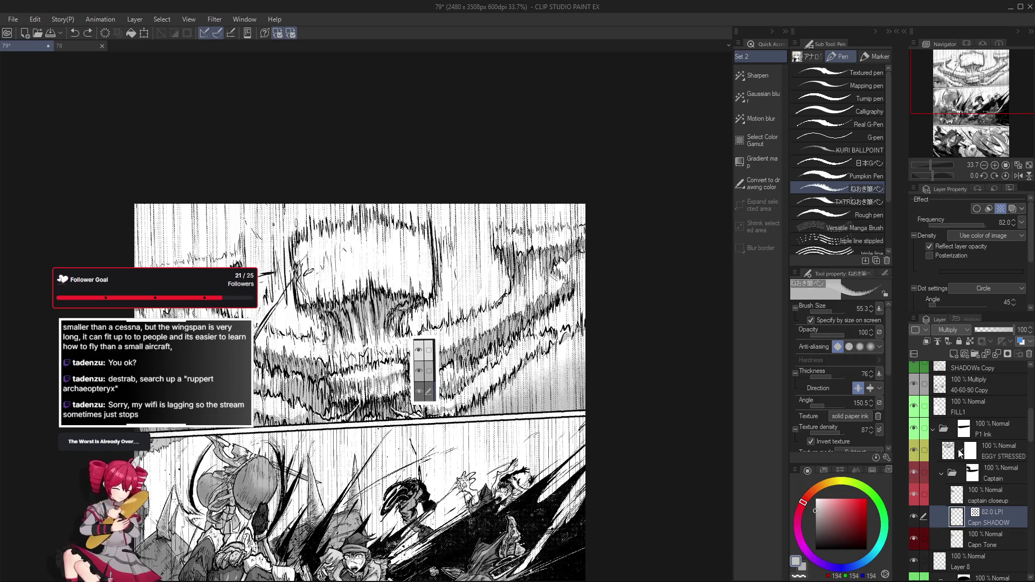
Step: Collapse the P1 Ink folder, make SHADOWs Copy the working layer and pick the Pumpkin Pen
left_click(931, 433)
left_click(933, 429)
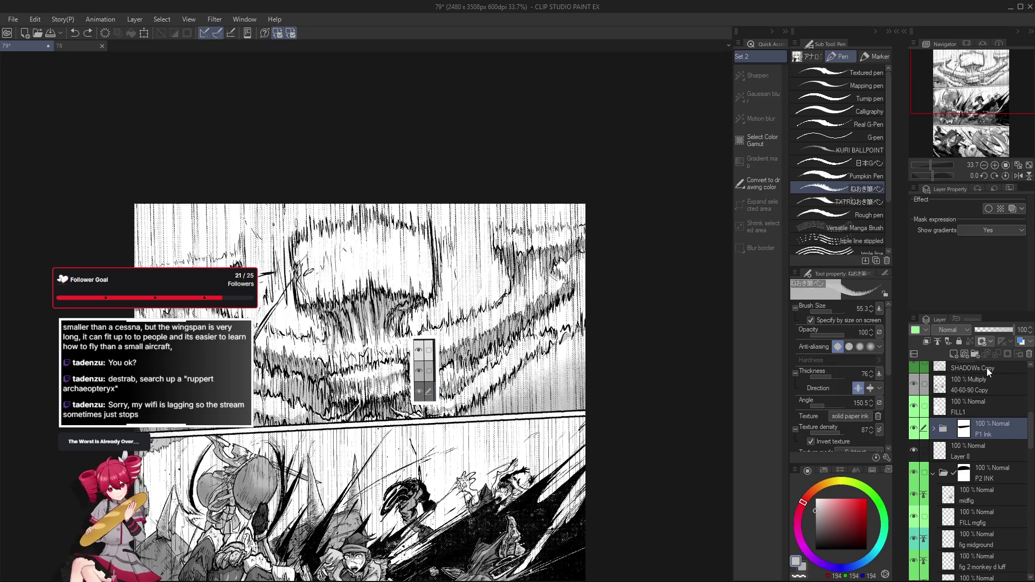
left_click(986, 367)
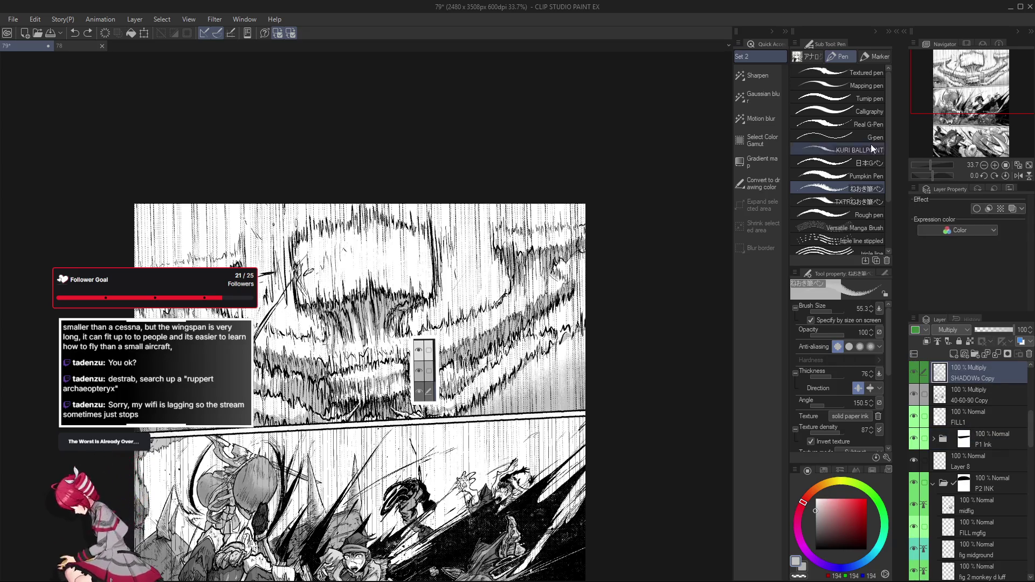
left_click(869, 175)
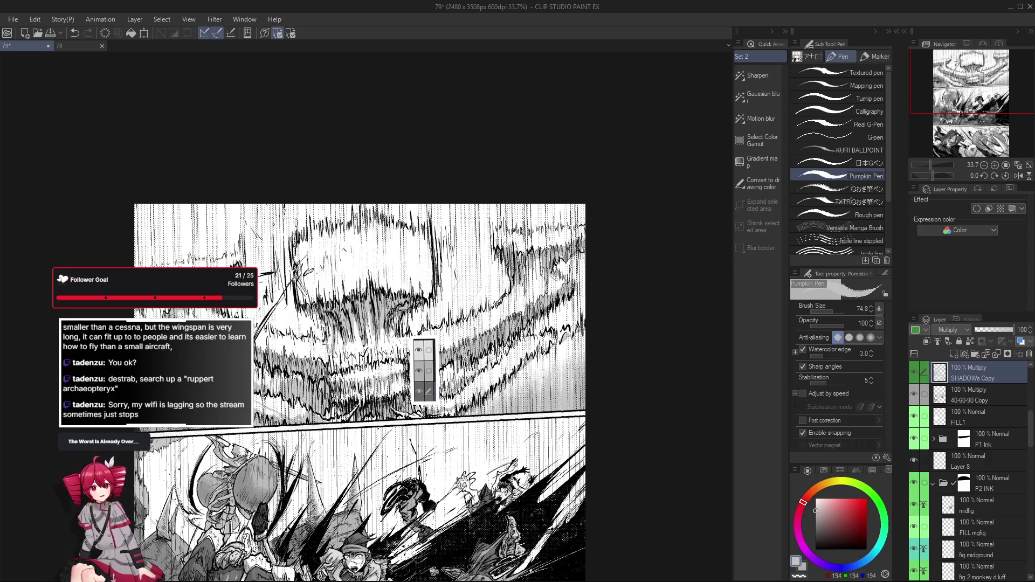
scroll(360, 392, "down", 2)
Step: Reset the canvas rotation and switch to the Decoration Hatching brush
left_click_drag(299, 437, 340, 486)
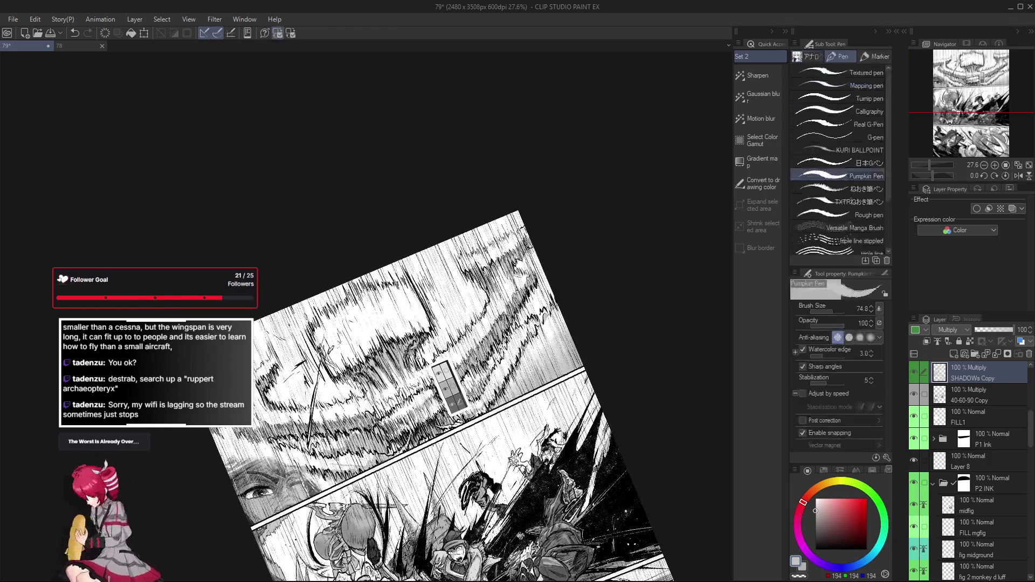
left_click_drag(444, 397, 452, 393)
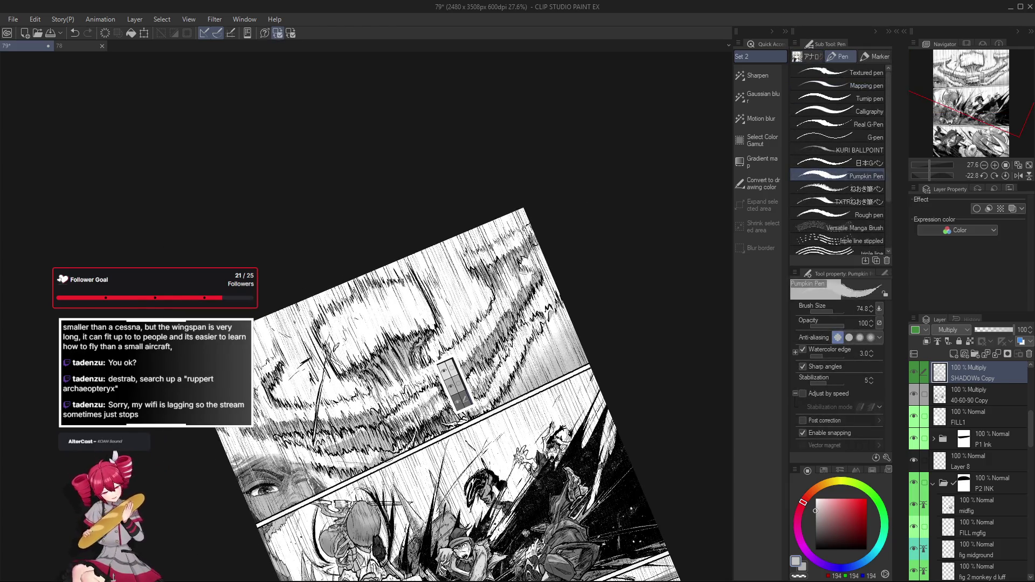
key("b")
key("b")
key("b")
key("ctrl+0")
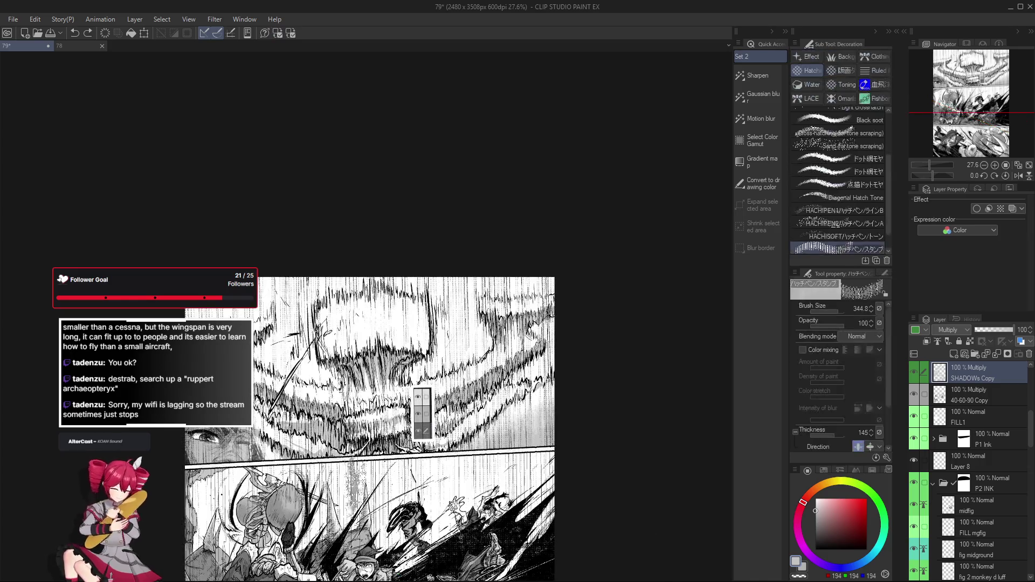
Step: Shrink the hatch brush to 93.2, alternate with the eraser, and finish on the Pumpkin Pen eraser at 103.9
left_click_drag(332, 449, 319, 437)
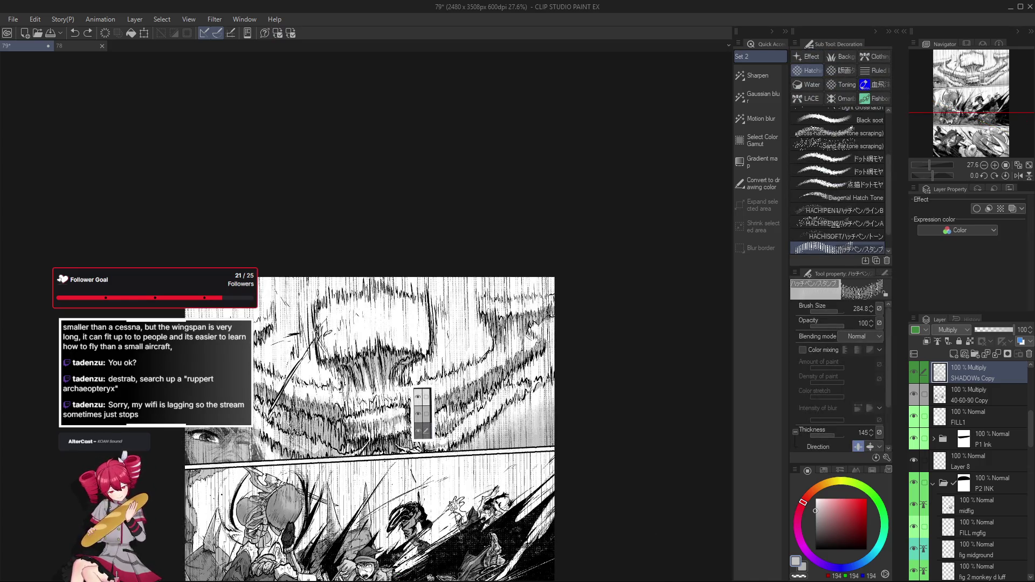
left_click_drag(326, 444, 307, 442)
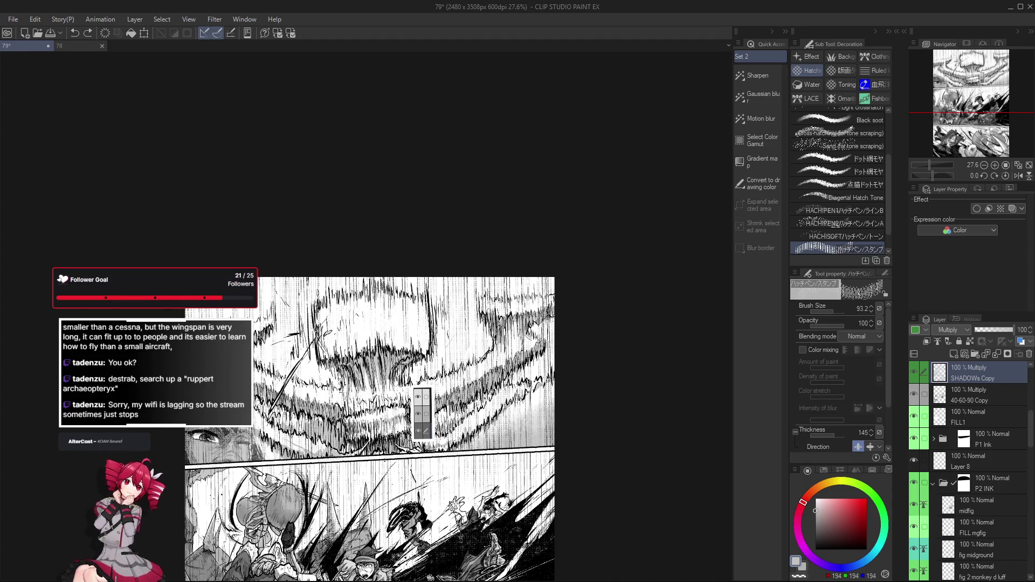
key("e")
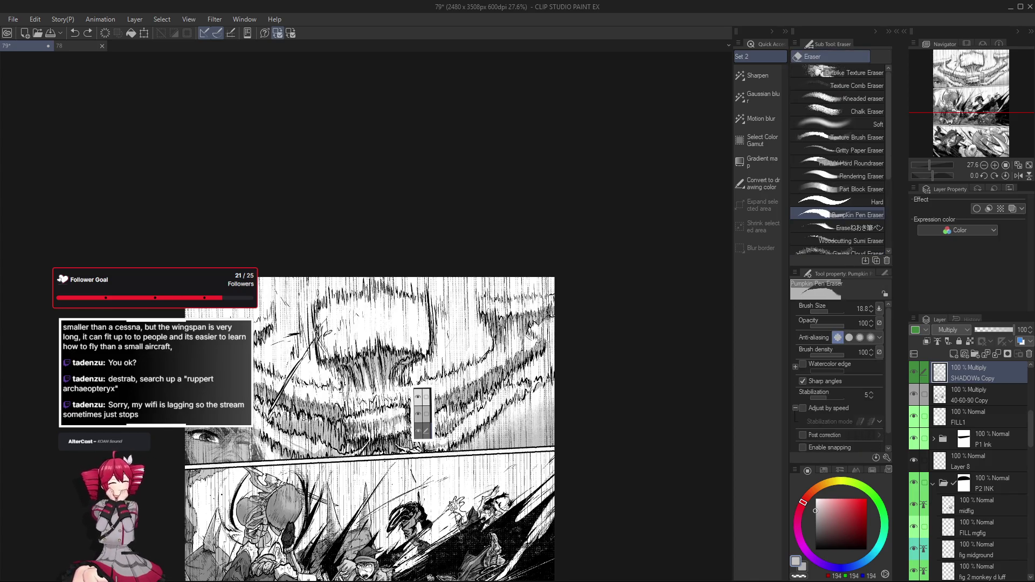
scroll(325, 445, "down", 1)
scroll(325, 444, "down", 1)
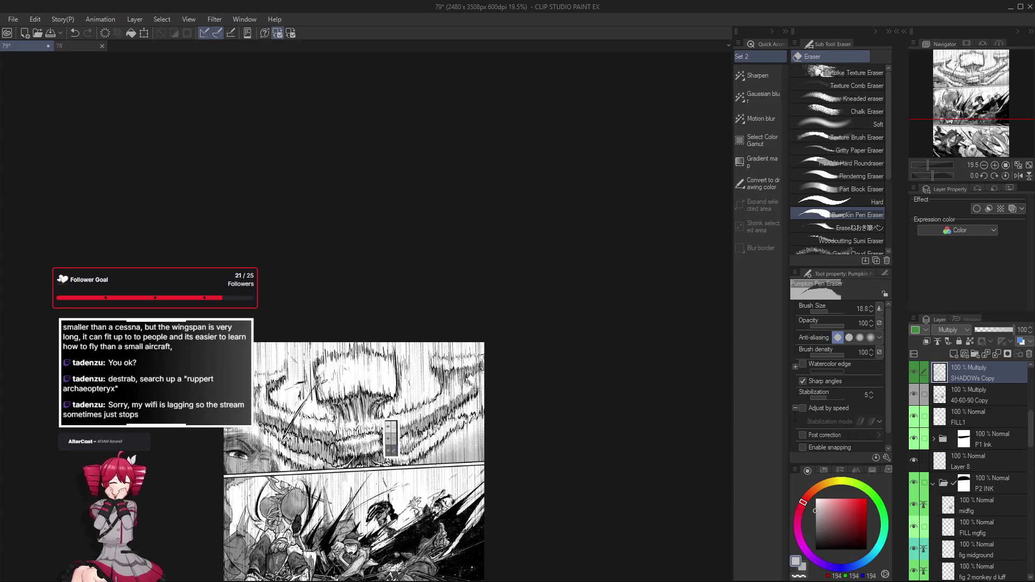
key("b")
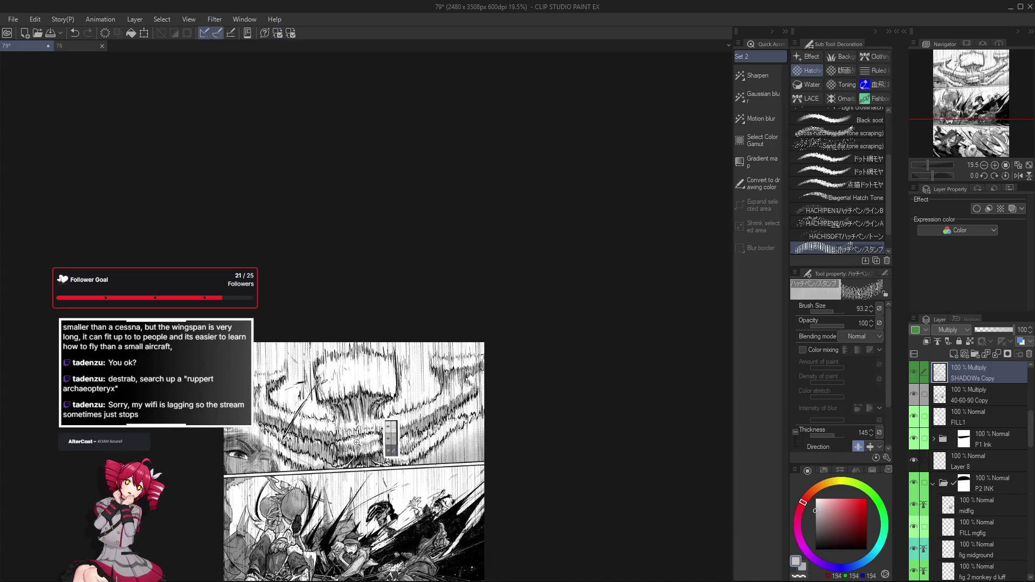
scroll(356, 442, "up", 2)
scroll(386, 431, "down", 1)
scroll(378, 441, "up", 1)
key("e")
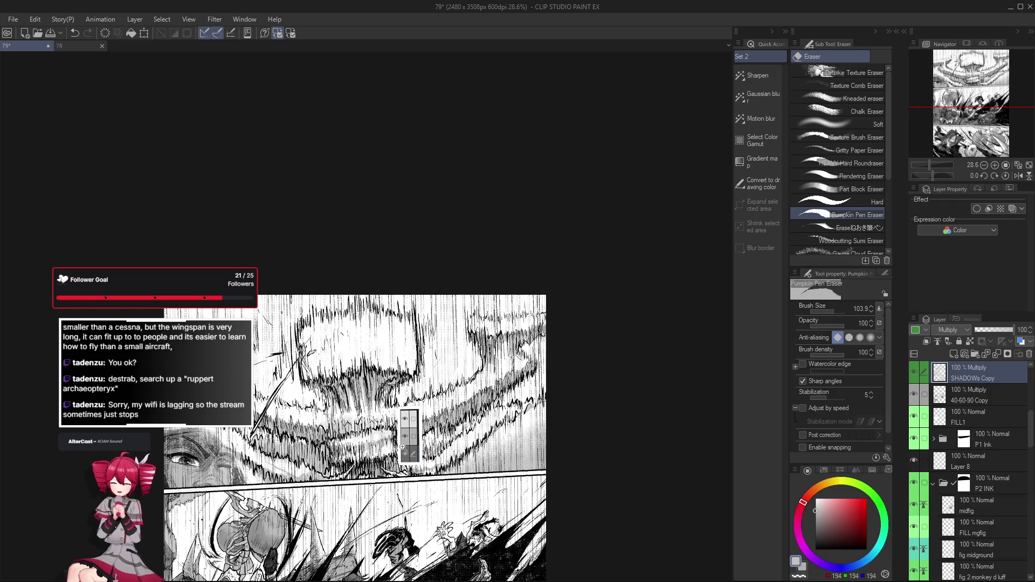
scroll(401, 447, "down", 2)
left_click(412, 409, "ctrl+shift")
left_click_drag(566, 457, 491, 429)
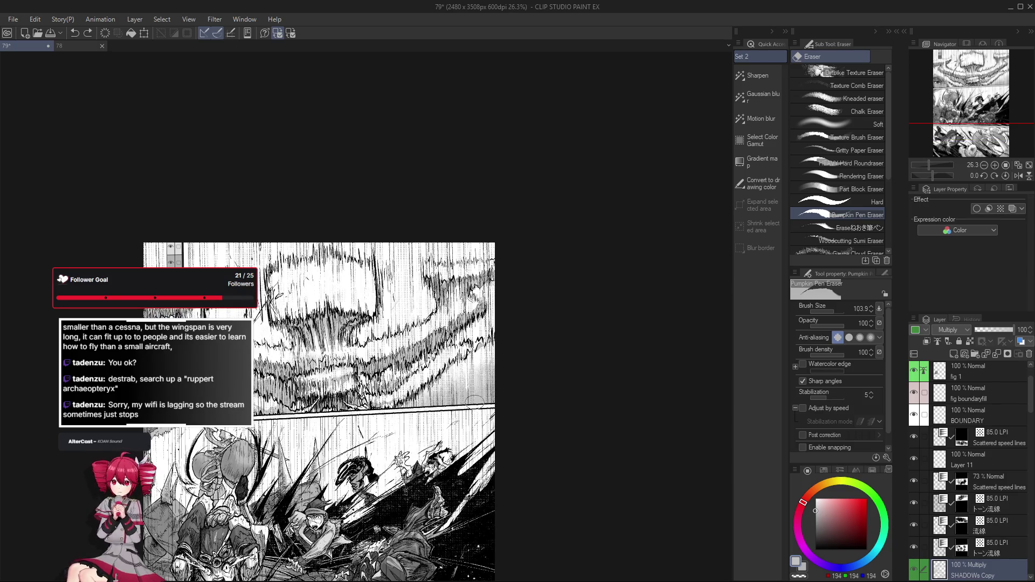
scroll(485, 437, "down", 2)
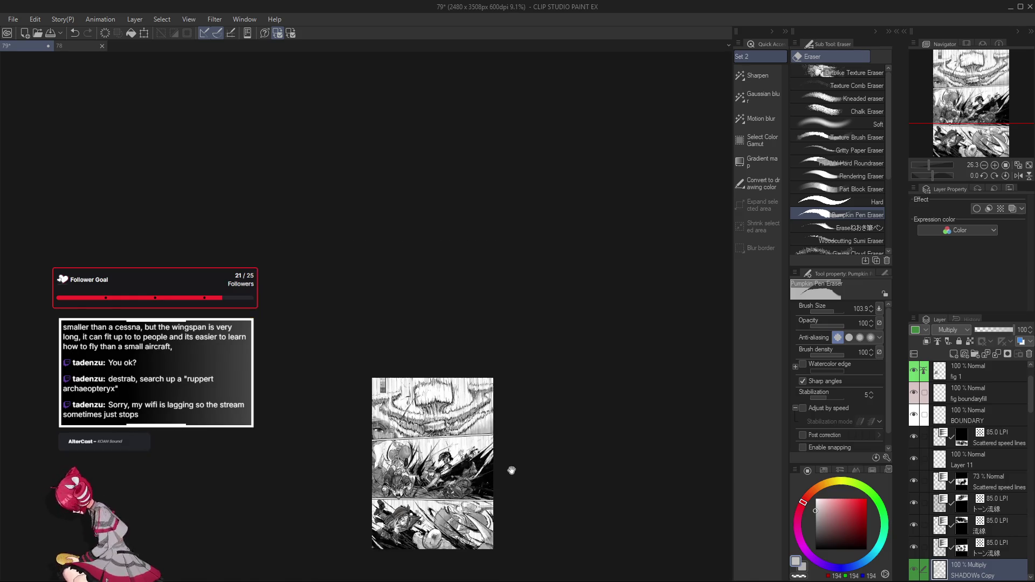
scroll(513, 485, "up", 3)
scroll(513, 485, "up", 3)
scroll(287, 451, "up", 2)
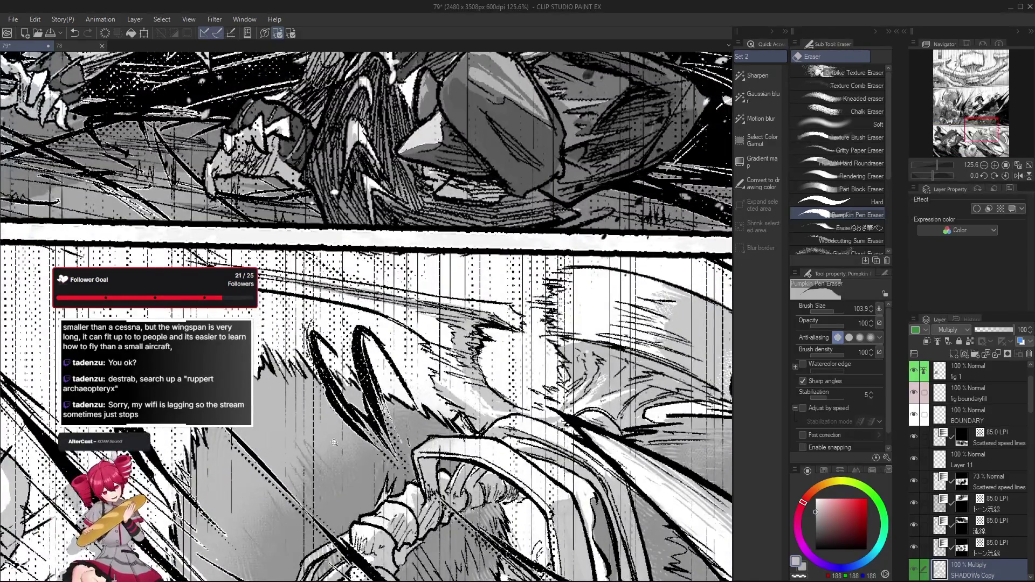
scroll(336, 481, "down", 2)
scroll(364, 316, "down", 2)
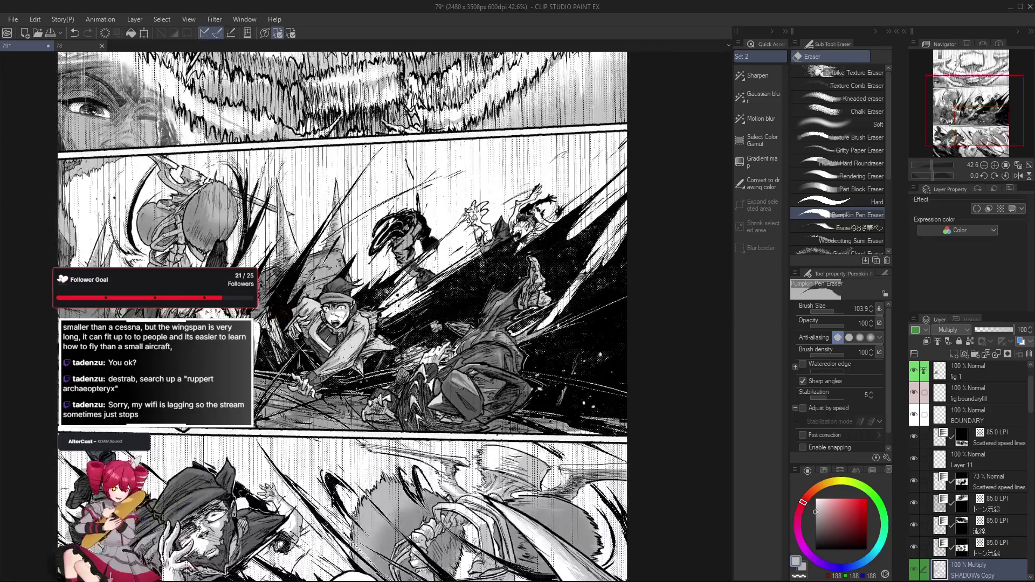
scroll(946, 525, "down", 2)
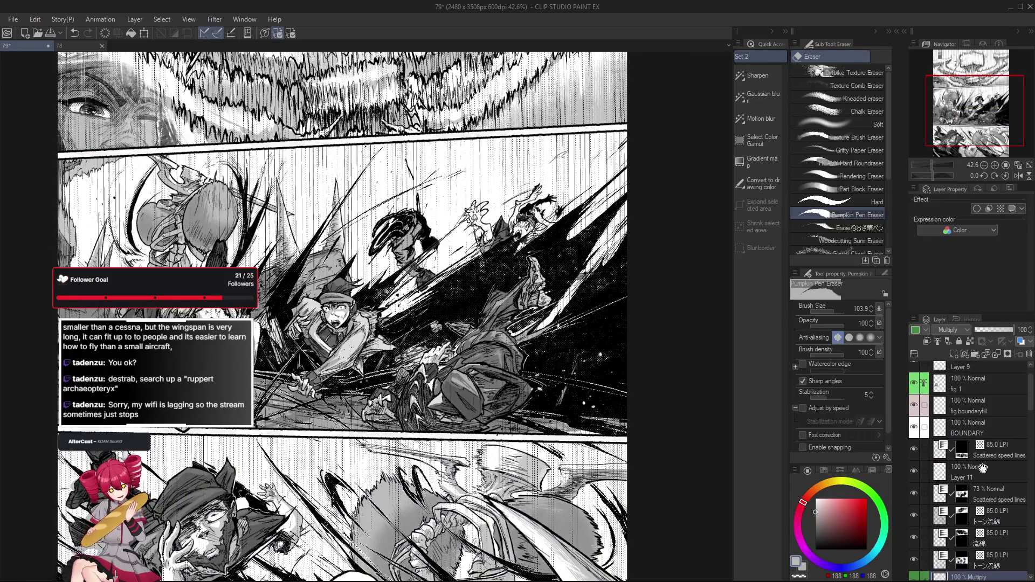
scroll(980, 505, "down", 2)
Step: Lasso-fill a grey shadow area in the top panel on the 40-60-90 Copy layer
left_click(982, 516)
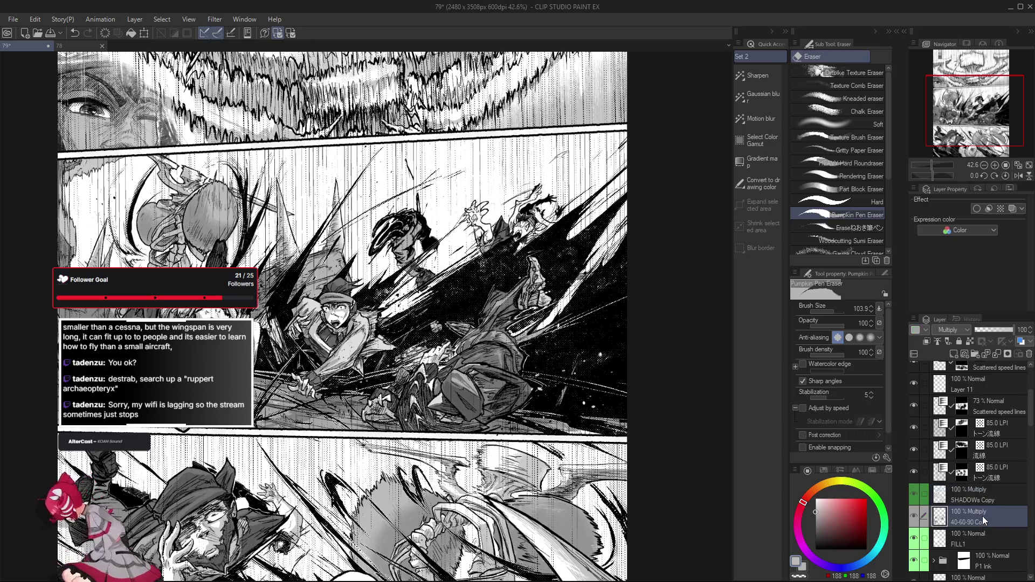
scroll(324, 324, "up", 5)
key("g")
mouse_move(584, 376)
left_mouse_down()
mouse_move(606, 262)
mouse_move(584, 267)
left_mouse_up()
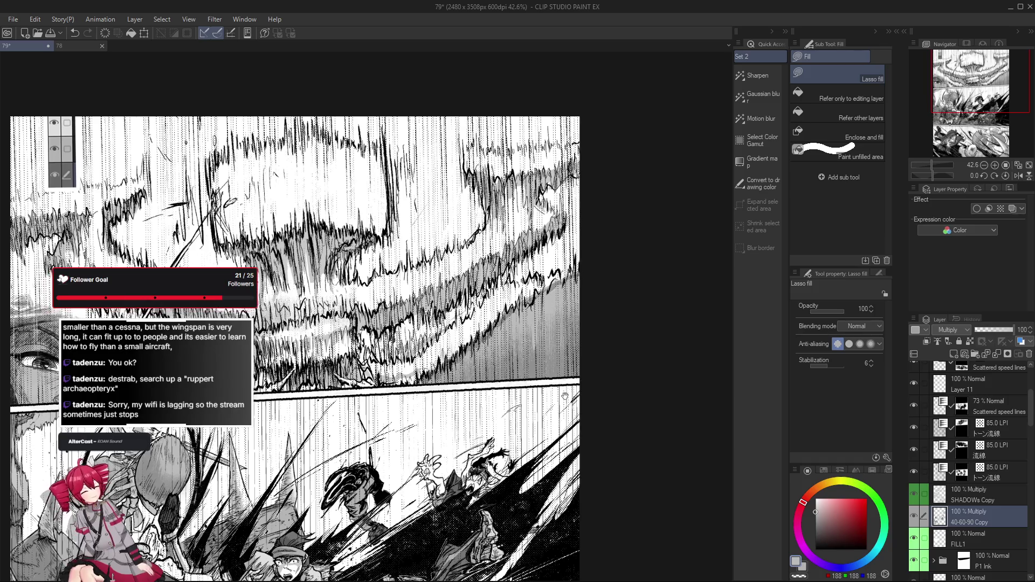
key("e")
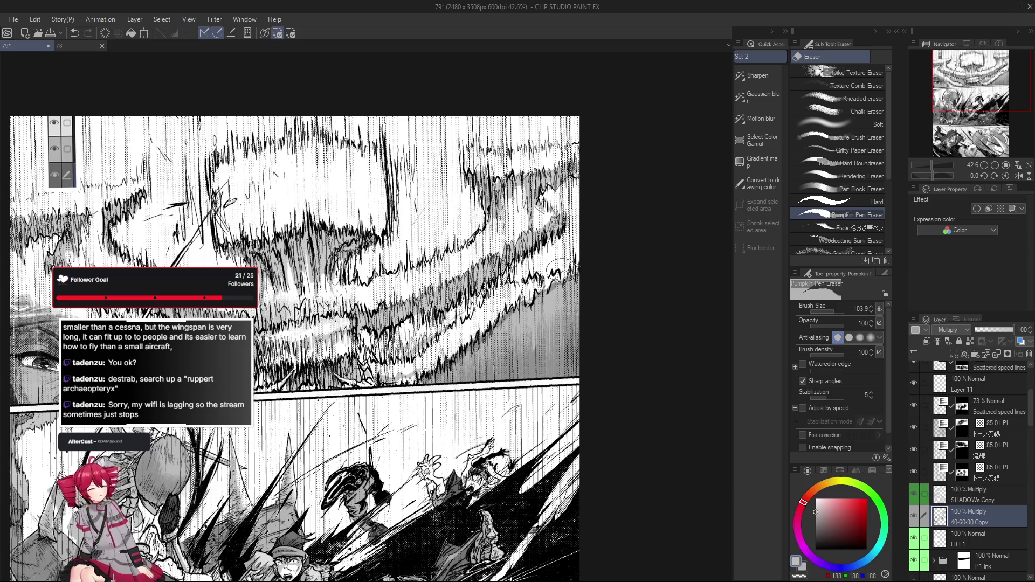
scroll(571, 275, "down", 1)
scroll(570, 275, "down", 2)
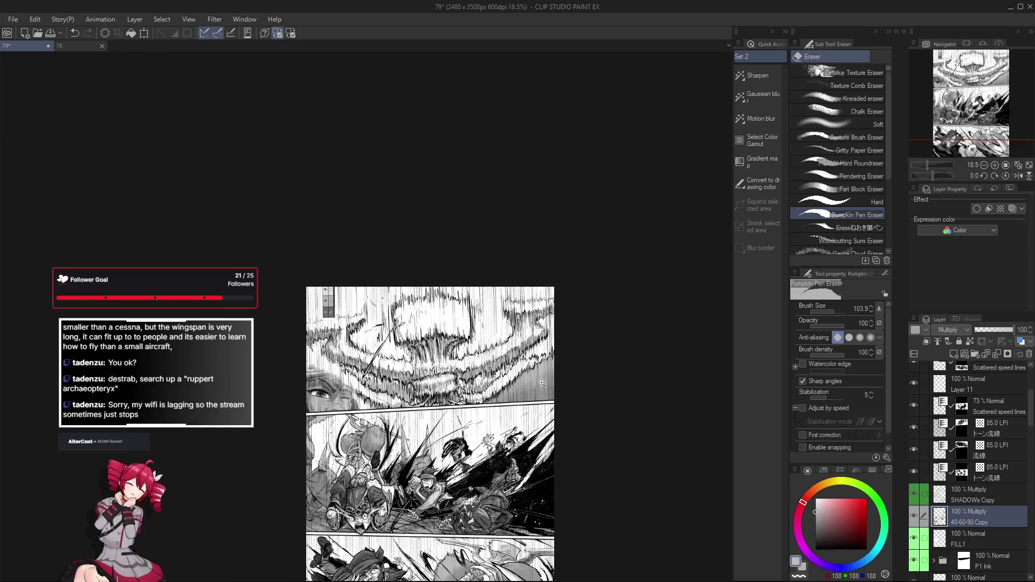
scroll(540, 381, "up", 4)
scroll(497, 445, "down", 1)
scroll(462, 491, "down", 1)
Step: Lasso-fill a looped grey shadow patch in the top panel on SHADOWs Copy
key("g")
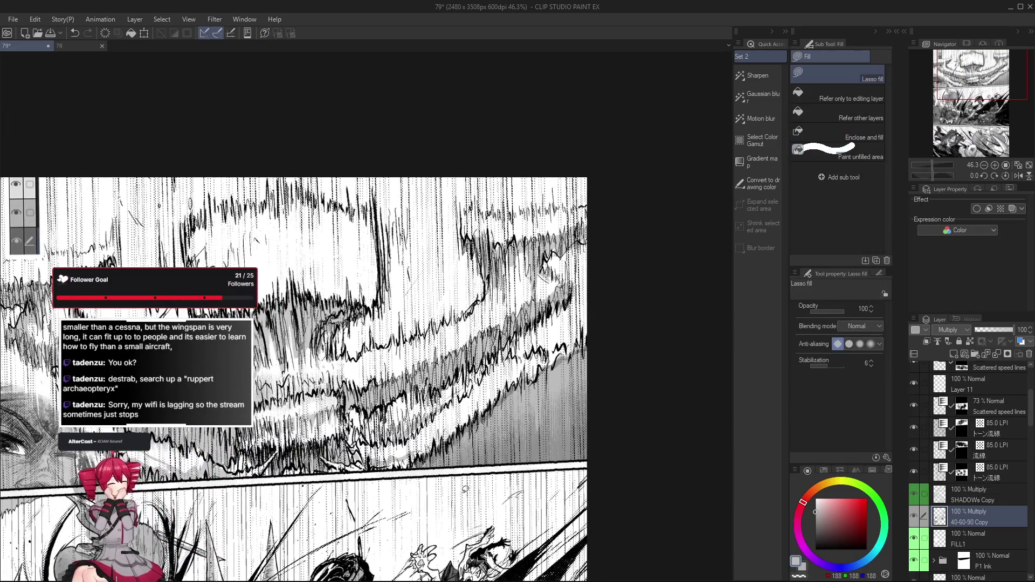
left_click(996, 503)
left_click_drag(298, 333, 311, 324)
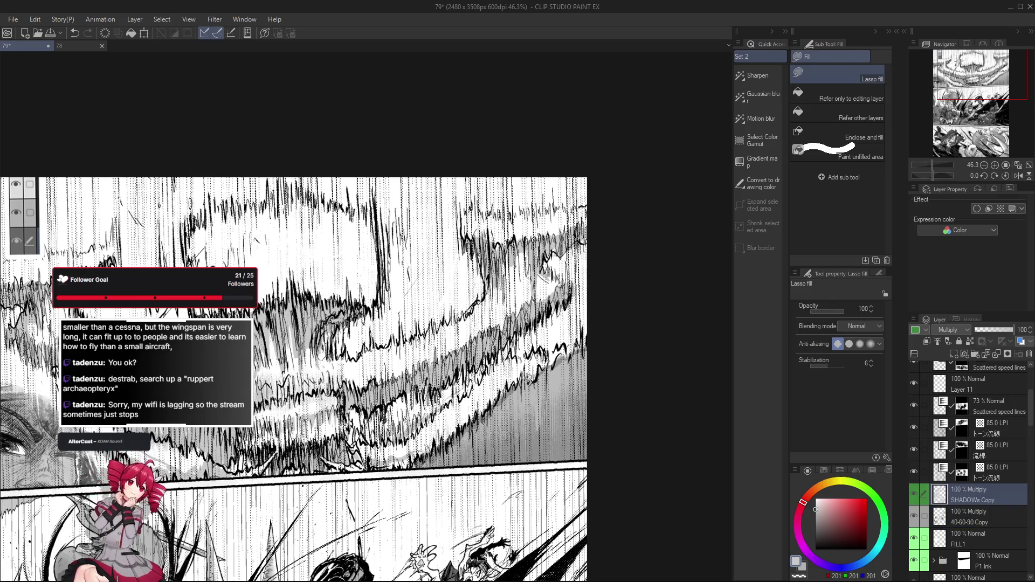
key("p")
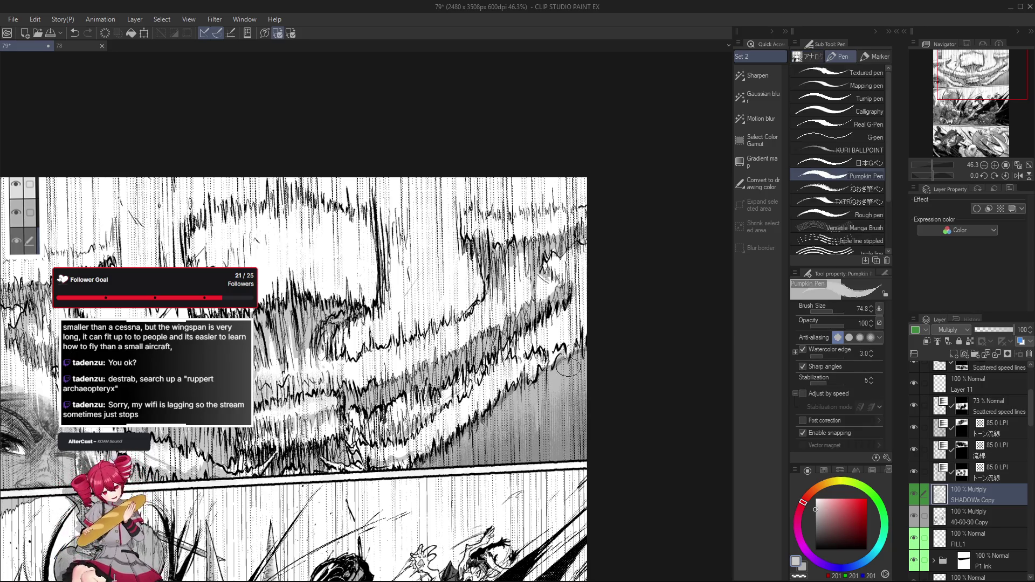
scroll(561, 388, "down", 2)
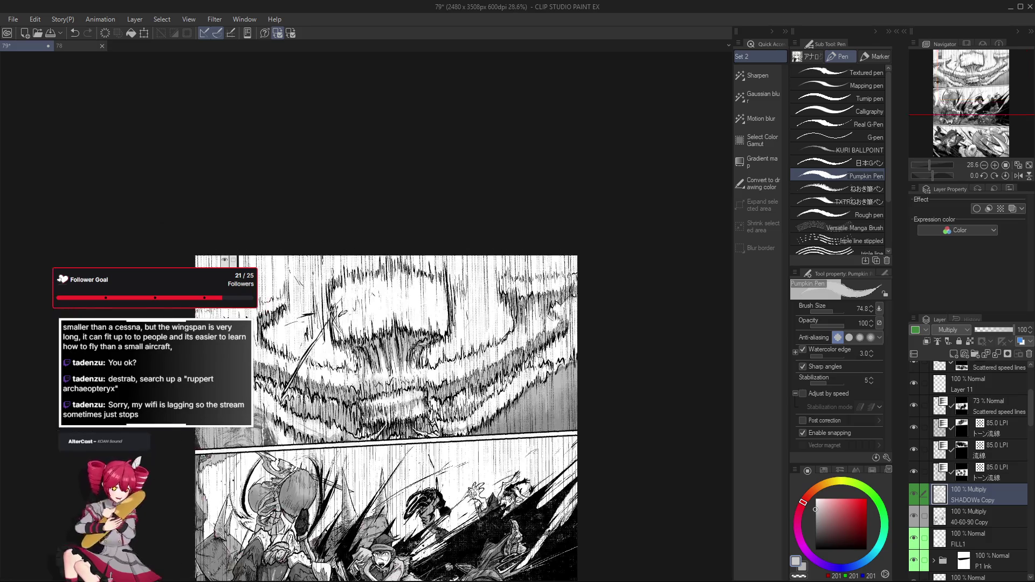
scroll(606, 333, "up", 2)
key("e")
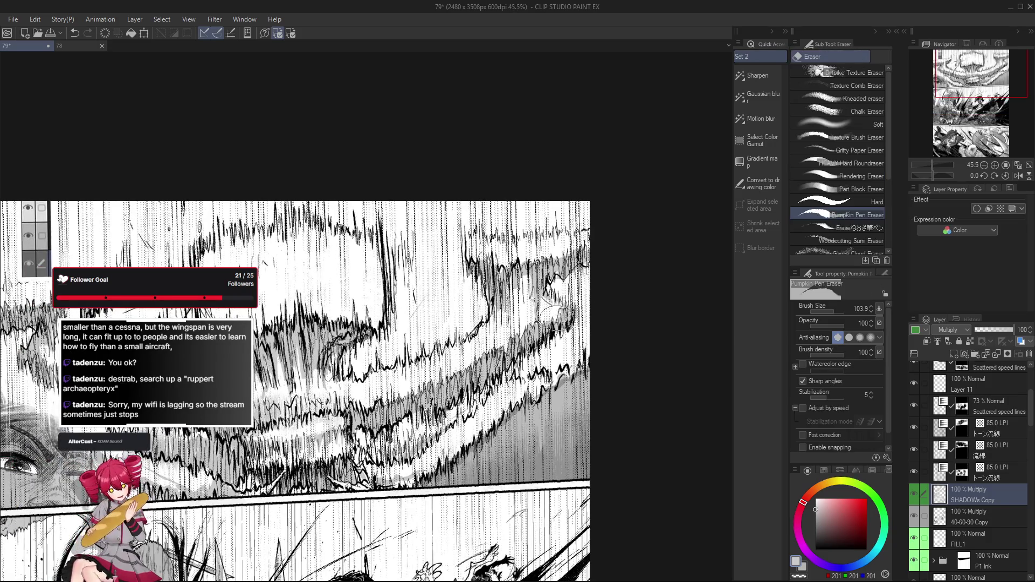
left_click_drag(546, 351, 551, 346)
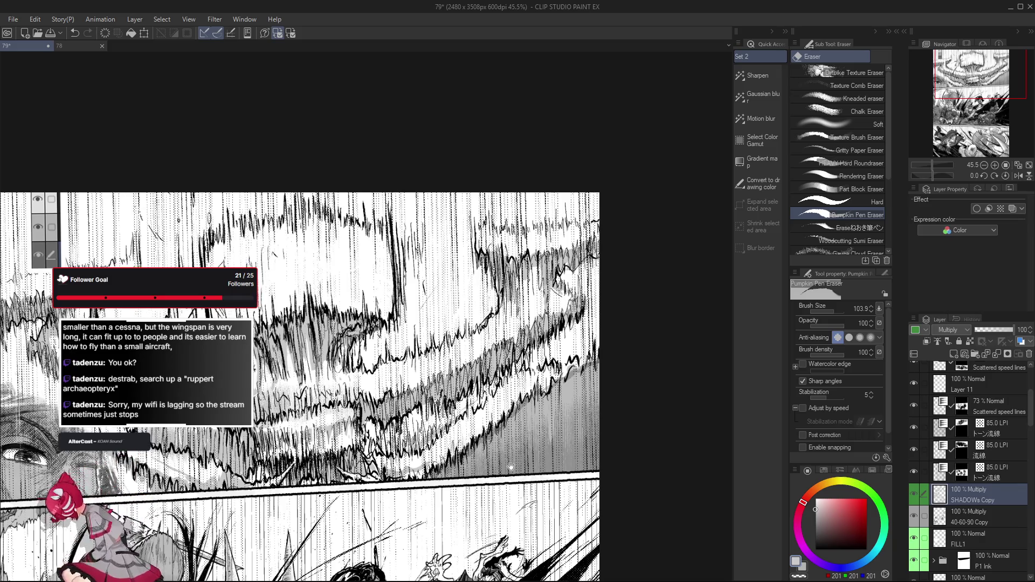
left_click_drag(504, 468, 508, 463)
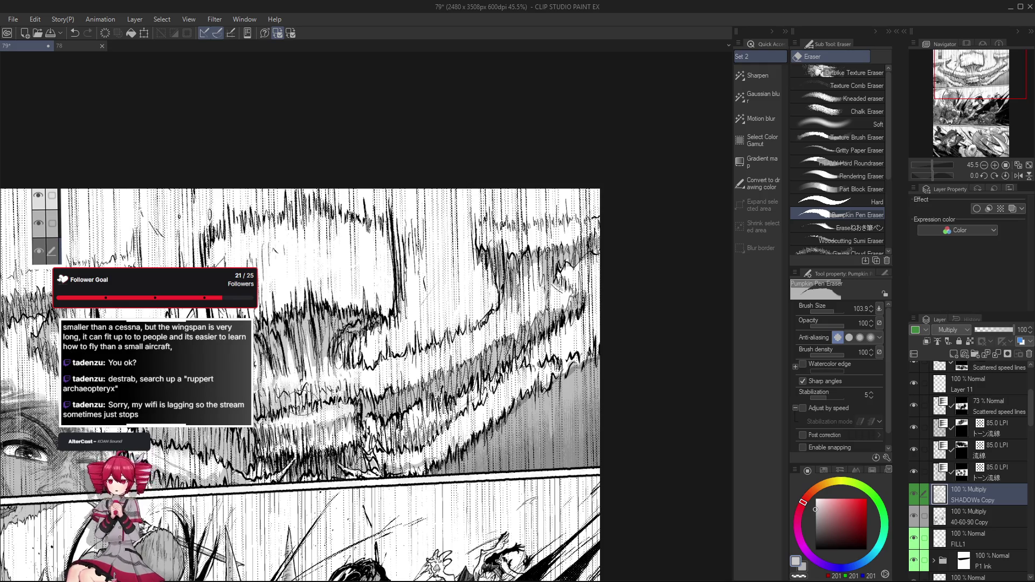
left_click_drag(291, 386, 275, 380)
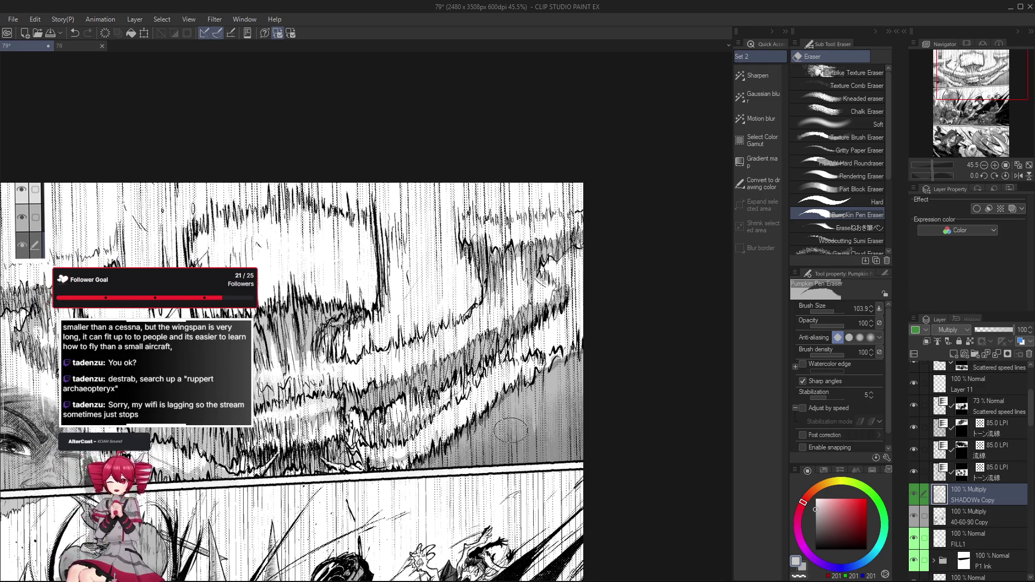
key("p")
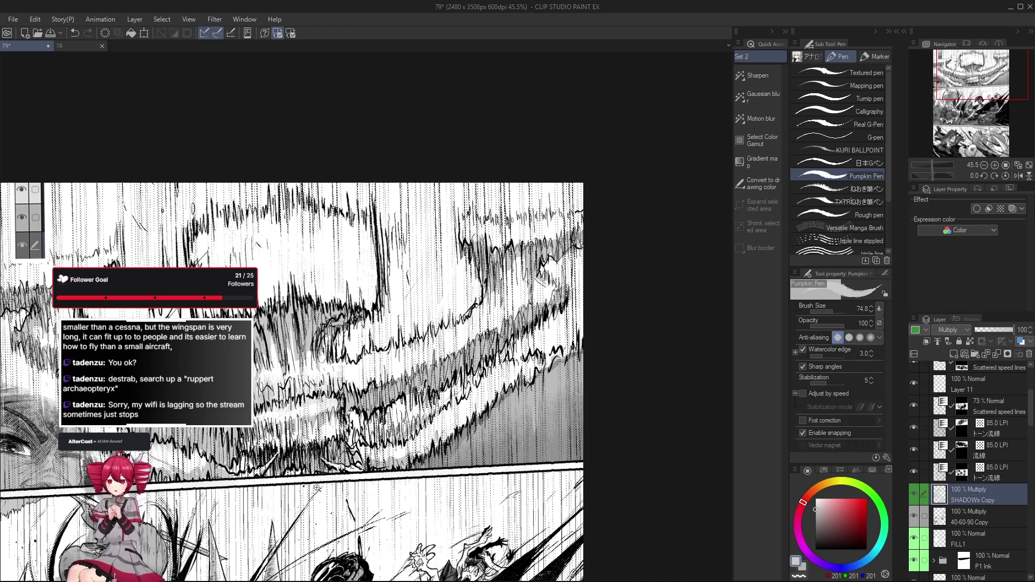
scroll(316, 488, "down", 2)
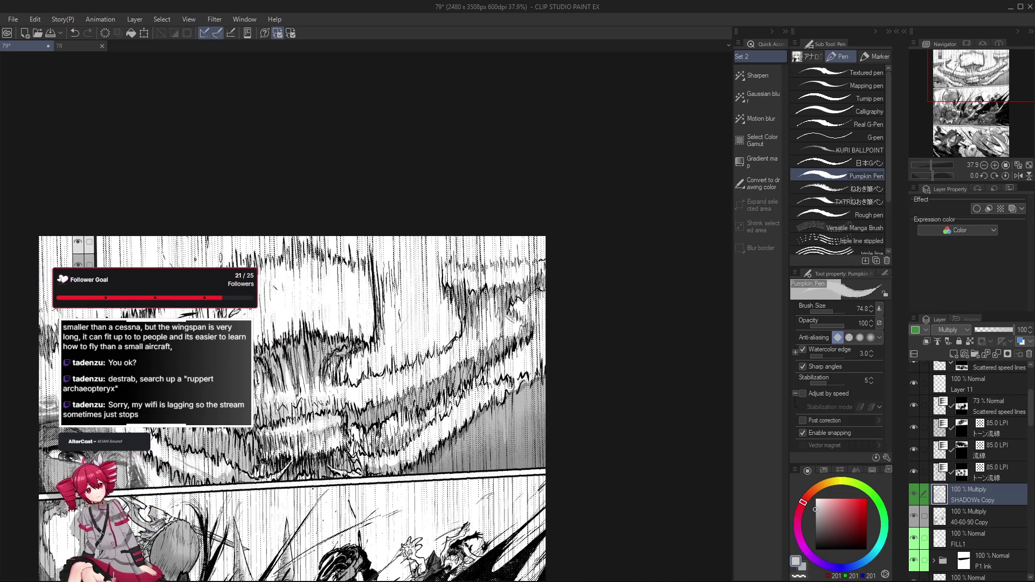
scroll(268, 486, "down", 1)
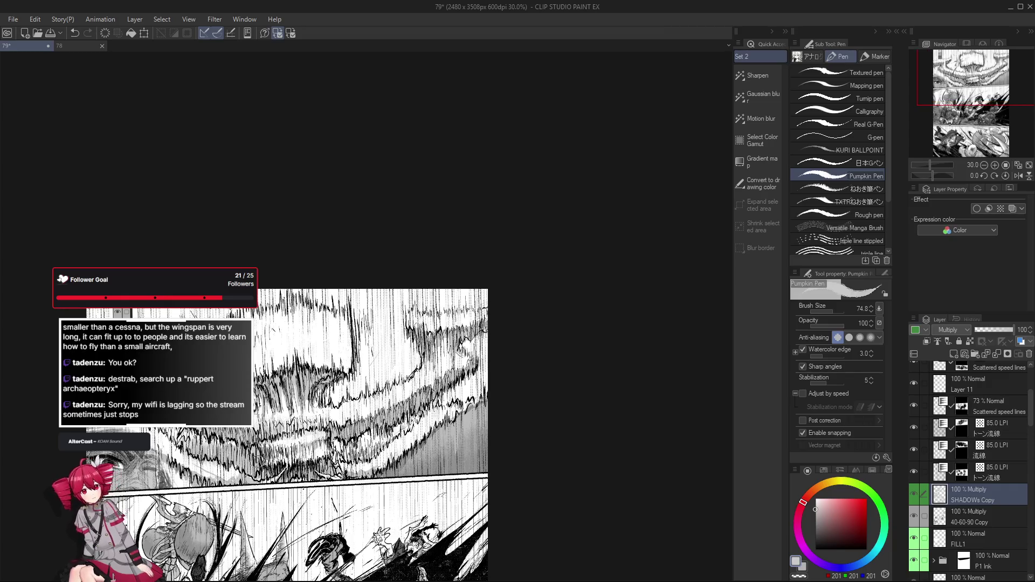
left_click_drag(227, 456, 330, 478)
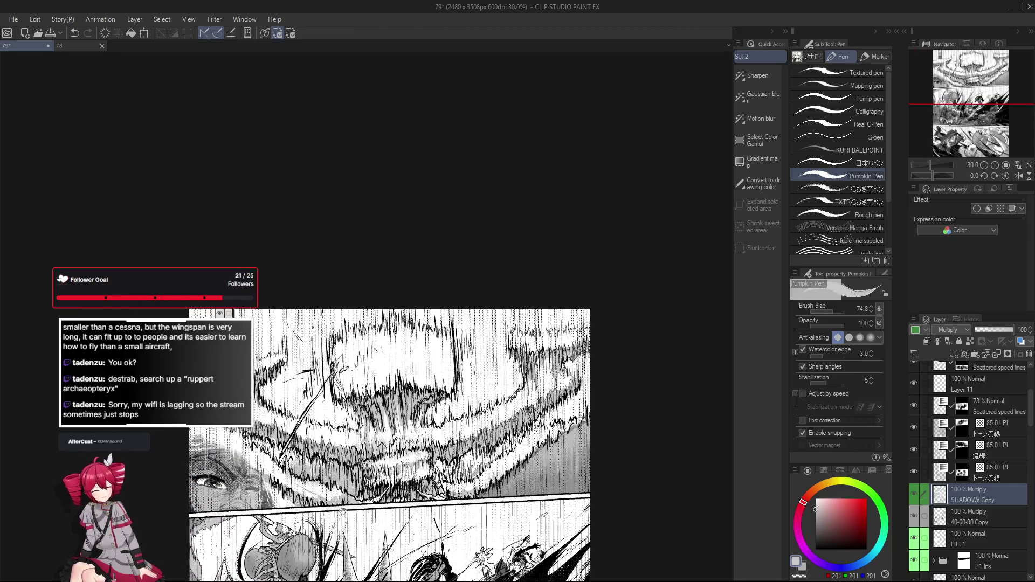
key("b")
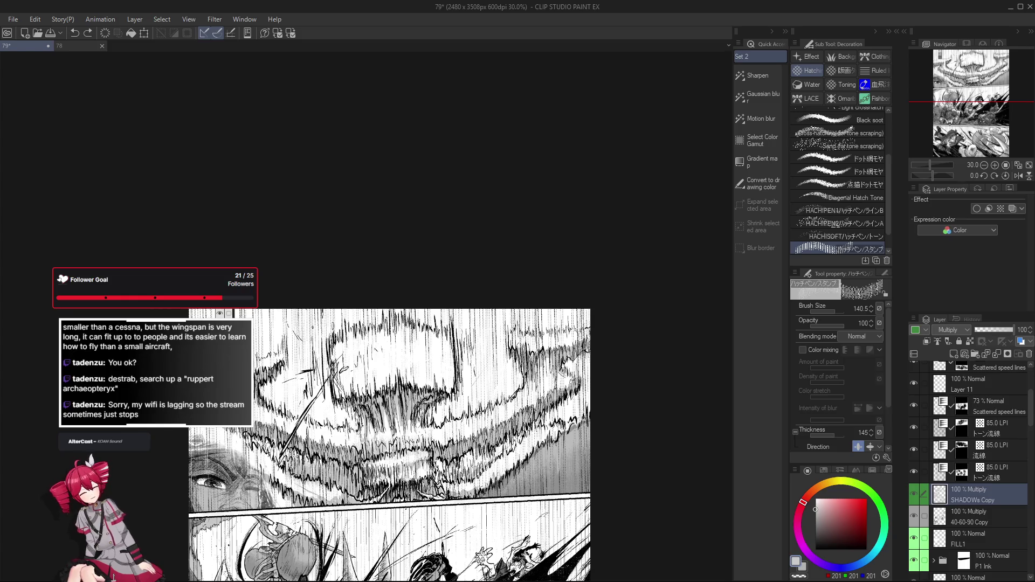
scroll(350, 489, "down", 1)
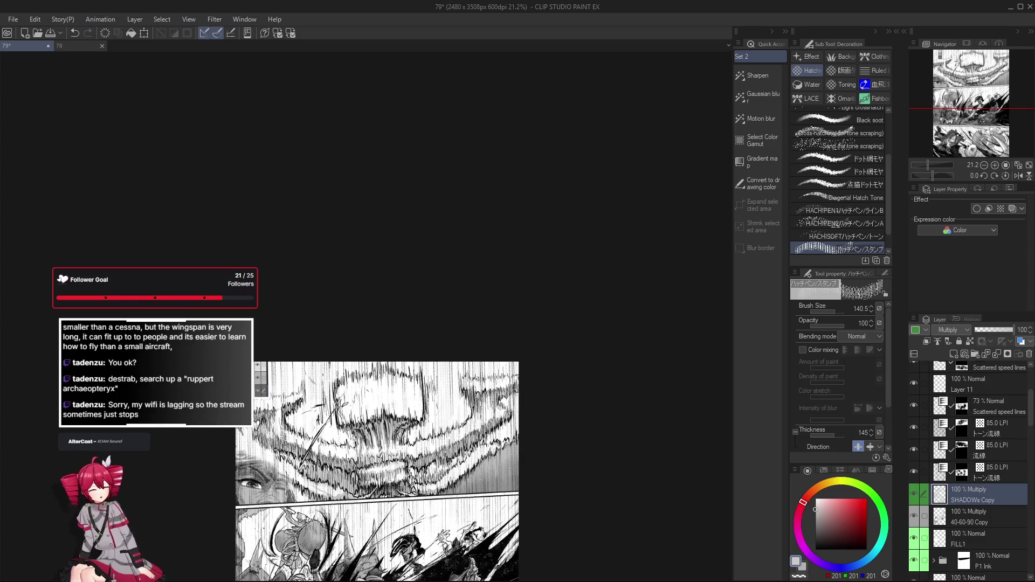
left_click_drag(277, 432, 294, 442)
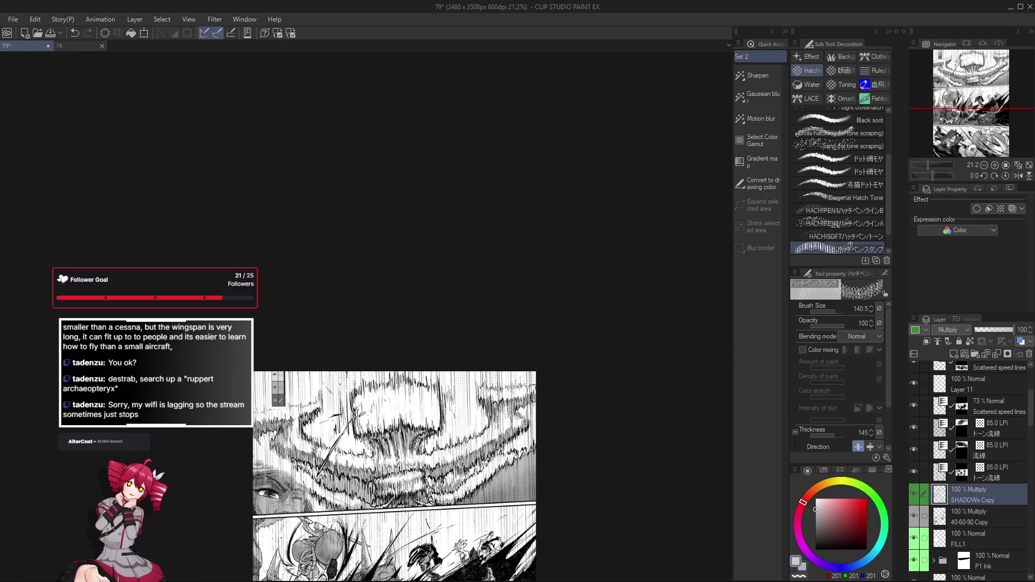
key("p")
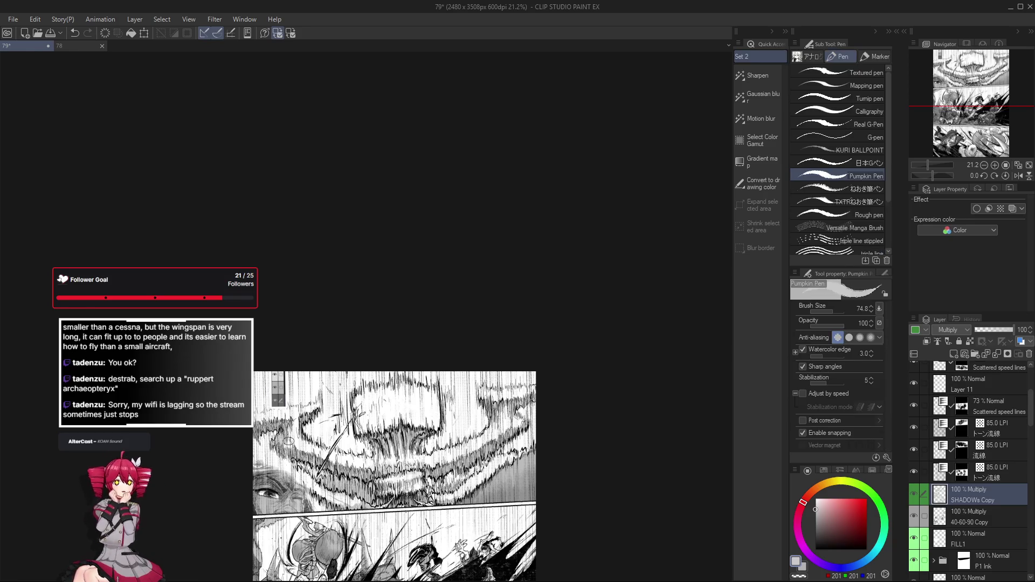
Step: Save the manga page and make 40-60-90 Copy the working layer
key("ctrl+s")
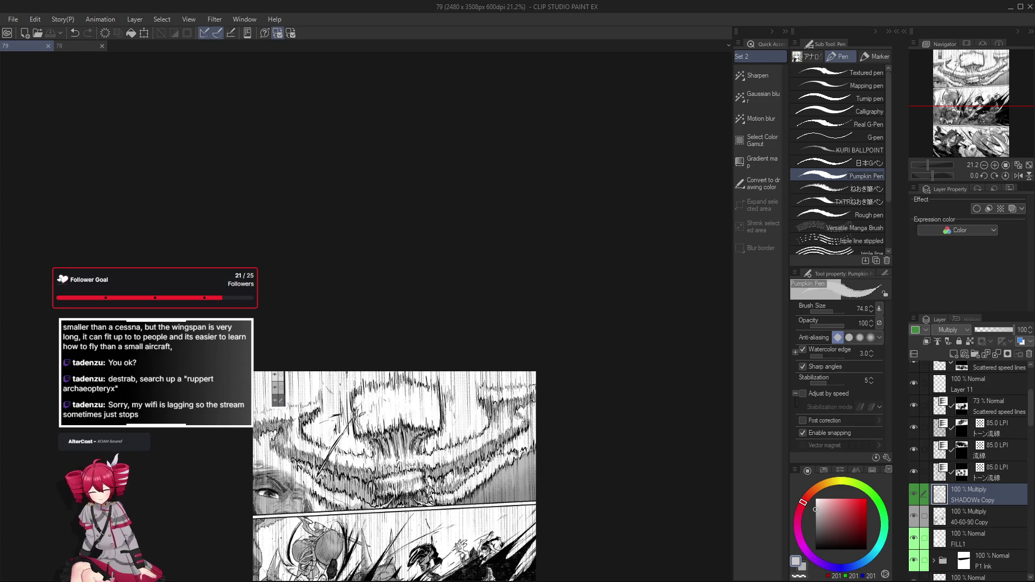
left_click_drag(604, 486, 585, 483)
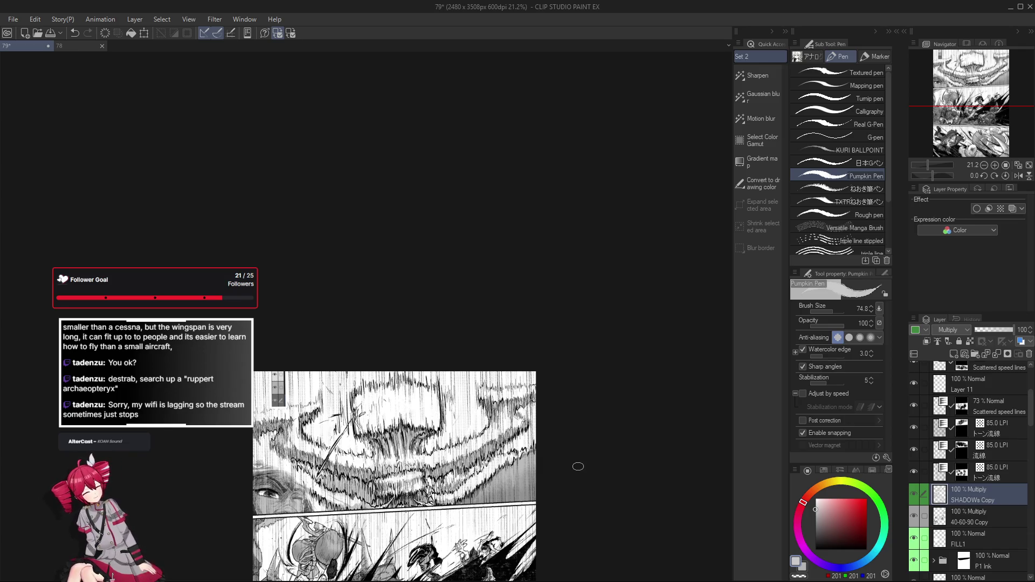
scroll(577, 466, "down", 1)
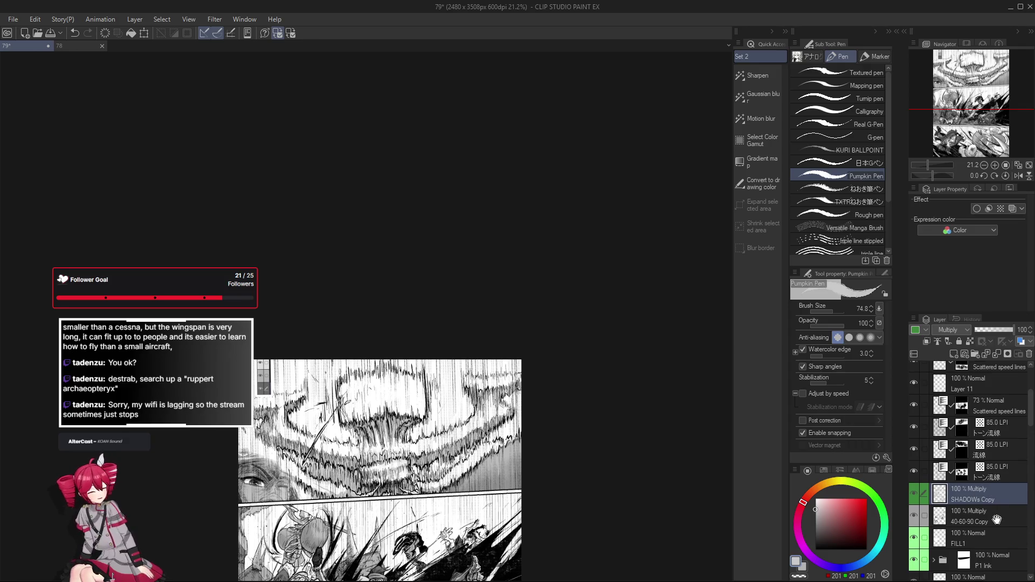
scroll(979, 486, "down", 3)
left_click(988, 430)
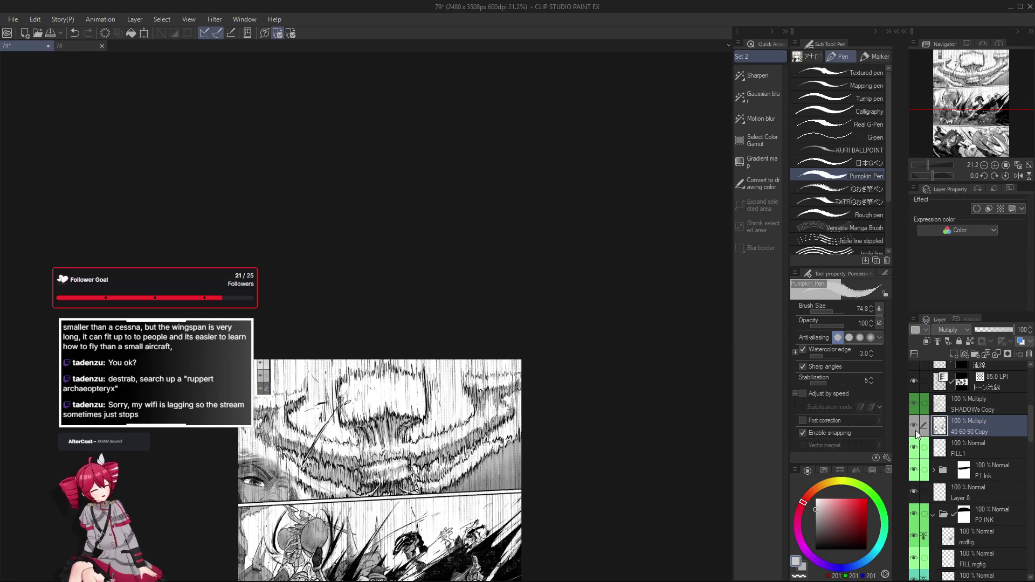
Step: Try the Gauze and Cross-hatching x1 brushes, then settle on the hatch-pen stamp brush
key("b")
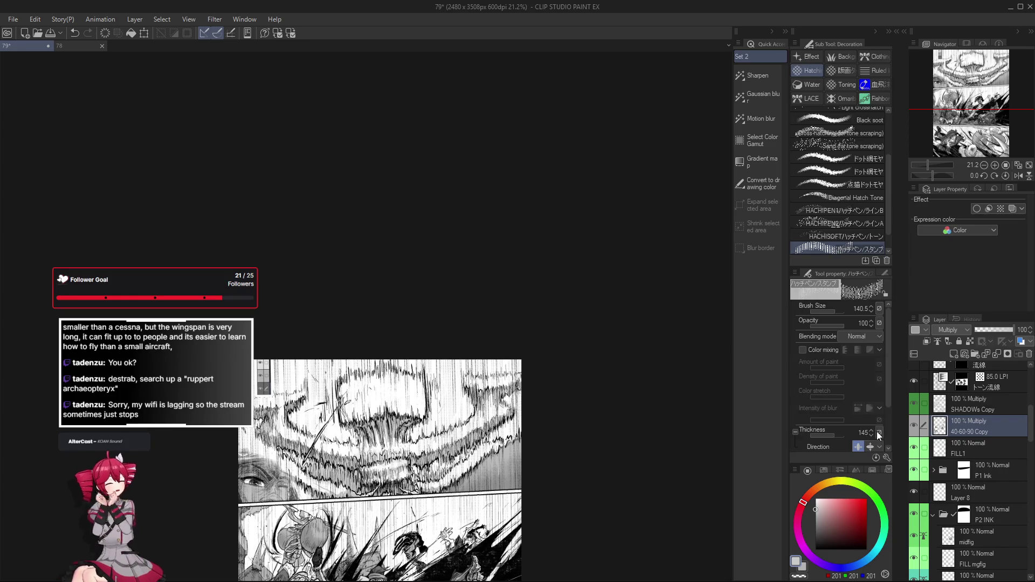
key("b")
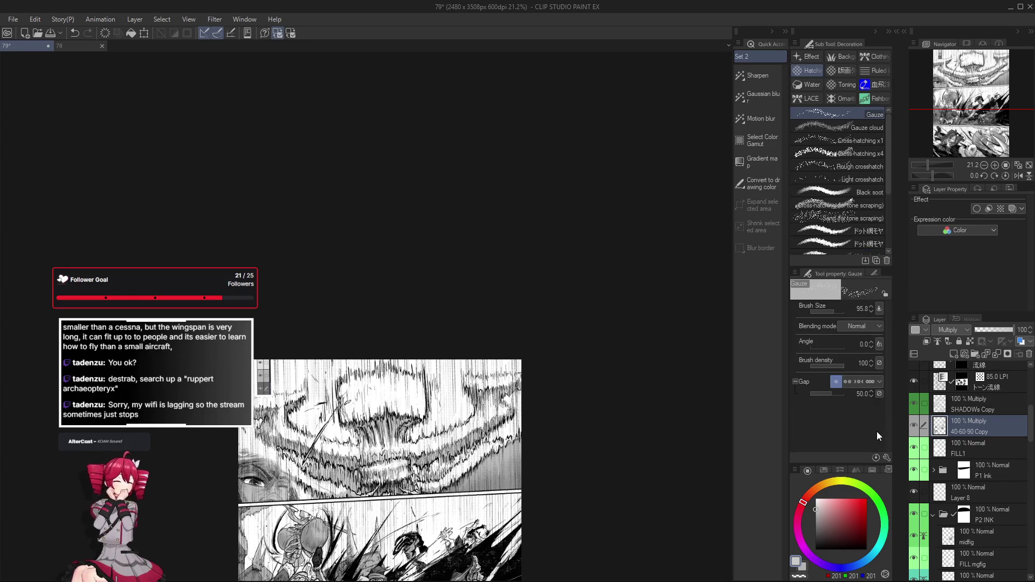
key("period")
key("period")
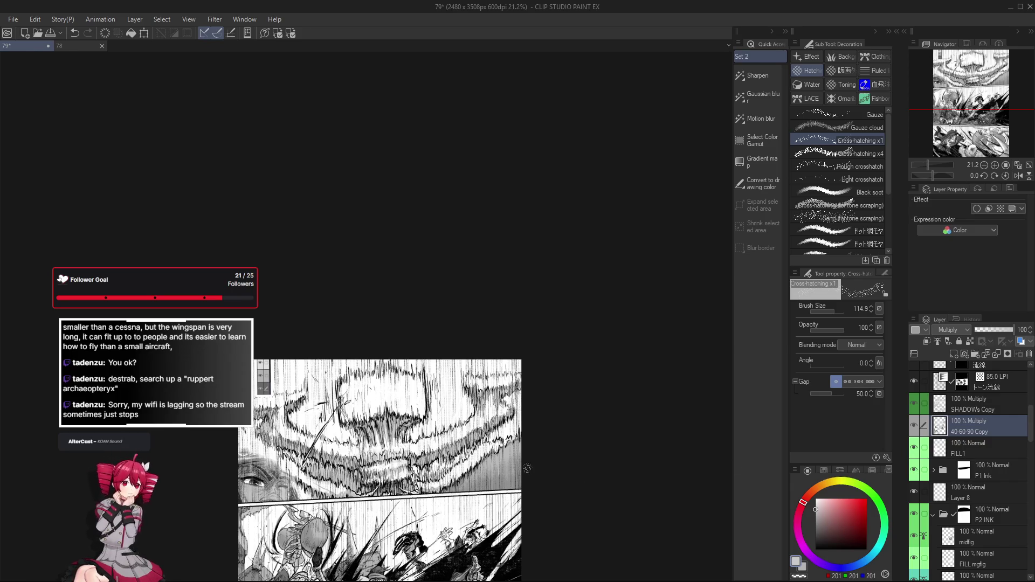
scroll(526, 468, "up", 4)
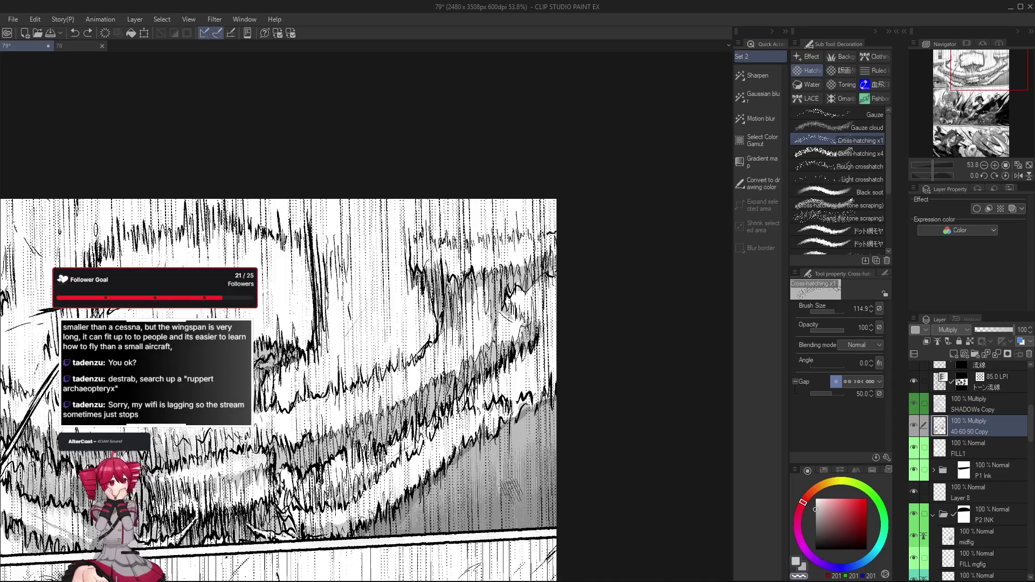
scroll(505, 478, "down", 3)
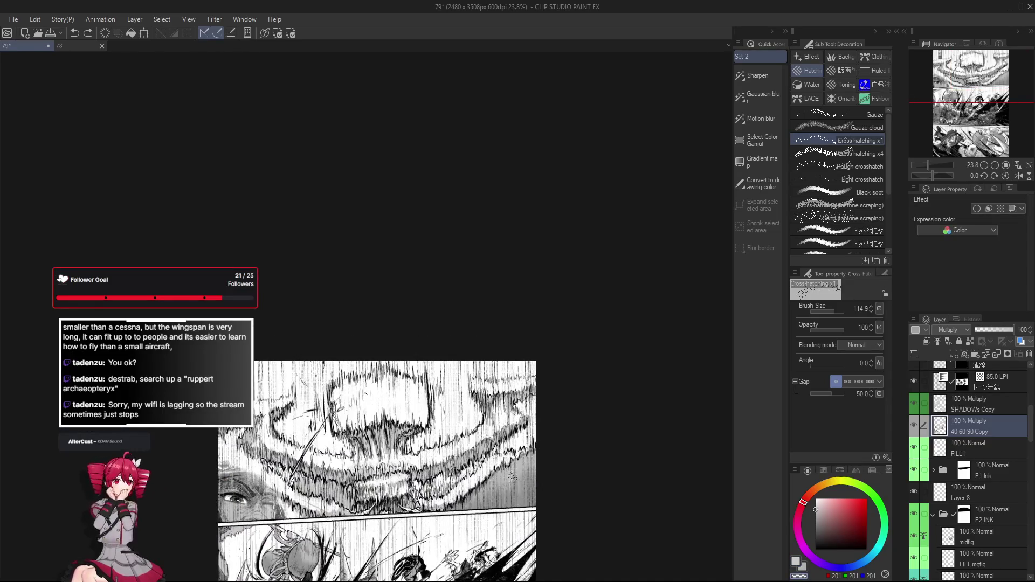
scroll(524, 485, "up", 2)
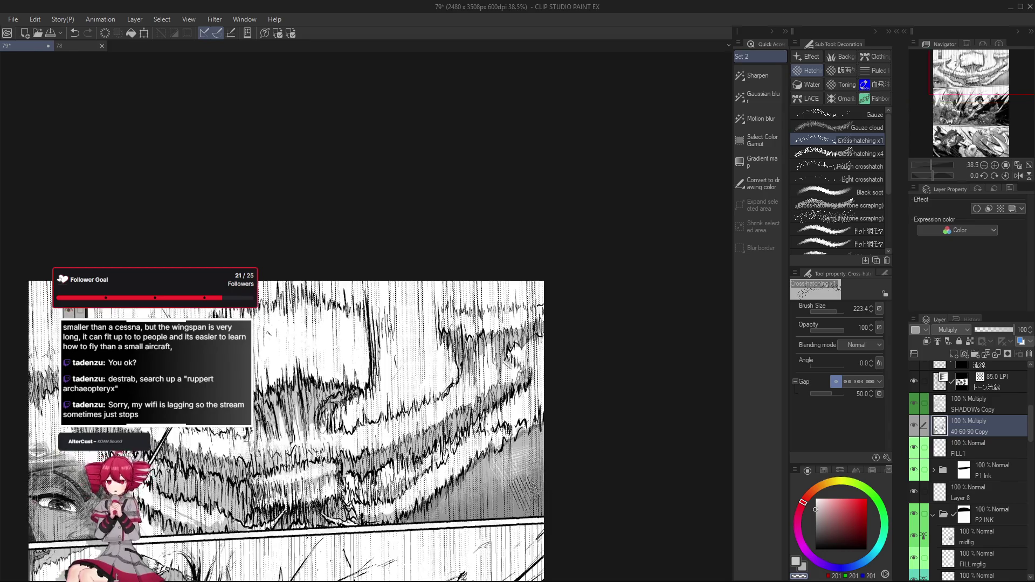
scroll(890, 190, "down", 3)
left_click(849, 227)
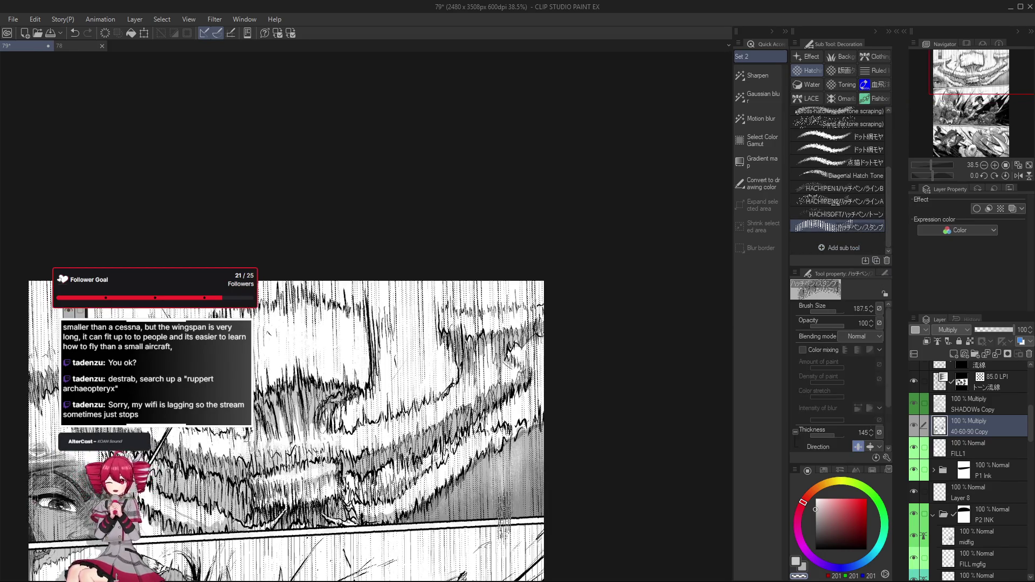
scroll(504, 525, "down", 1)
scroll(509, 497, "down", 1)
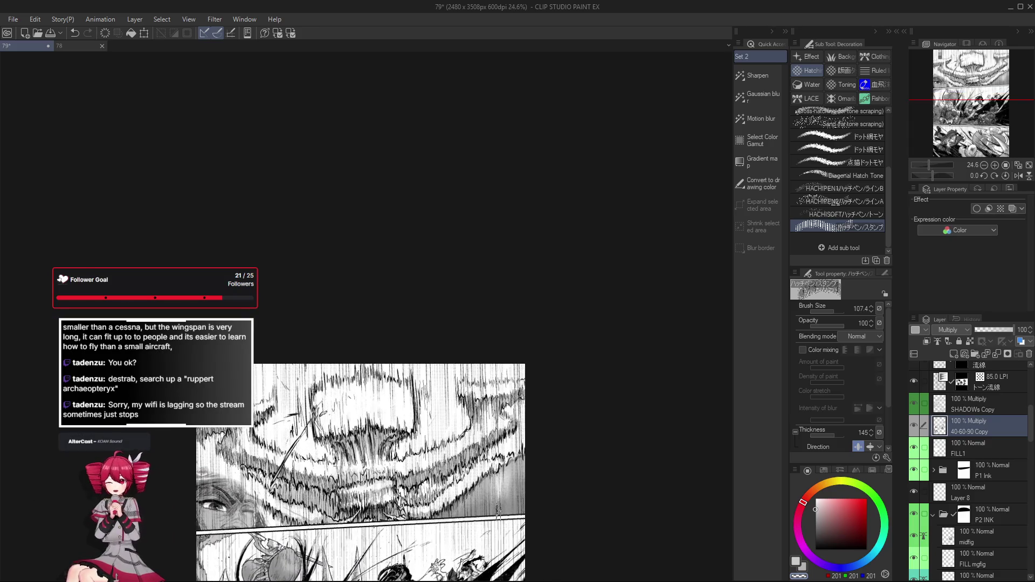
scroll(485, 501, "down", 1)
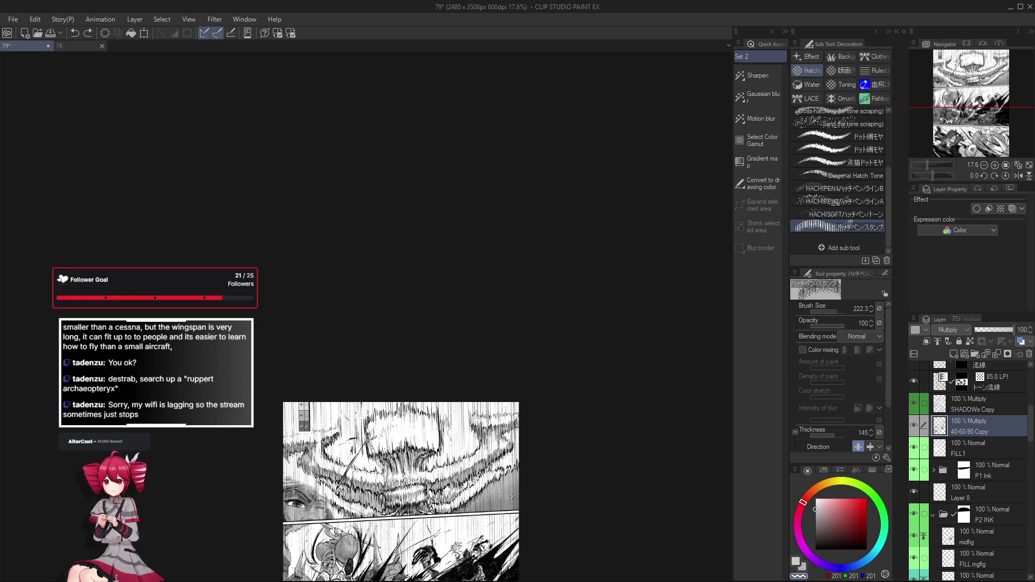
Step: Adjust the hatch stamp brush size, ending at 136.6
key("bracketleft")
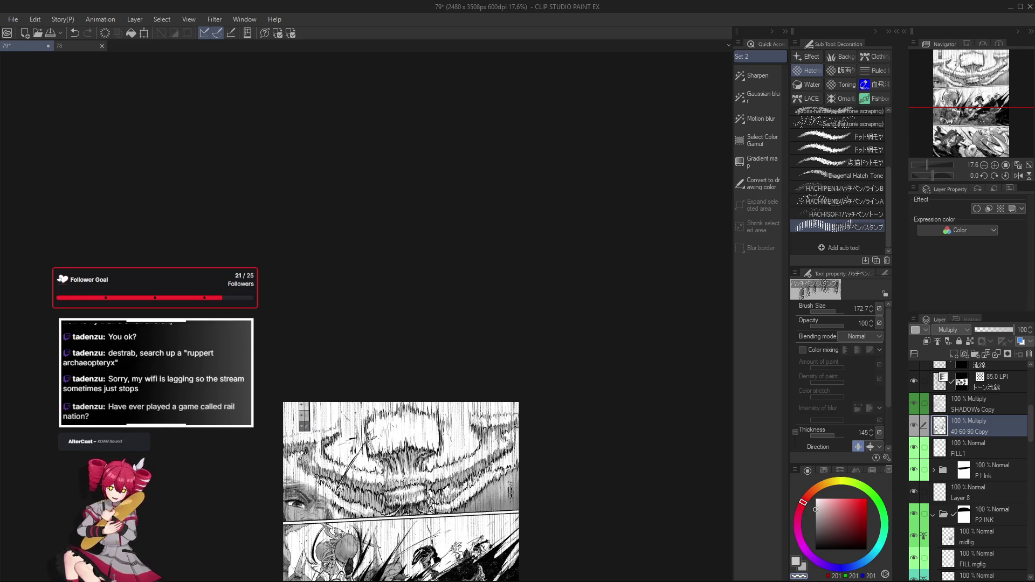
scroll(517, 497, "up", 1)
left_click_drag(510, 502, 517, 489)
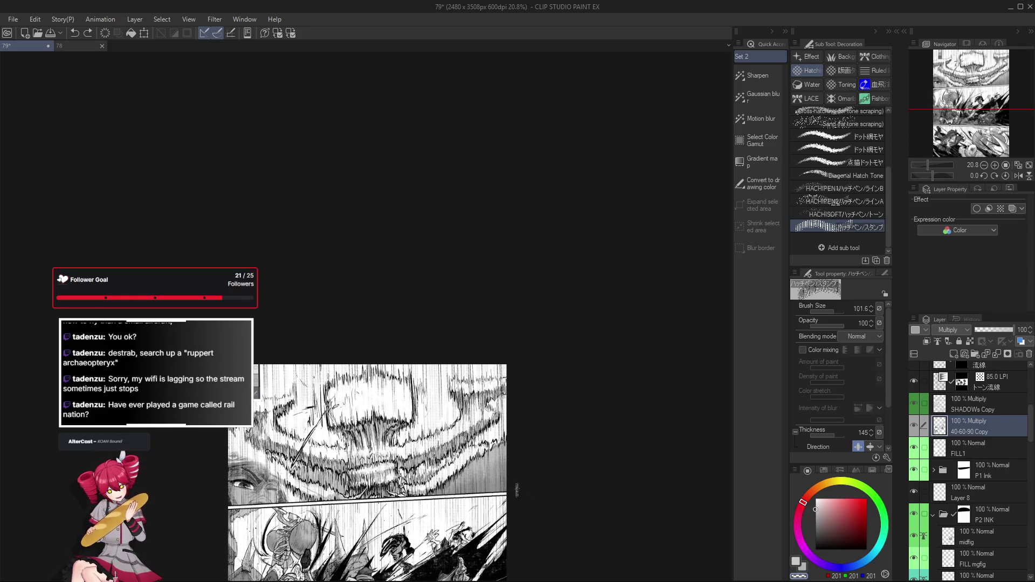
scroll(508, 489, "up", 2)
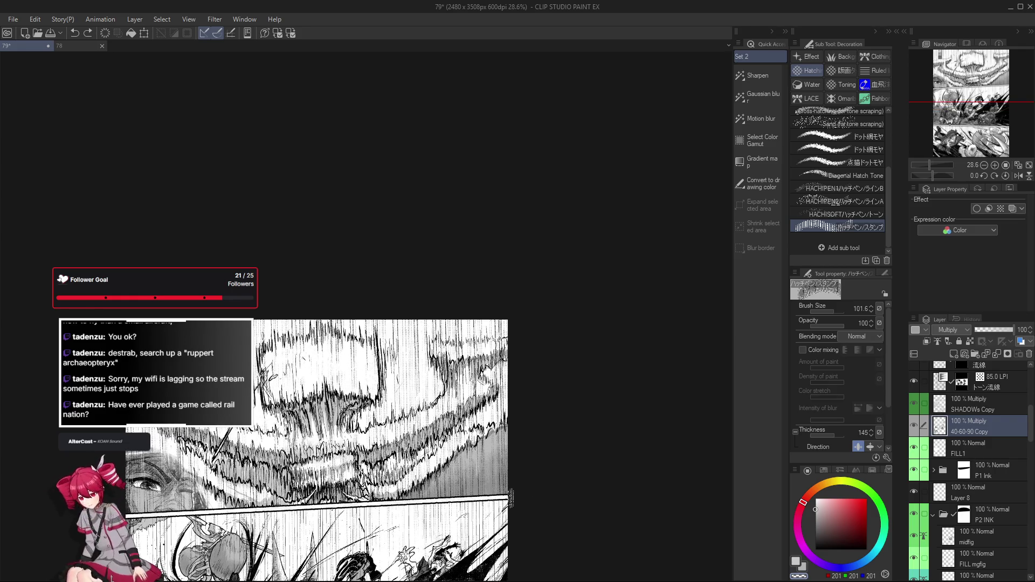
mouse_move(510, 502)
left_mouse_down()
mouse_move(506, 462)
mouse_move(498, 470)
left_mouse_up()
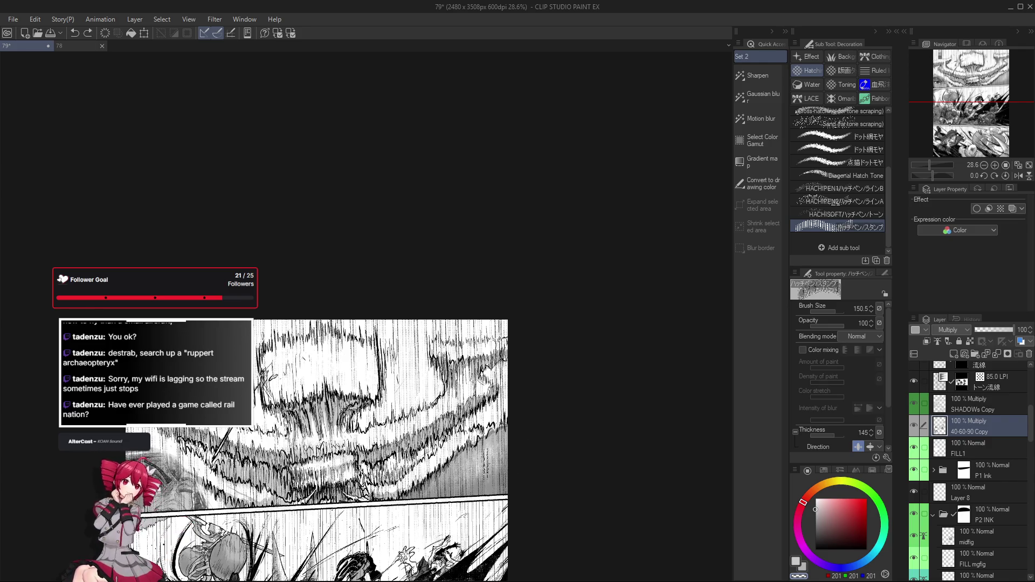
scroll(499, 486, "down", 1)
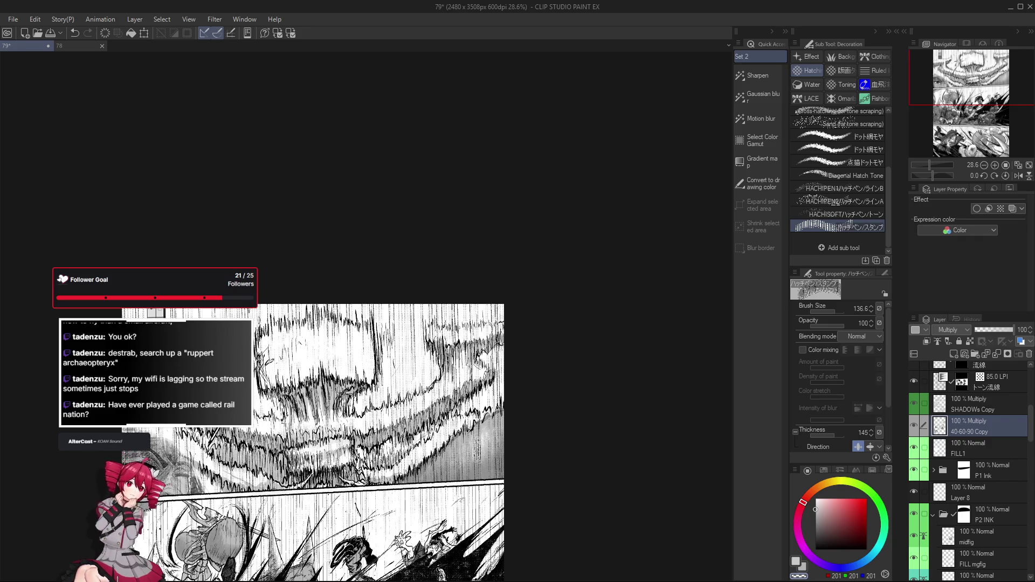
scroll(501, 479, "down", 1)
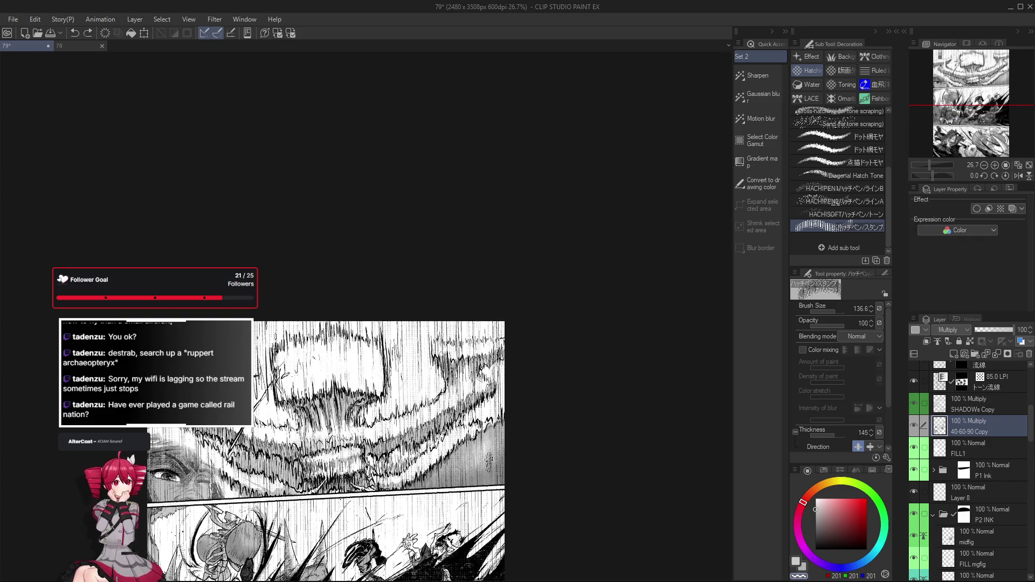
scroll(501, 437, "up", 10)
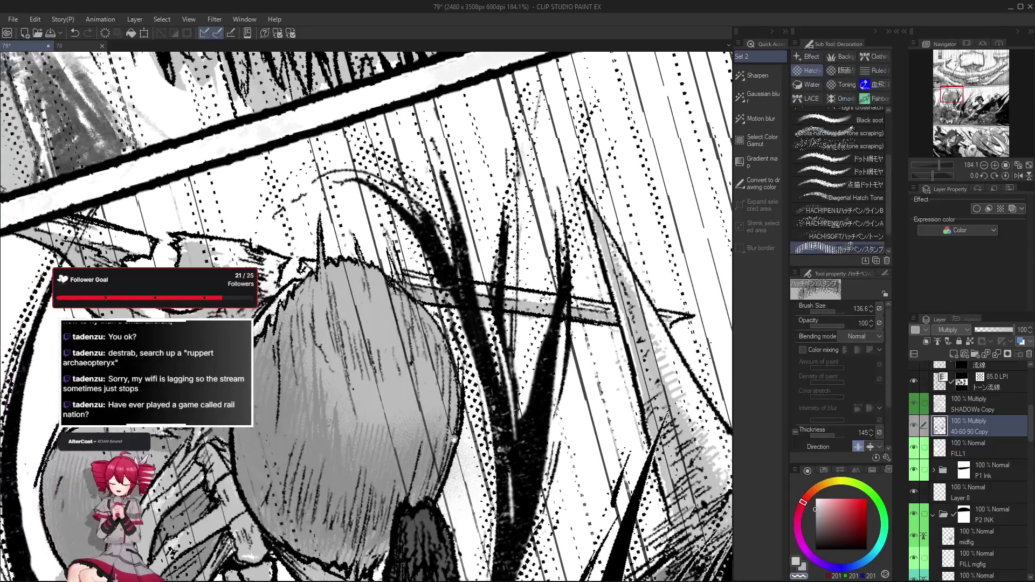
scroll(977, 477, "down", 3)
scroll(970, 494, "down", 3)
scroll(957, 526, "down", 3)
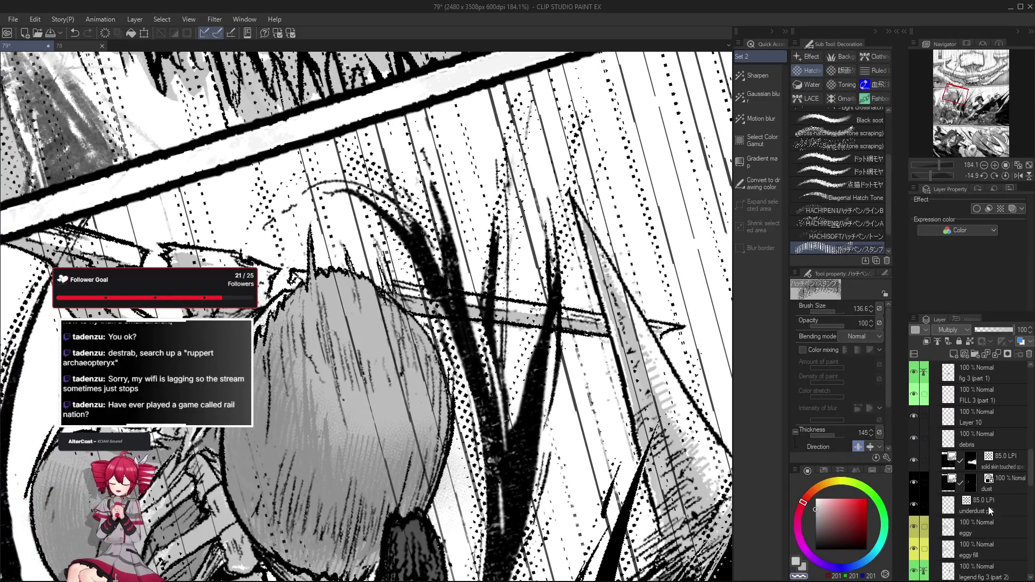
Step: Paint vertical hatch strokes over the egg on the eggy fill layer
left_click(947, 550)
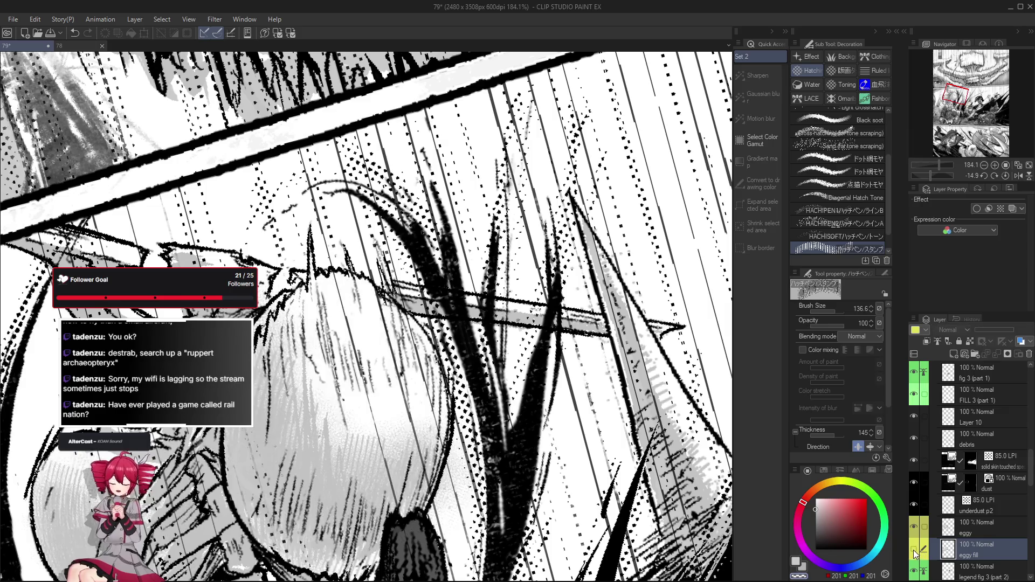
mouse_move(367, 254)
left_mouse_down()
mouse_move(380, 433)
mouse_move(414, 465)
left_mouse_up()
left_click_drag(365, 324, 421, 291)
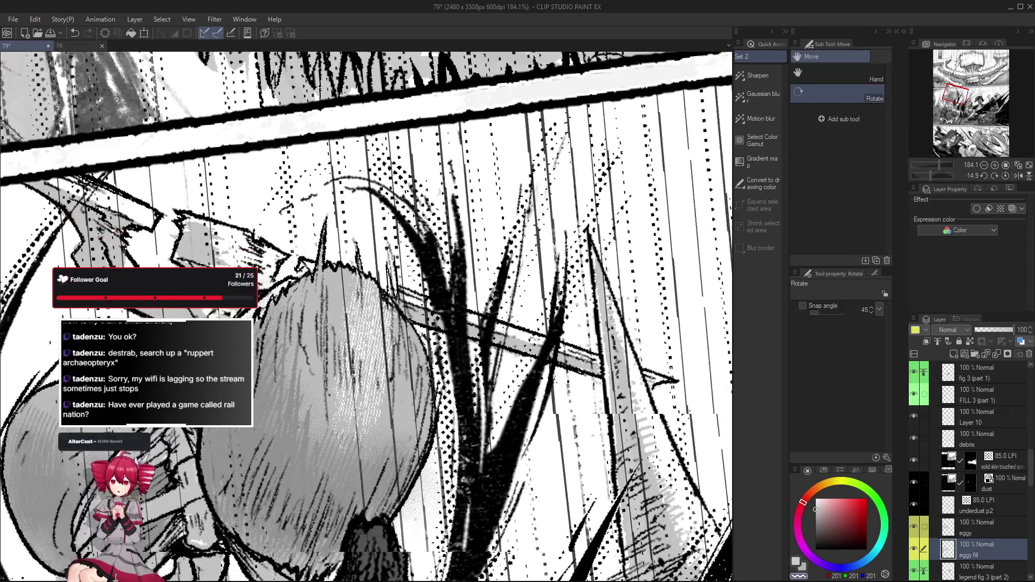
left_click_drag(348, 234, 380, 445)
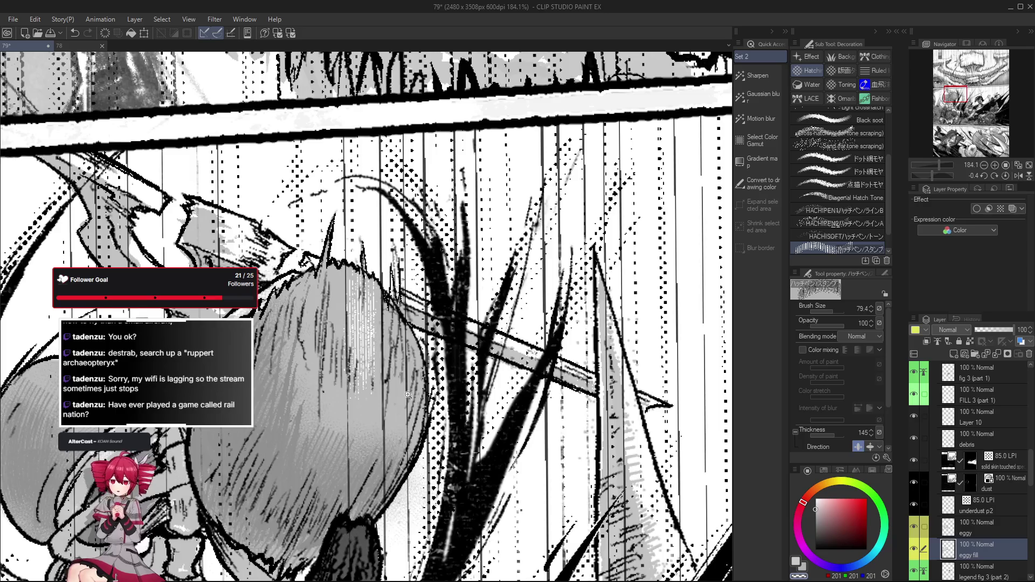
scroll(360, 396, "down", 1)
scroll(360, 396, "down", 1)
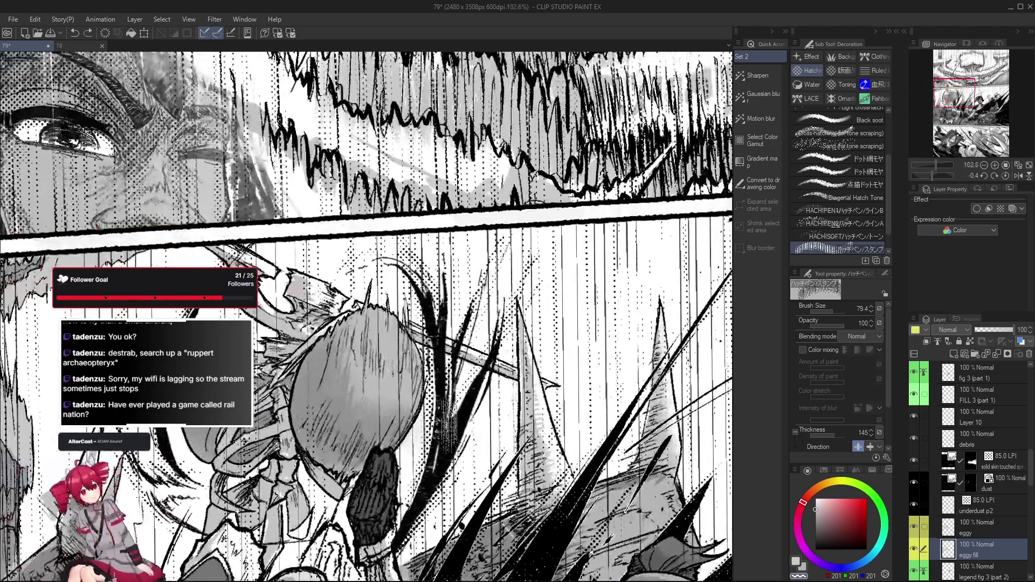
Step: Add HACHIPEN hatch shading to the egg, pick grey 188, and switch to the Object operation tool
left_click(849, 224)
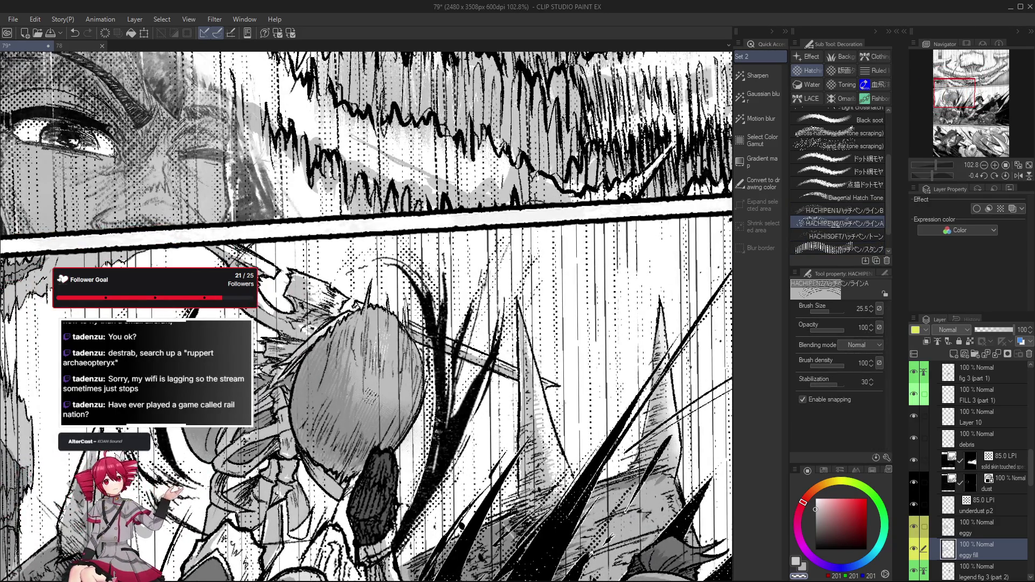
scroll(392, 398, "up", 2)
left_click_drag(392, 295, 380, 380)
left_click_drag(396, 324, 389, 373)
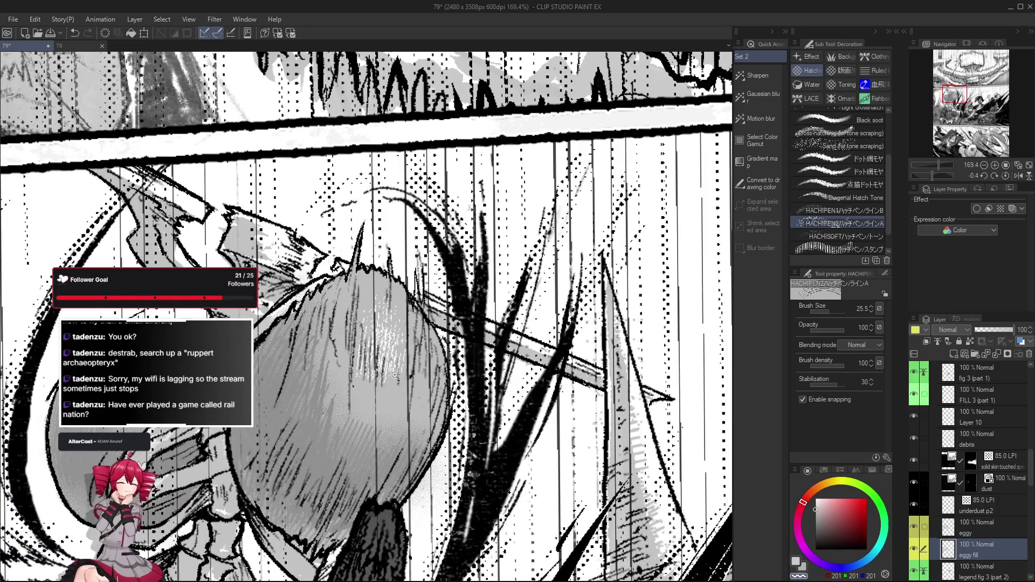
scroll(388, 336, "down", 2)
scroll(391, 343, "down", 2)
scroll(364, 445, "up", 2)
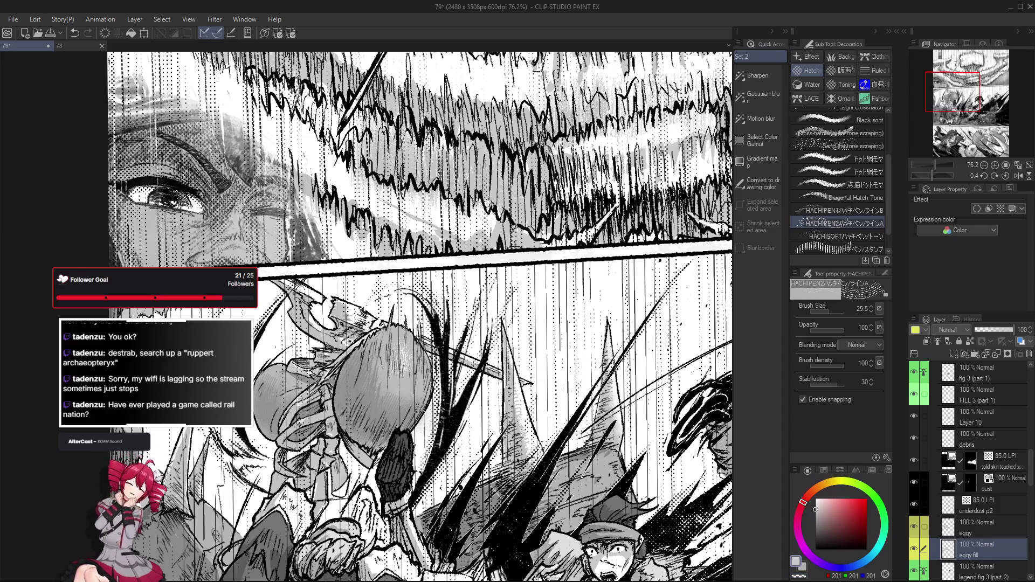
scroll(417, 356, "up", 3)
left_click(391, 491, "alt")
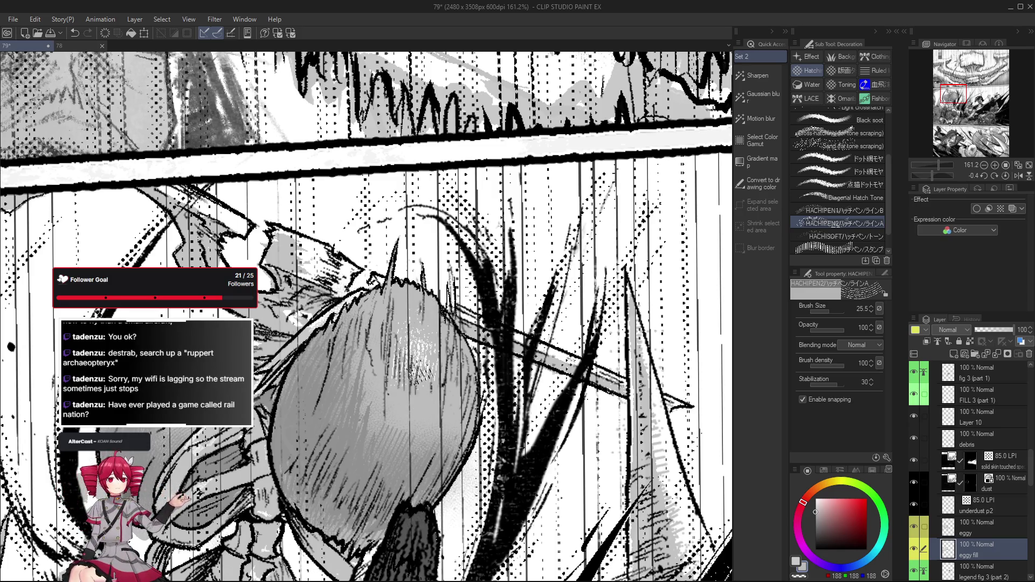
scroll(421, 371, "down", 1)
scroll(486, 421, "down", 2)
scroll(552, 479, "down", 1)
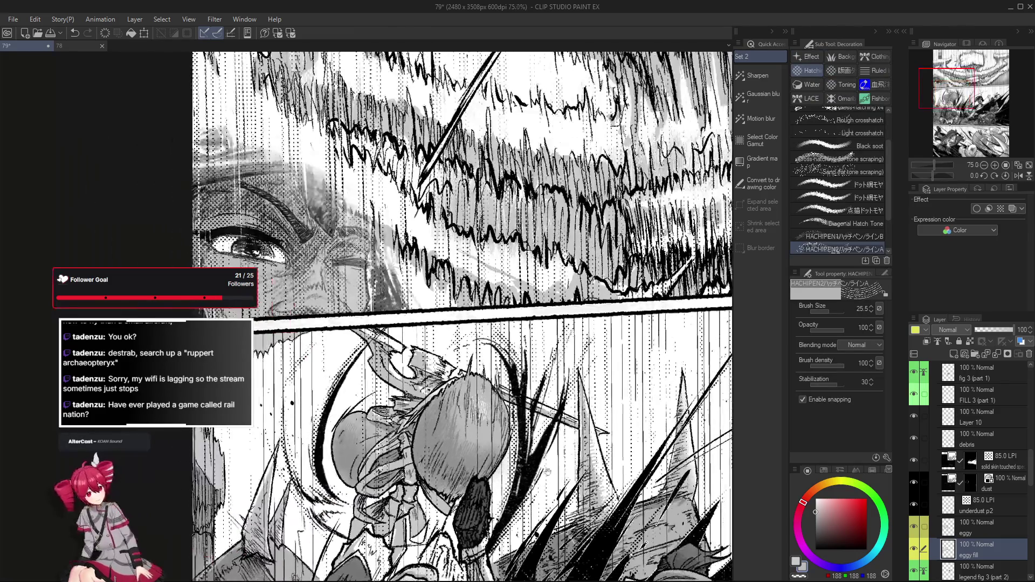
scroll(553, 478, "up", 1)
scroll(469, 437, "down", 1)
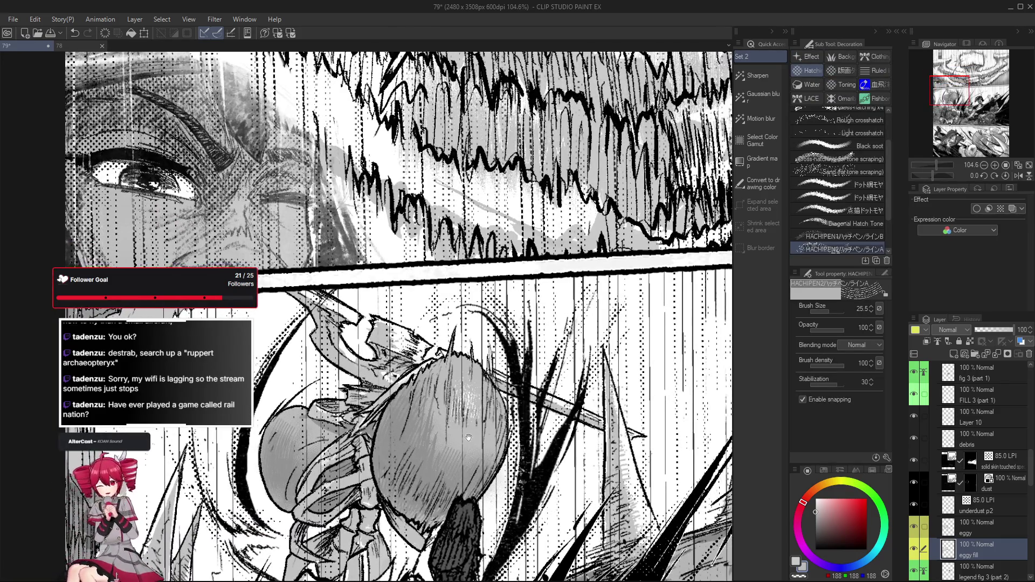
scroll(468, 437, "down", 1)
scroll(470, 437, "down", 2)
scroll(469, 323, "down", 2)
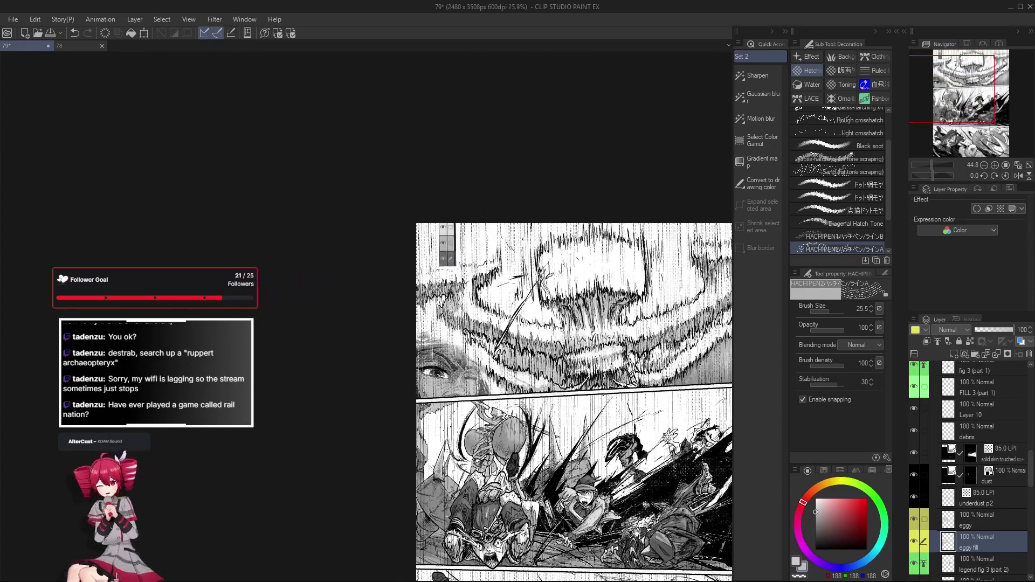
scroll(470, 324, "up", 1)
scroll(469, 324, "up", 1)
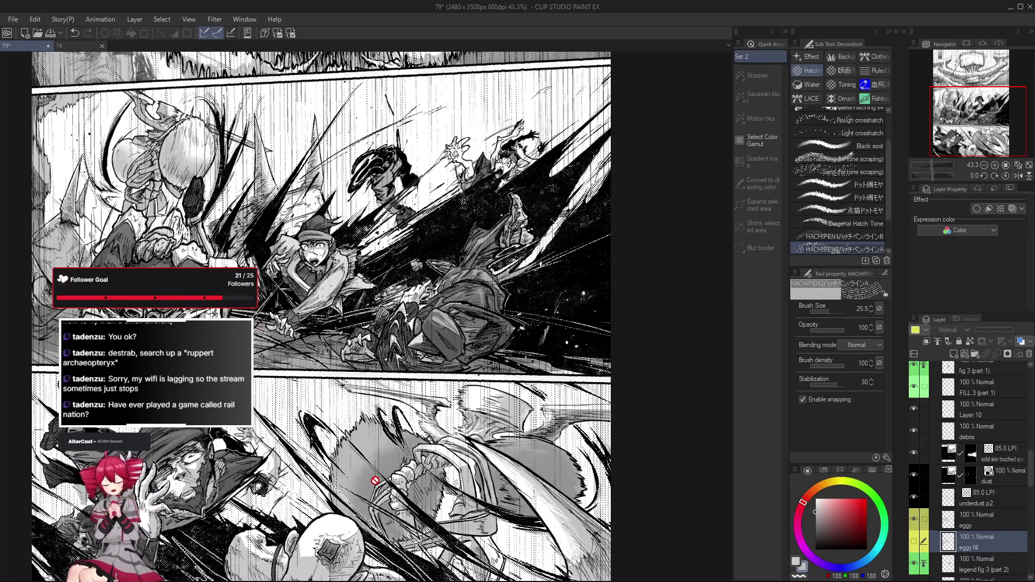
key("o")
scroll(348, 420, "up", 5)
Step: Select the bottom panel's P3 EGGYFILL layer from the canvas and try the pen and eraser on it
left_click(341, 435)
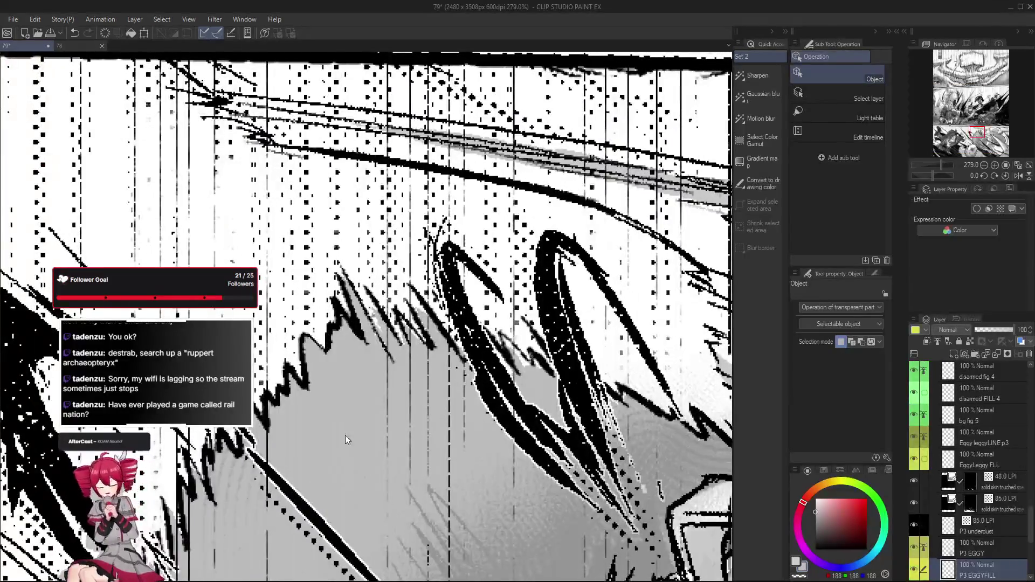
scroll(433, 530, "down", 3)
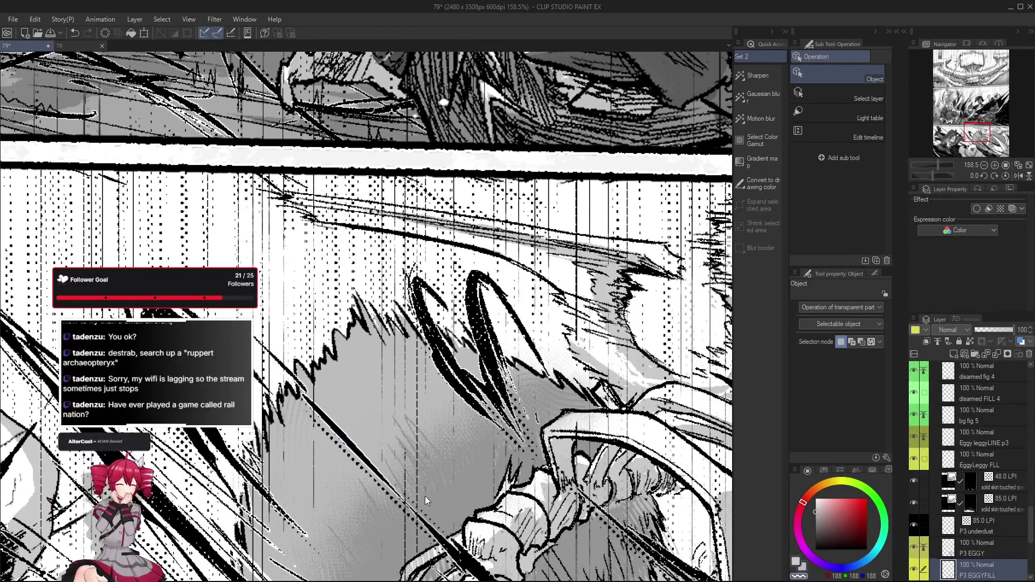
left_click_drag(425, 502, 485, 518)
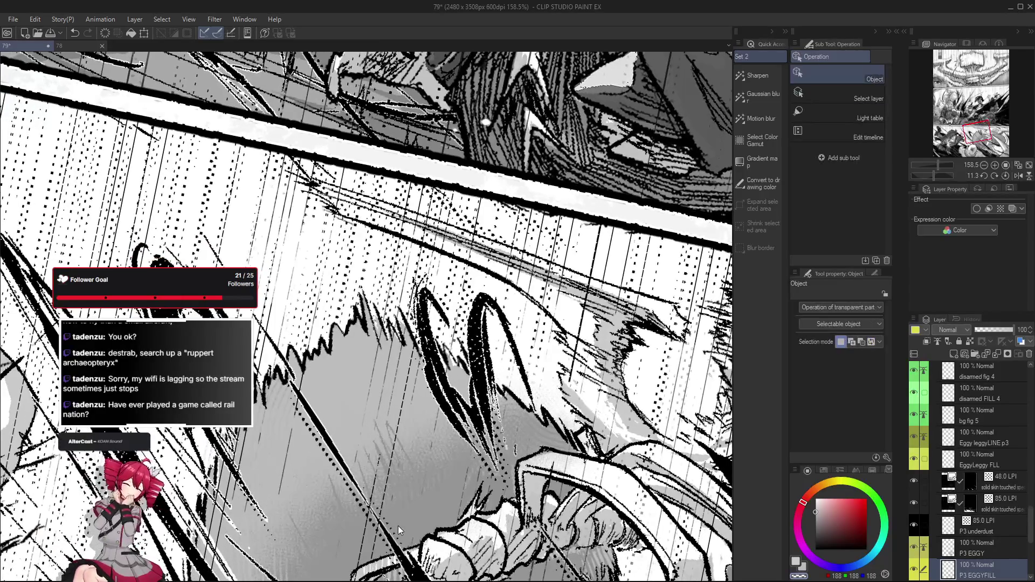
key("b")
key("p")
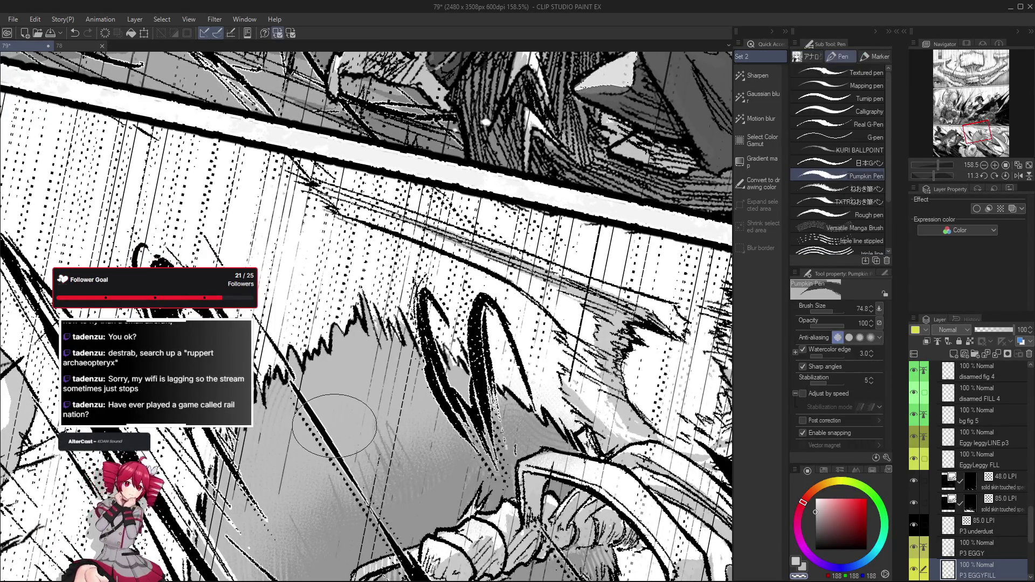
scroll(339, 404, "down", 1)
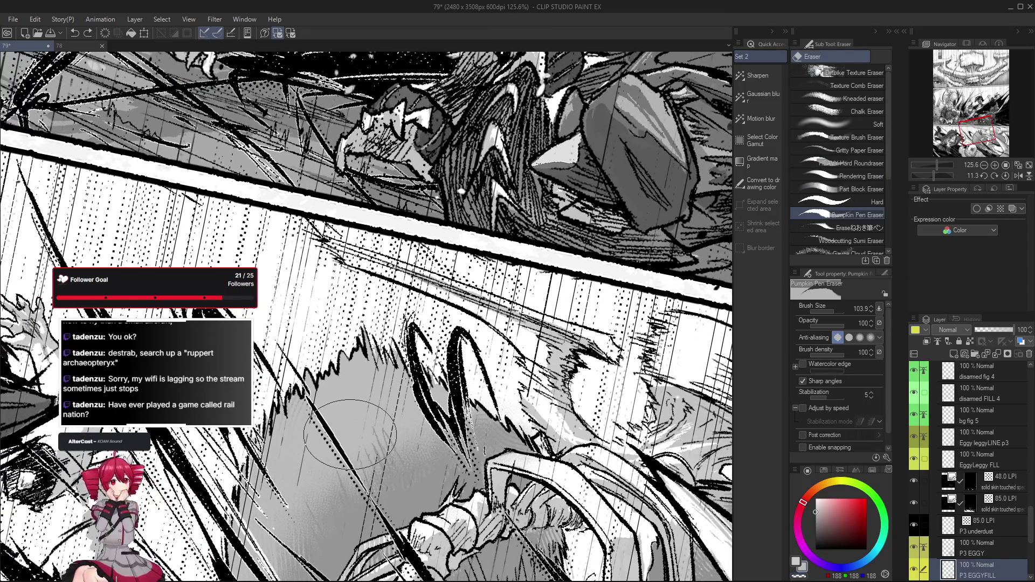
key("e")
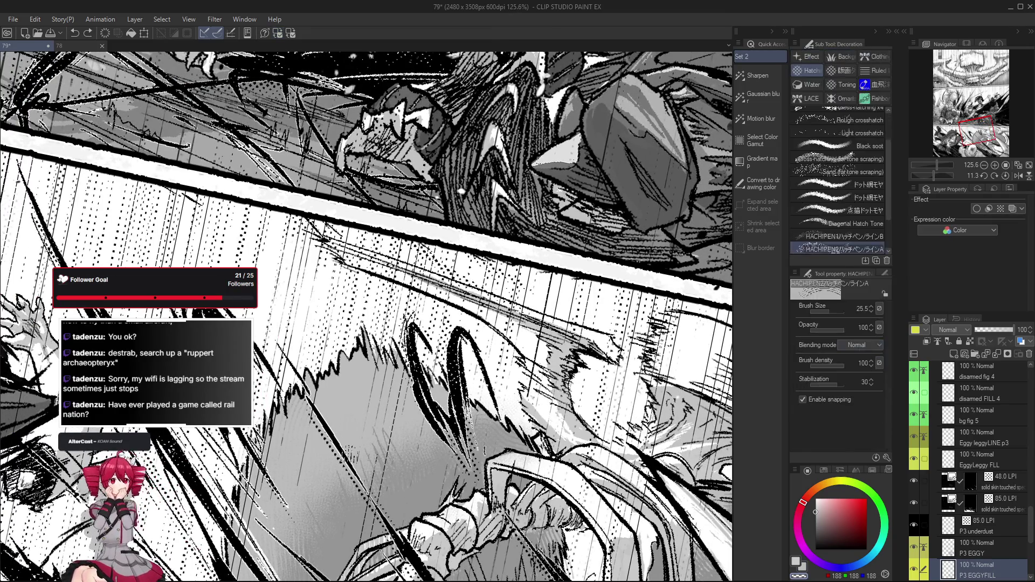
scroll(339, 407, "down", 1)
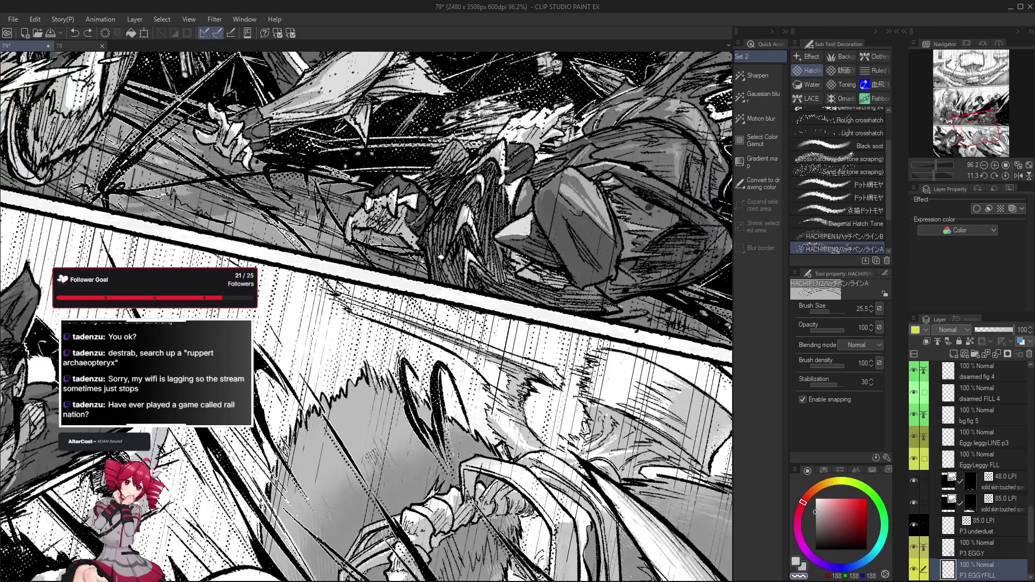
scroll(359, 441, "down", 1)
key("ctrl+shift+r")
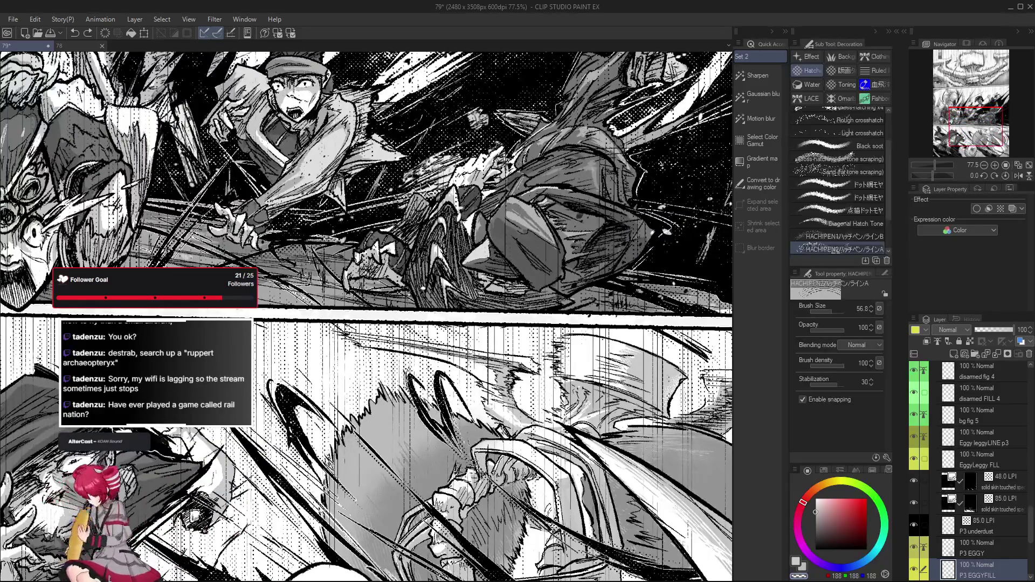
Step: Choose the Cross-hatching x1 decoration brush and tilt the view about 28 degrees
left_click(861, 197)
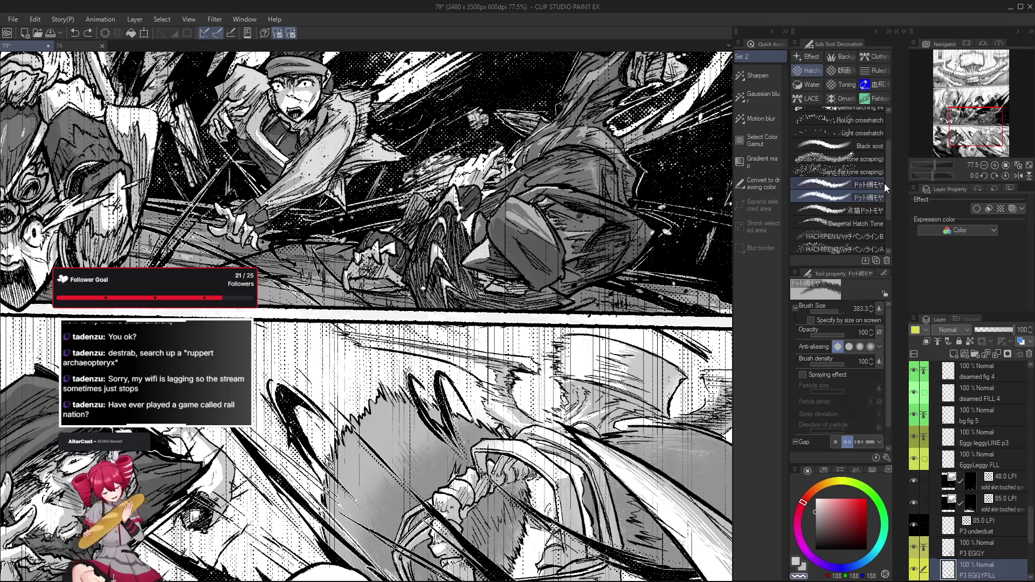
scroll(888, 185, "up", 3)
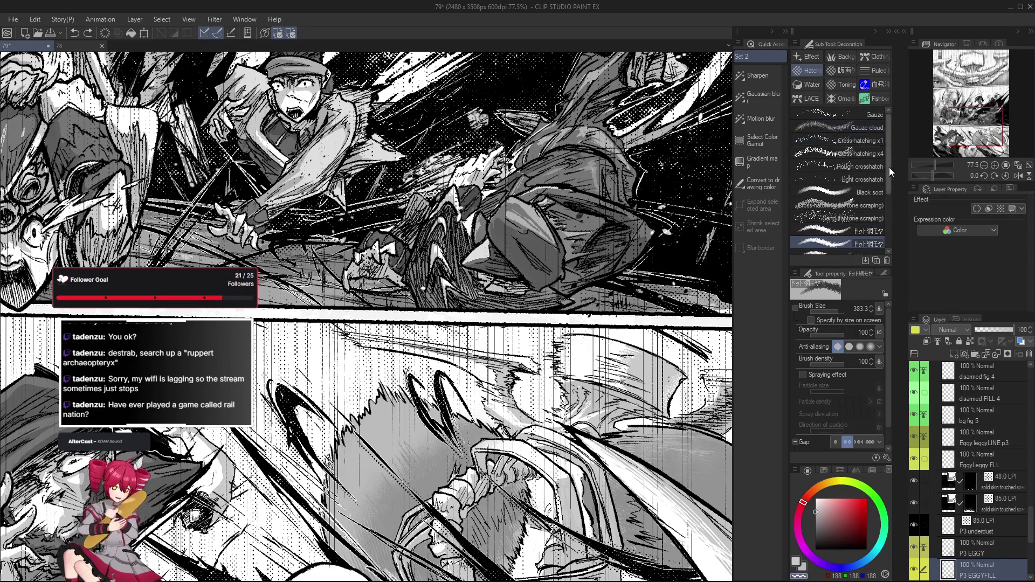
left_click(870, 137)
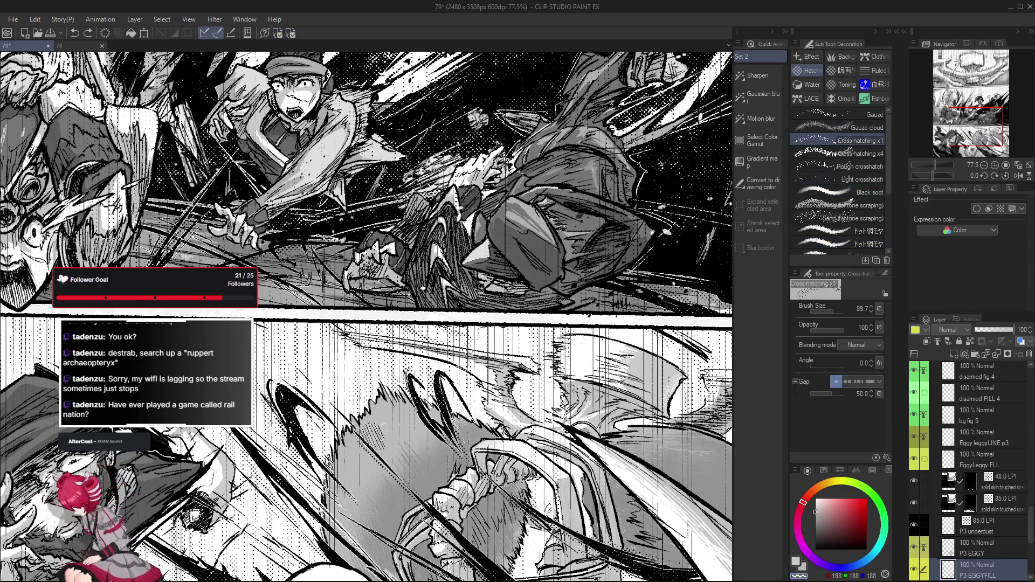
key("asciicircum")
key("asciicircum")
scroll(882, 189, "down", 5)
Step: Try the stamp hatch brush, then settle on HACHIPEN1 line B at size 94.7 with the page upright
left_click(861, 228)
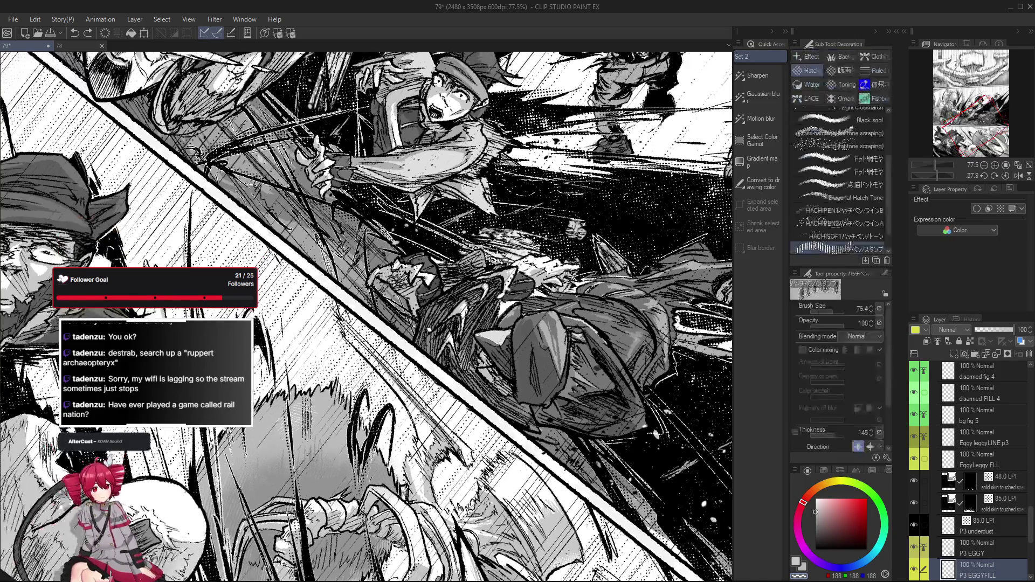
left_click_drag(324, 441, 344, 479)
left_click_drag(316, 420, 356, 485)
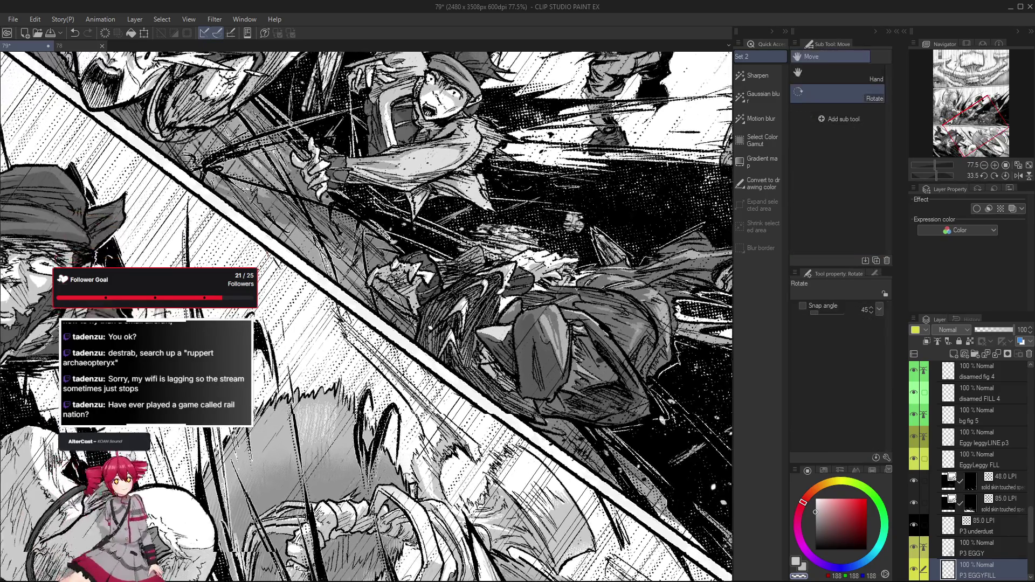
mouse_move(321, 432)
left_mouse_down()
mouse_move(303, 437)
mouse_move(316, 424)
left_mouse_up()
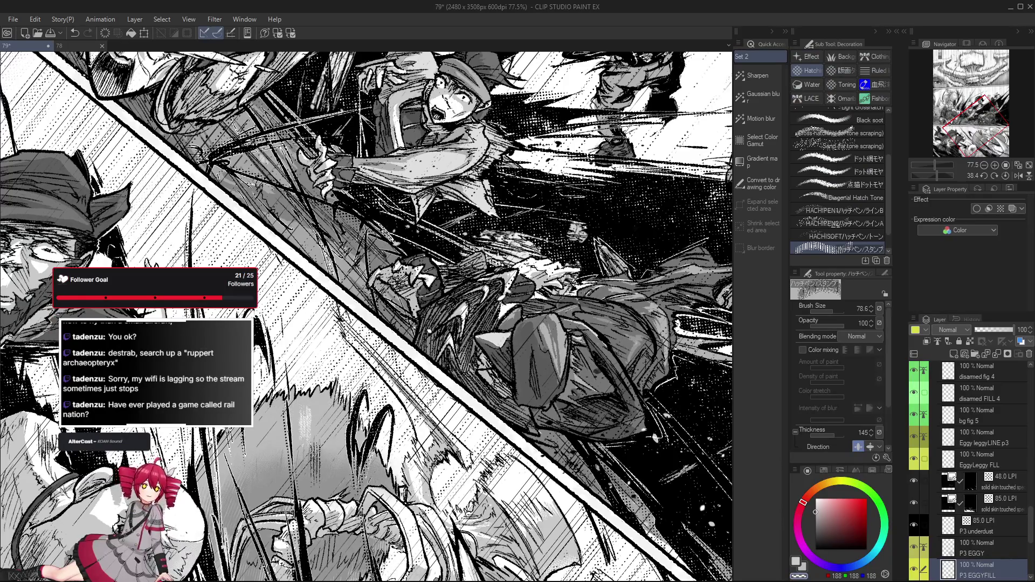
scroll(388, 493, "down", 1)
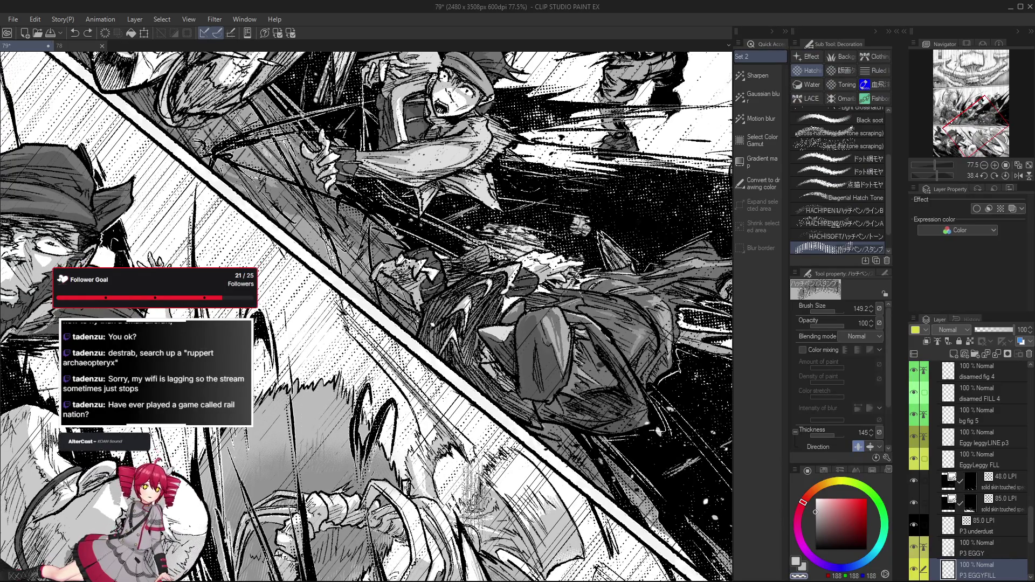
left_click(870, 210)
scroll(299, 444, "up", 1)
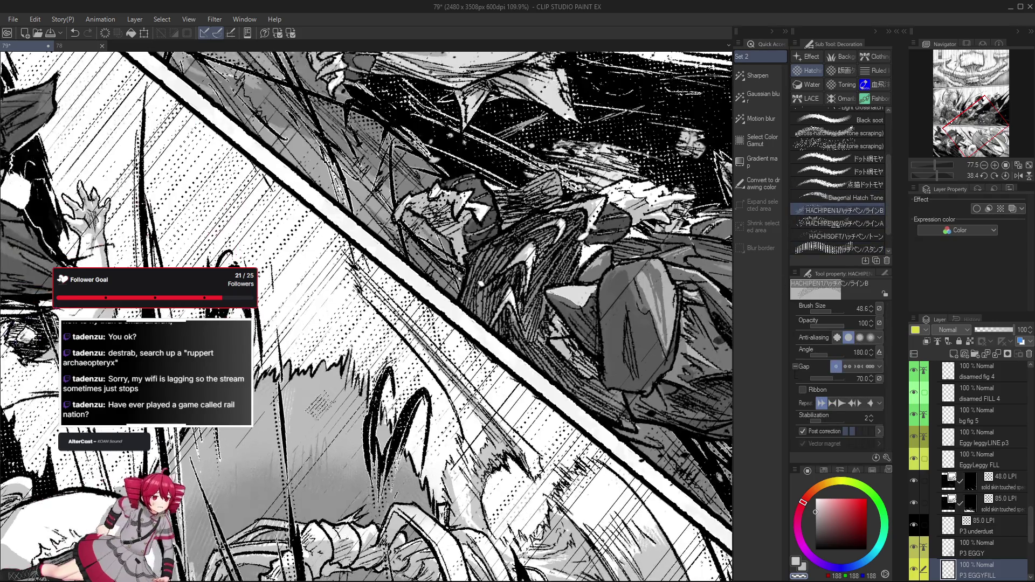
scroll(299, 445, "up", 1)
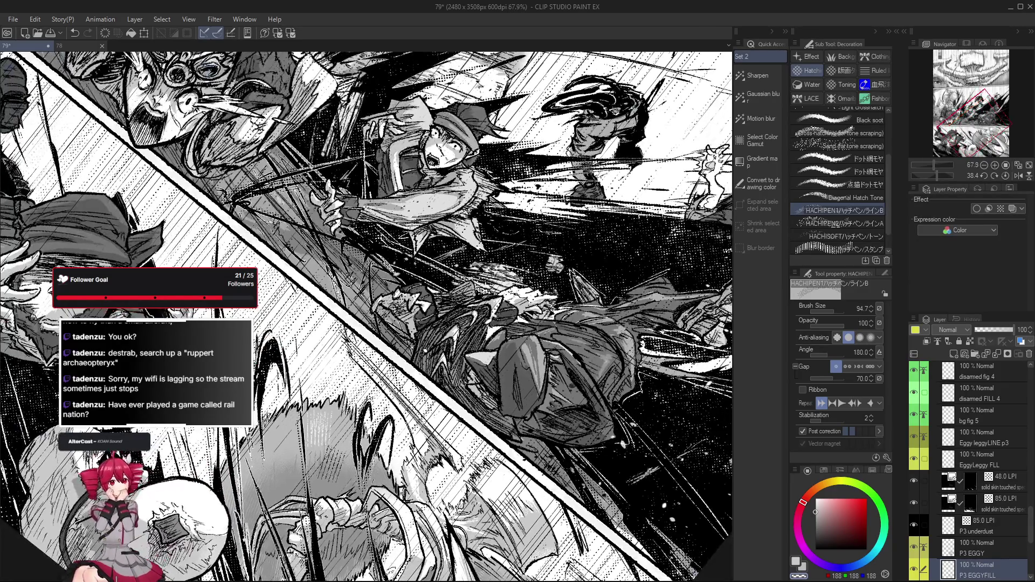
left_click_drag(364, 315, 364, 242)
scroll(364, 315, "down", 1)
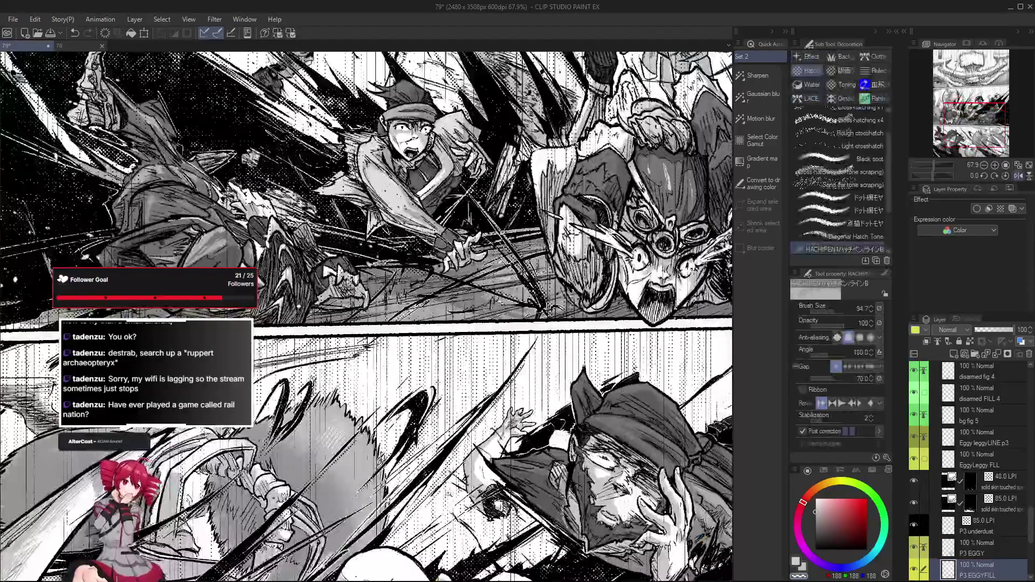
scroll(405, 469, "down", 3)
scroll(405, 469, "up", 2)
scroll(404, 469, "down", 1)
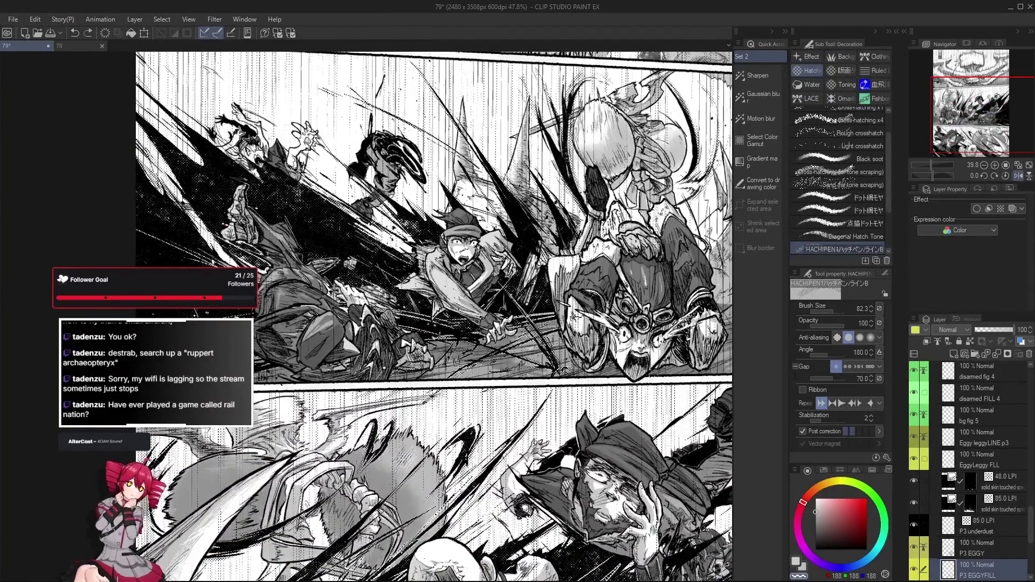
scroll(435, 315, "down", 1)
scroll(434, 315, "down", 1)
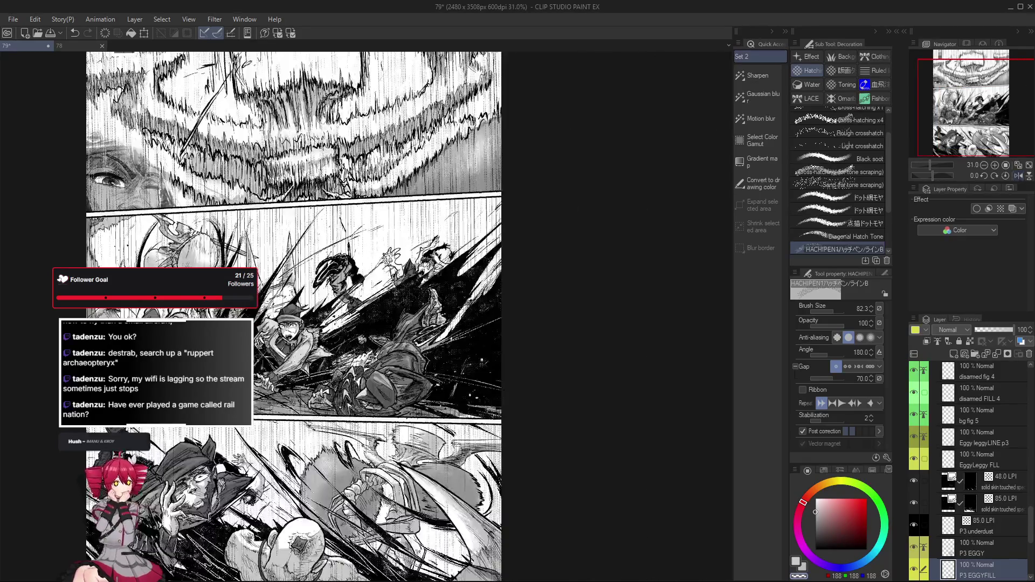
scroll(334, 482, "up", 1)
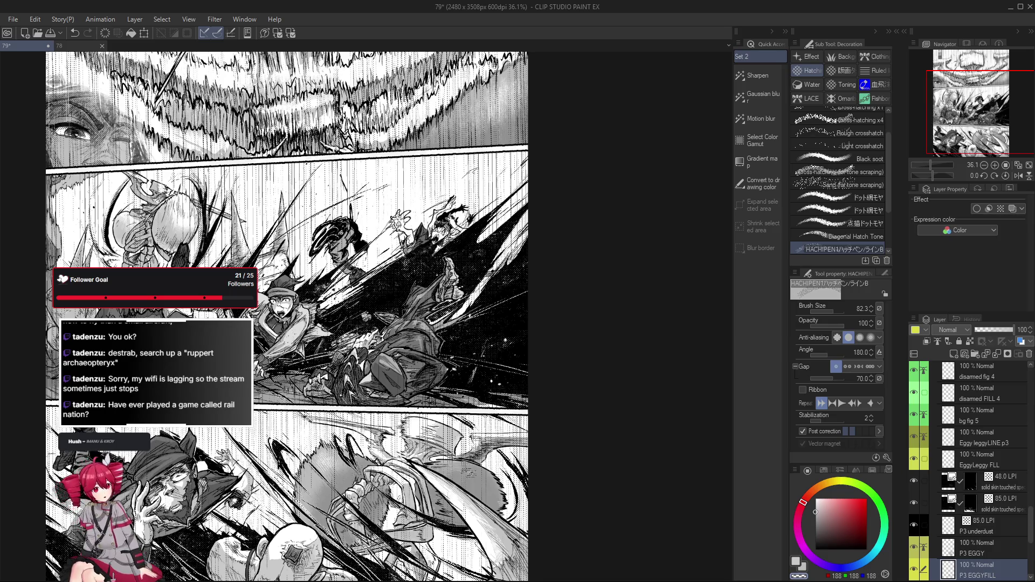
scroll(518, 477, "up", 5)
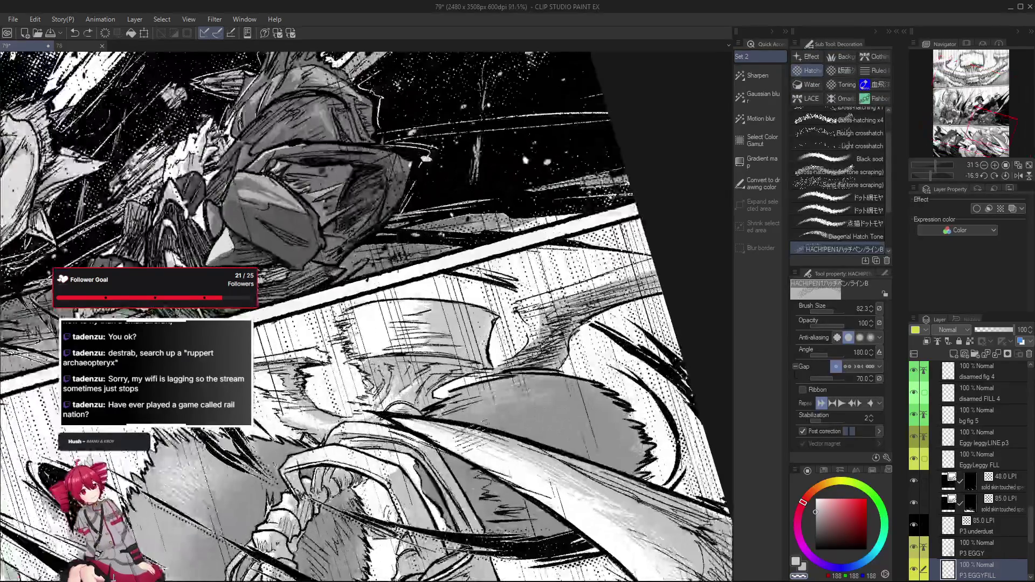
scroll(482, 419, "down", 1)
scroll(484, 419, "down", 1)
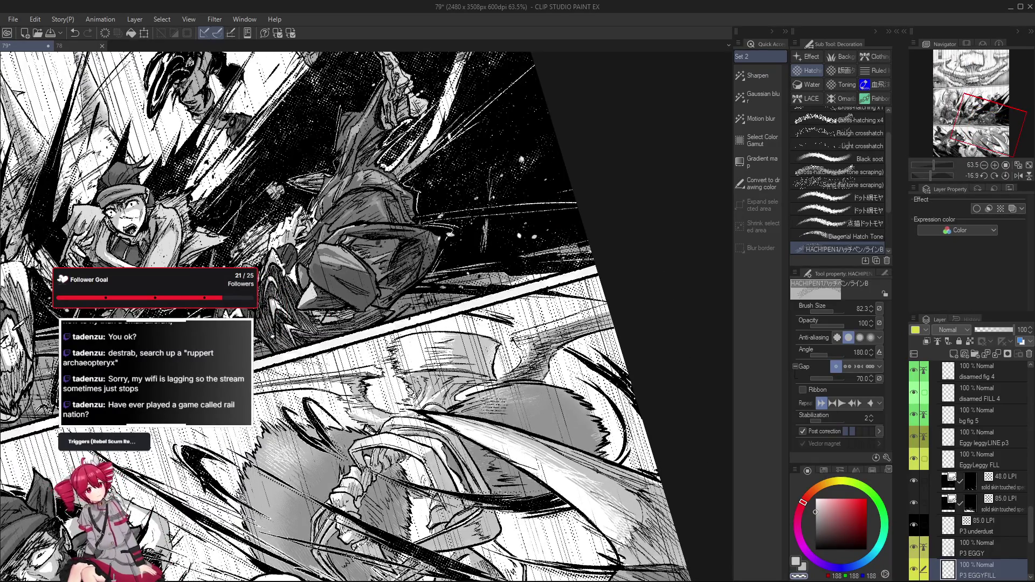
scroll(484, 418, "down", 1)
scroll(484, 419, "down", 1)
key("h")
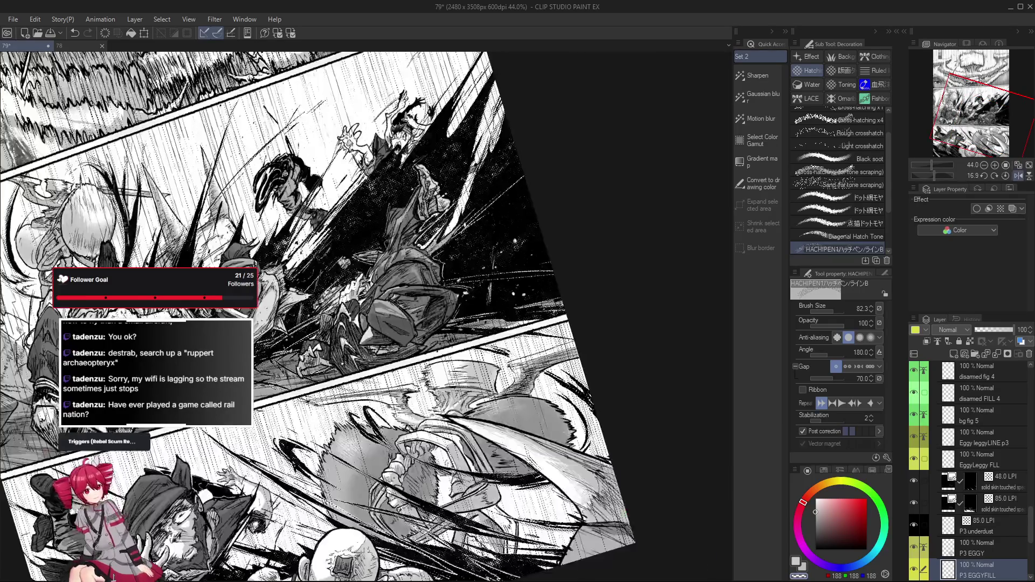
scroll(525, 414, "up", 3)
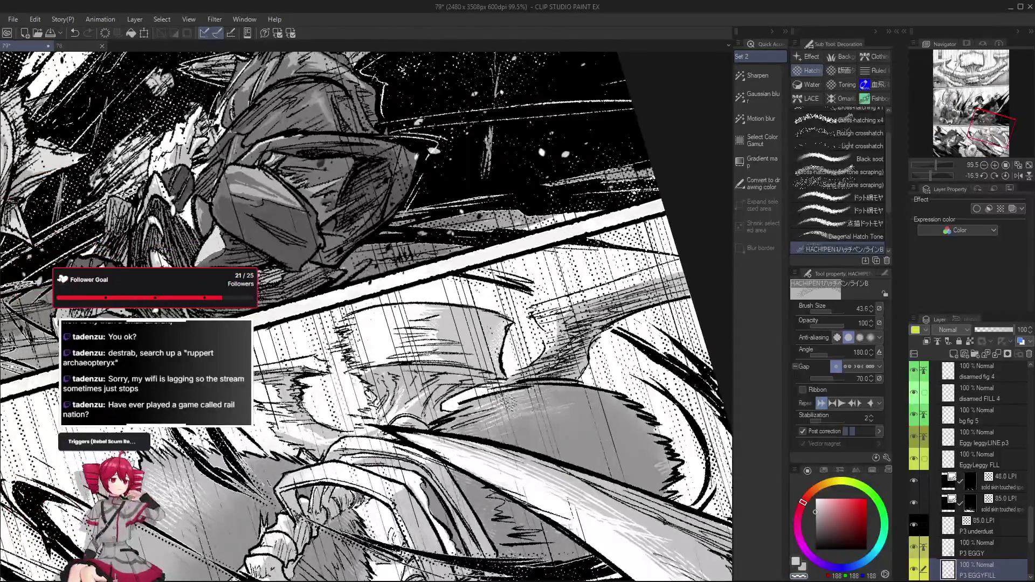
scroll(528, 411, "down", 1)
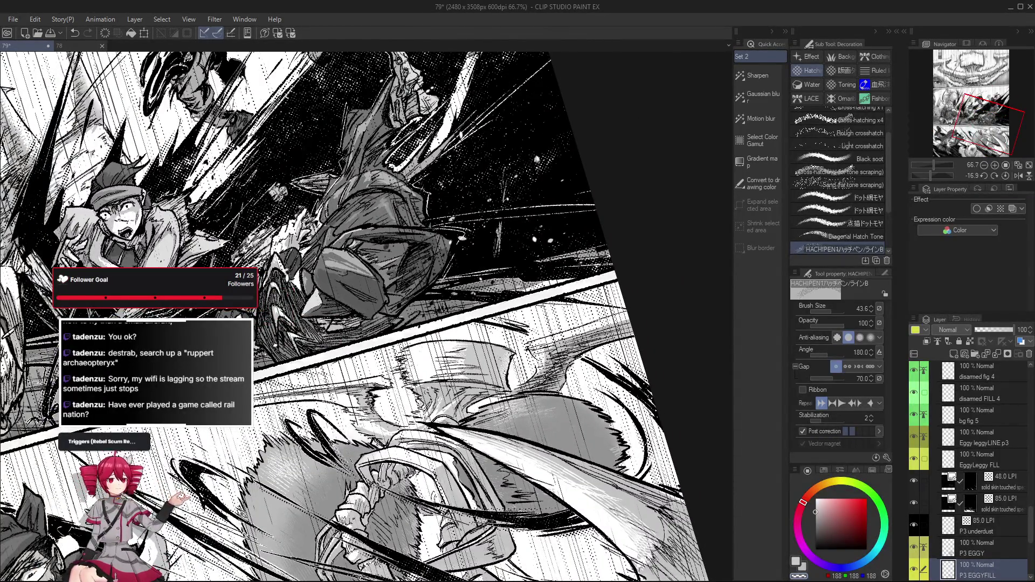
scroll(505, 404, "down", 1)
scroll(506, 404, "down", 1)
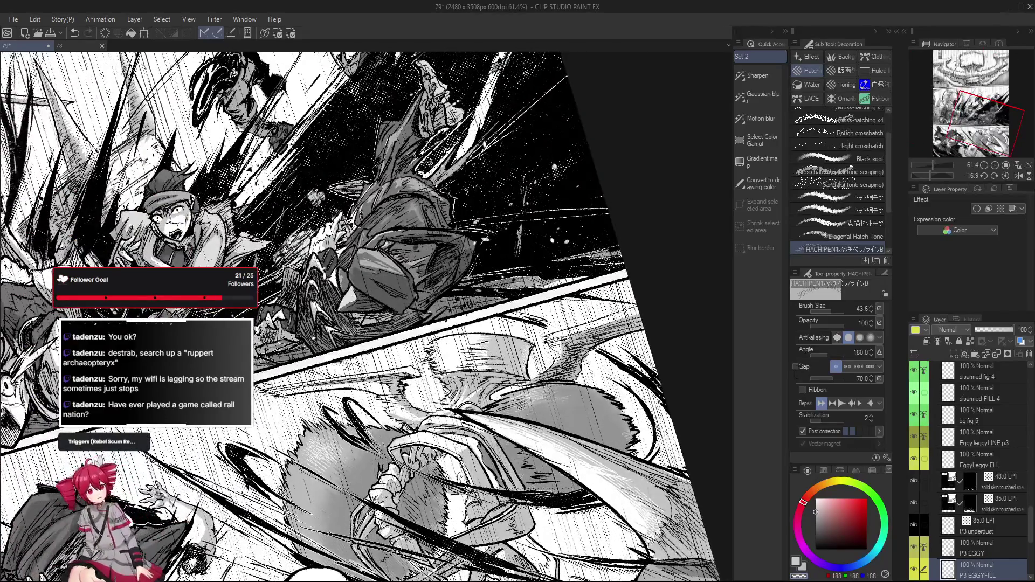
scroll(506, 450, "down", 2)
scroll(507, 450, "down", 1)
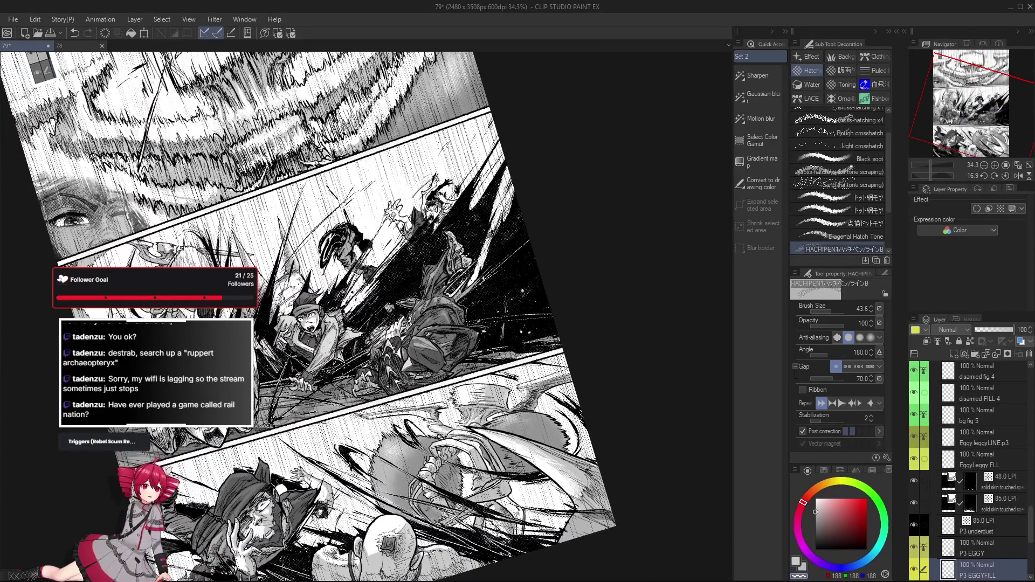
scroll(533, 422, "up", 3)
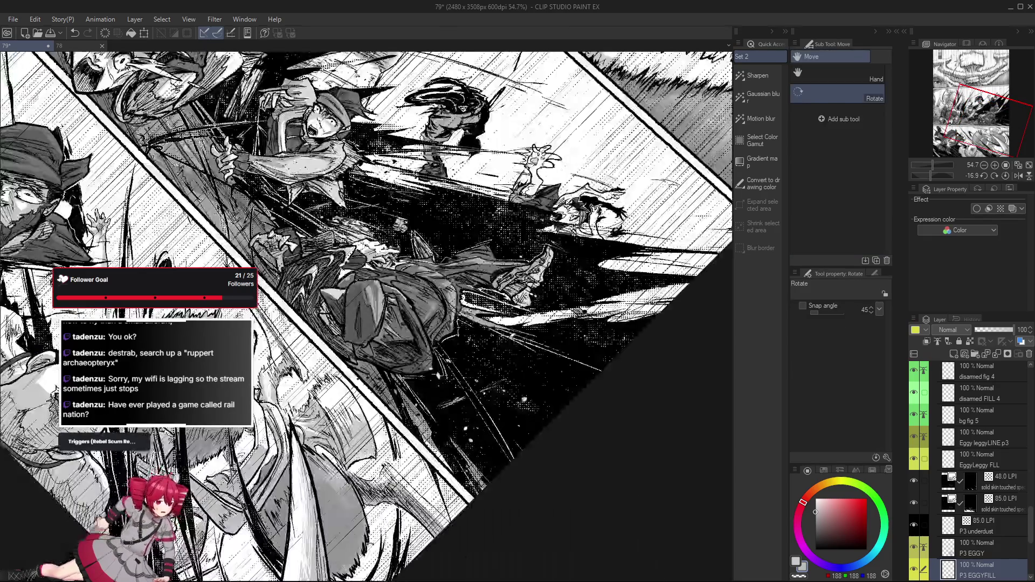
Step: Tilt the page view, straighten and fit it, then make the pen the active drawing tool
left_click_drag(448, 440, 370, 544)
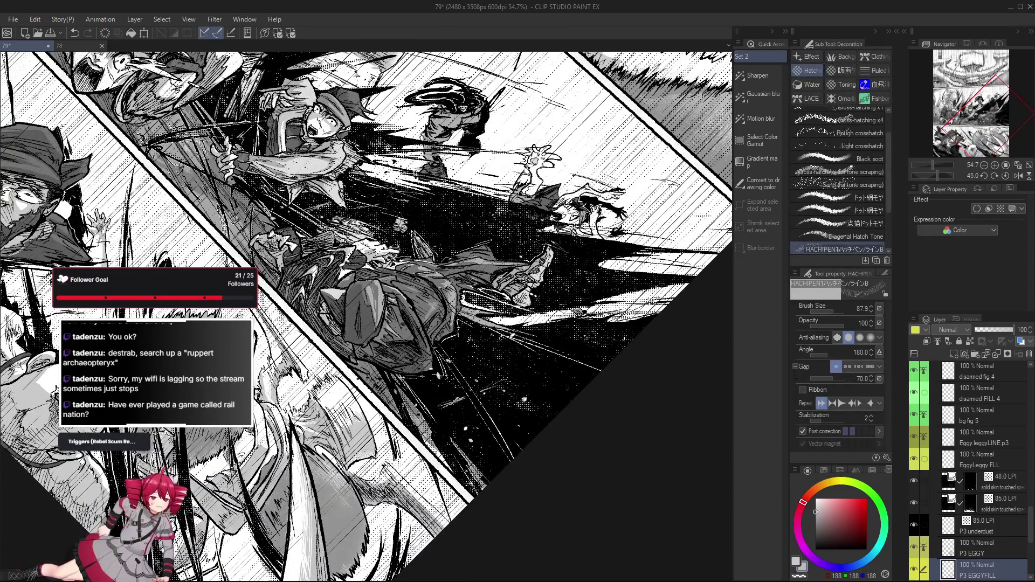
key("ctrl+at")
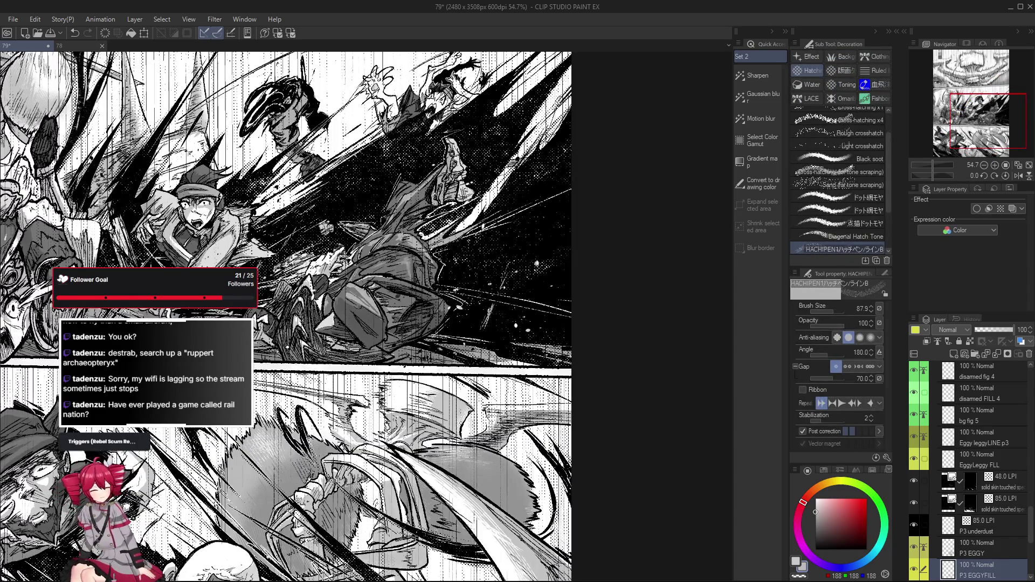
key("ctrl+minus")
key("ctrl+minus")
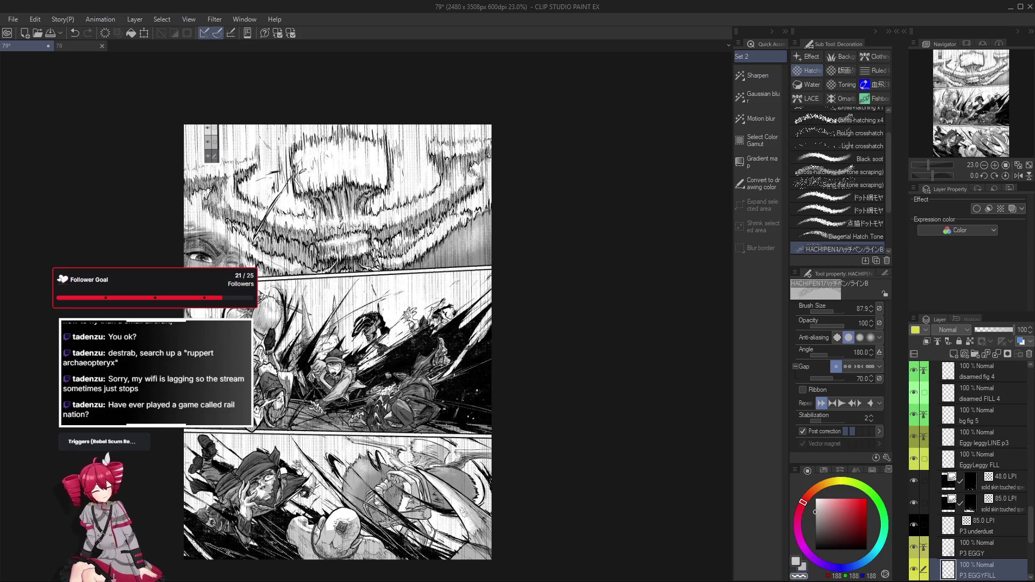
key("p")
Step: Rotate the page view both ways to check angles, then reset it upright and fitted to the window
left_click_drag(591, 478, 436, 502)
scroll(378, 471, "up", 3)
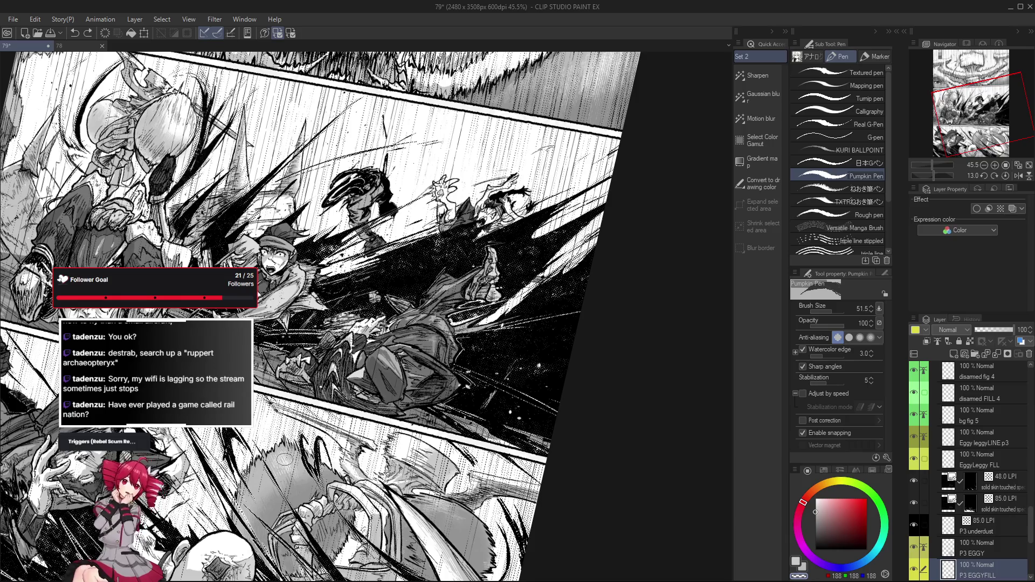
left_click_drag(441, 512, 340, 519)
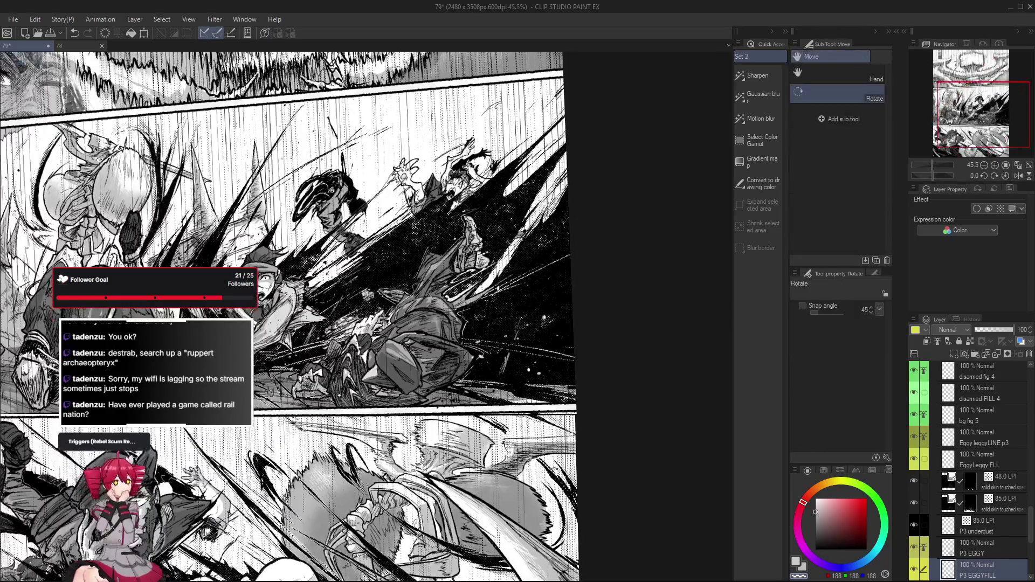
left_click_drag(601, 353, 546, 419)
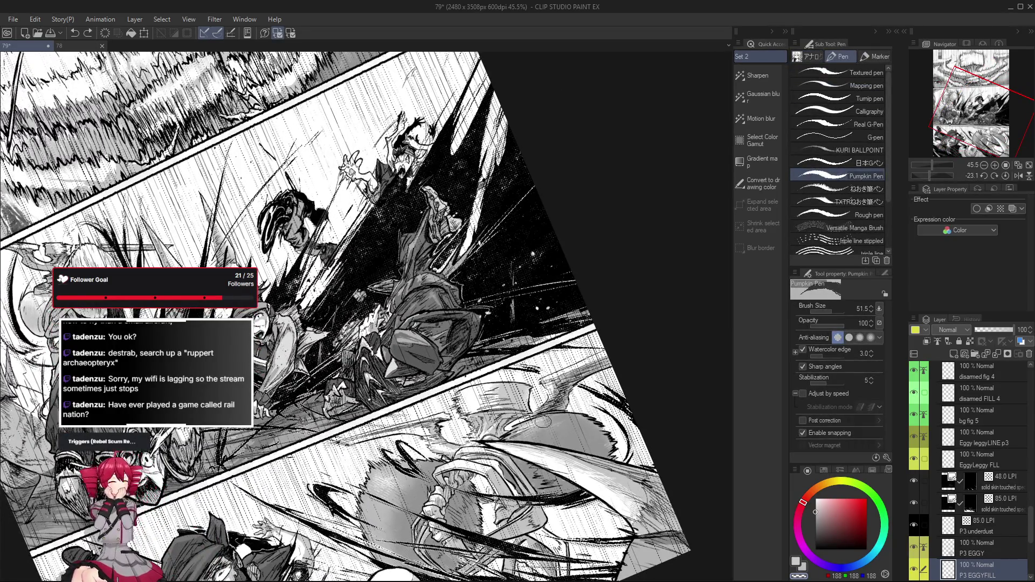
scroll(542, 424, "down", 2)
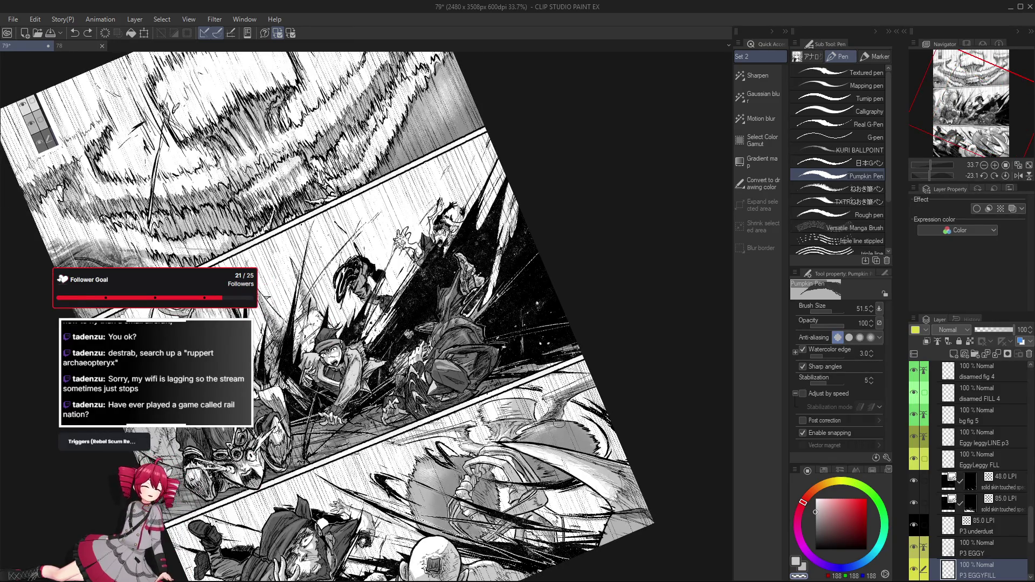
key("ctrl+0")
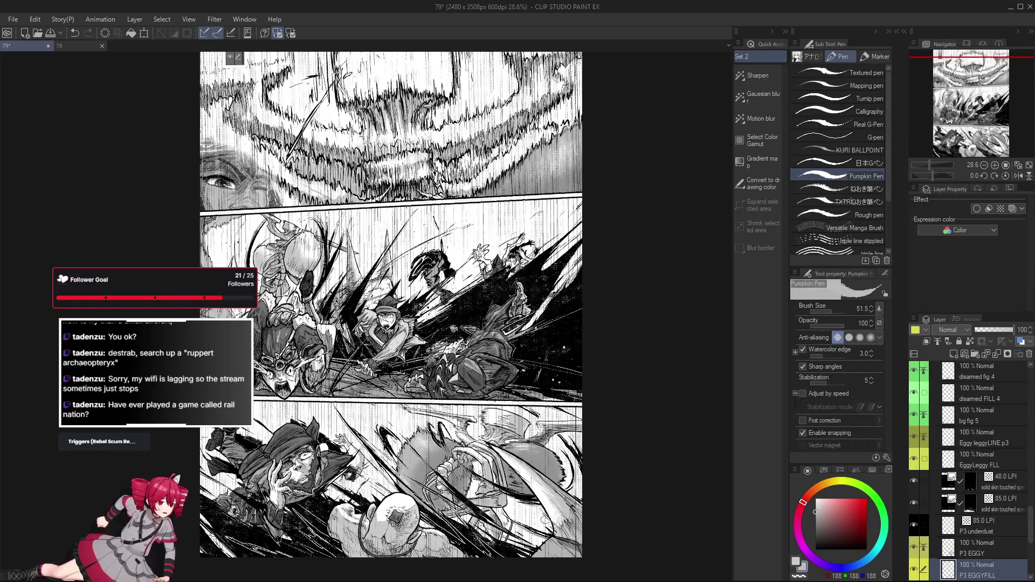
Step: Select the eggy fill layer and turn its visibility on, zooming out to see the goggled figure
left_click_drag(608, 504, 597, 484)
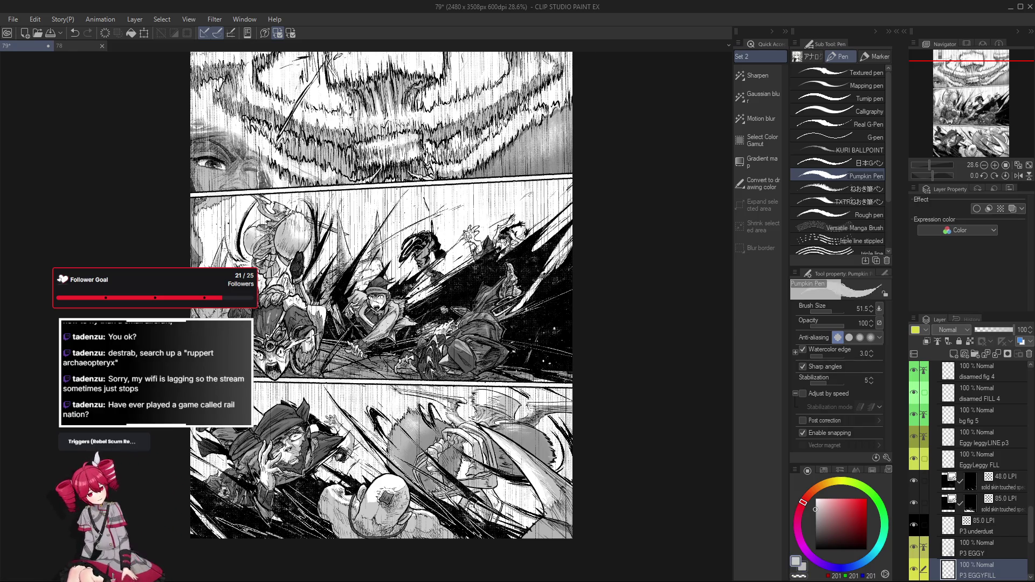
scroll(341, 436, "up", 6)
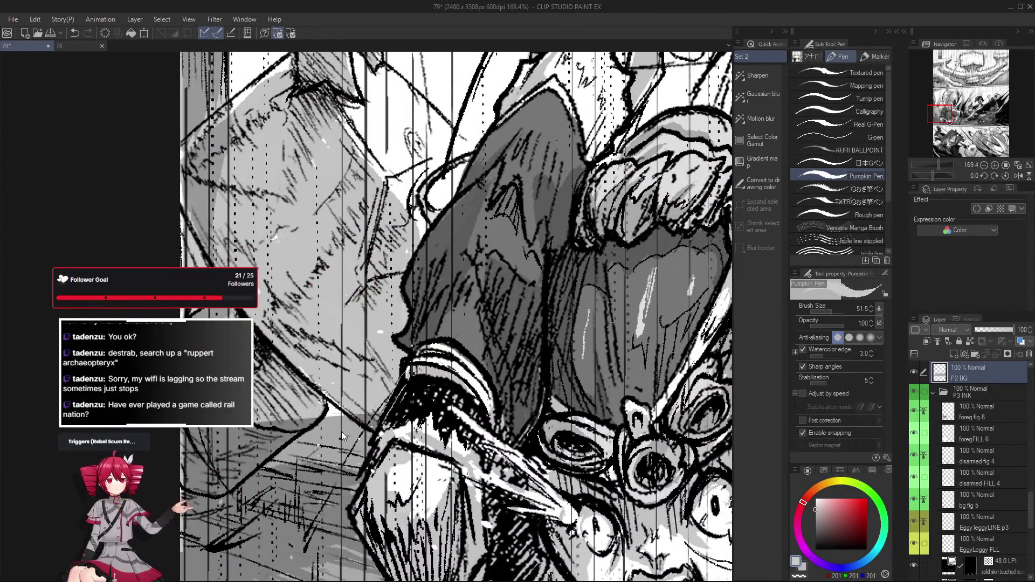
scroll(978, 444, "down", 2)
scroll(978, 445, "down", 2)
scroll(978, 444, "up", 2)
scroll(979, 445, "up", 2)
scroll(982, 453, "up", 1)
left_click(982, 469)
key("ctrl+minus")
key("ctrl+minus")
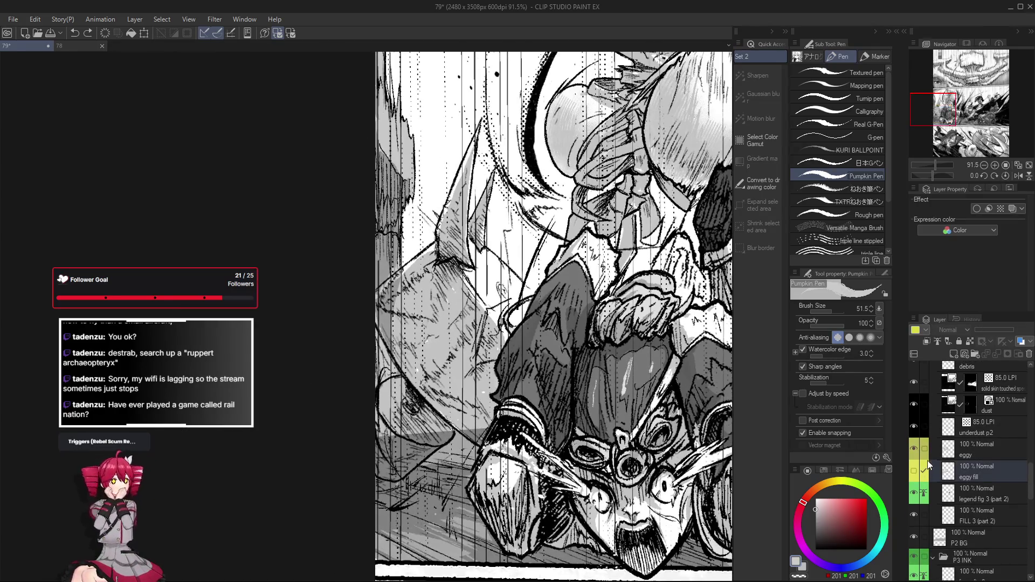
left_click(914, 470)
key("ctrl+minus")
key("ctrl+minus")
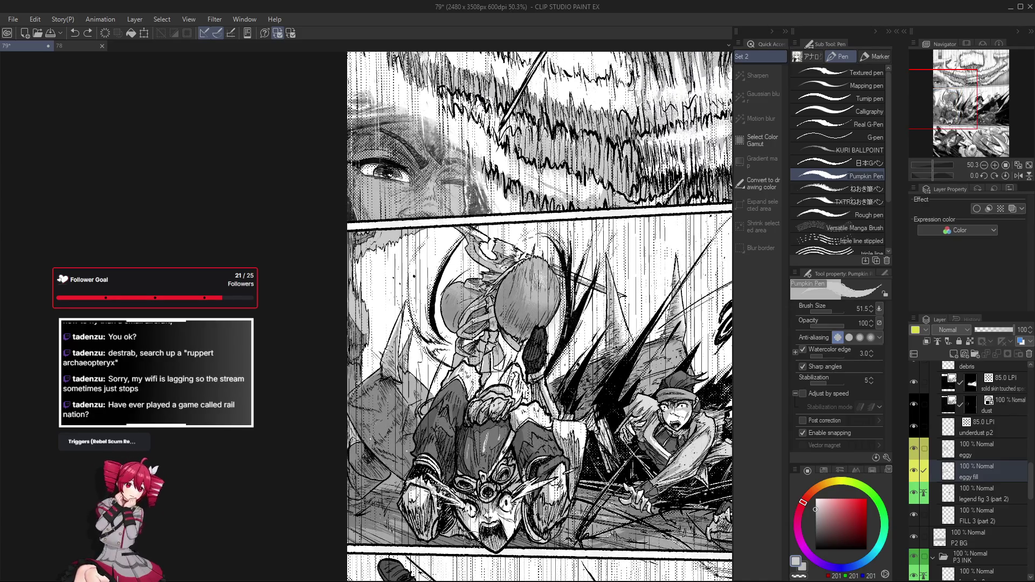
Step: Make the SHADOWs Copy multiply layer the working layer instead of eggy fill
left_click(986, 466)
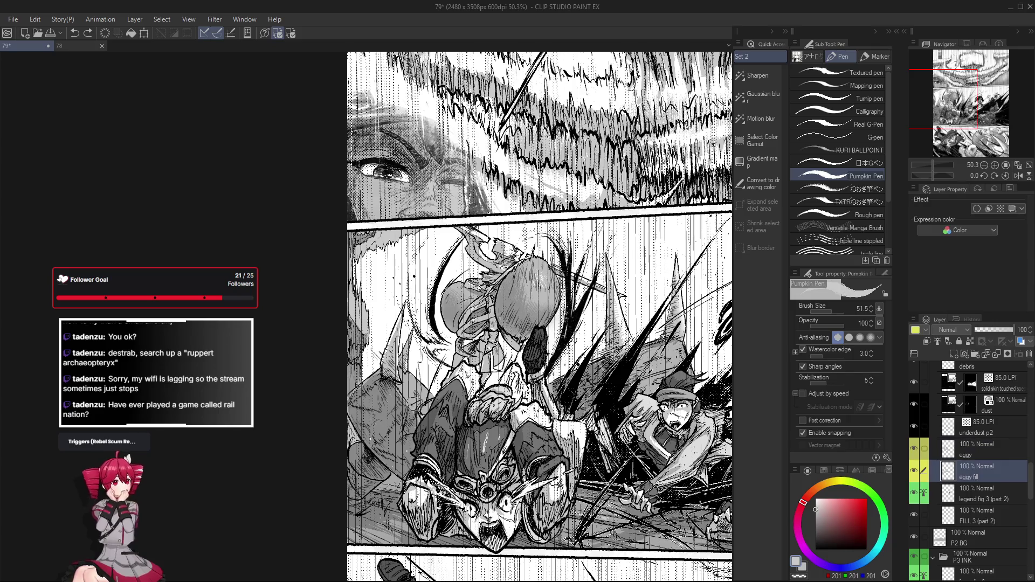
scroll(397, 379, "up", 3)
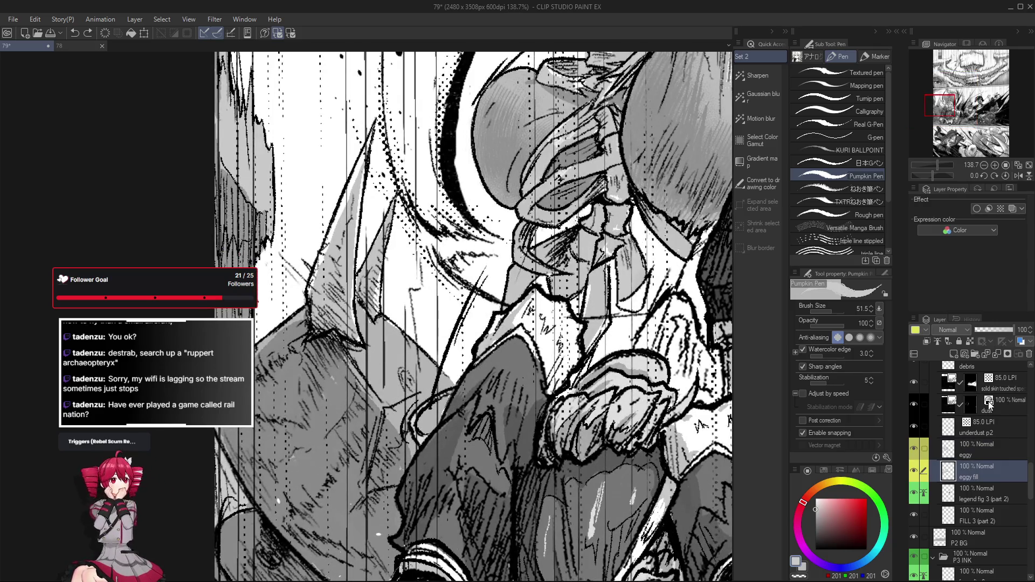
scroll(980, 485, "up", 3)
scroll(987, 400, "up", 2)
scroll(988, 405, "up", 2)
scroll(987, 407, "up", 2)
scroll(988, 408, "up", 1)
left_click(989, 410)
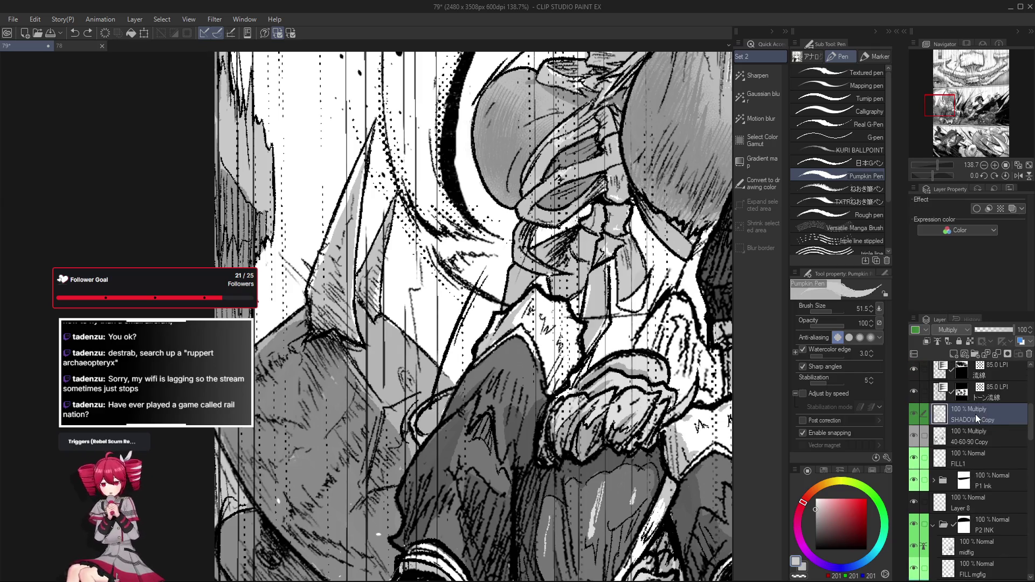
key("g")
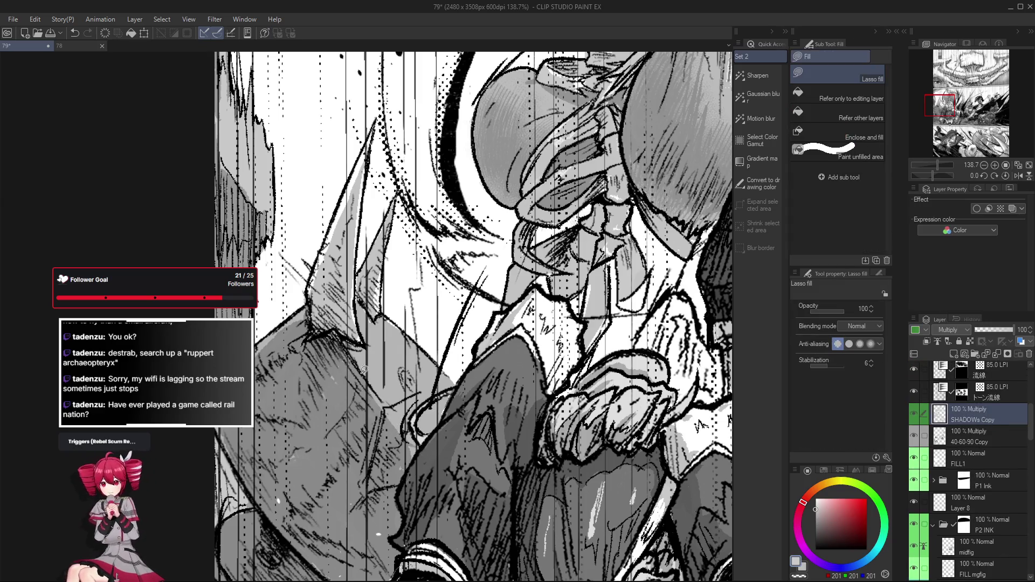
scroll(378, 408, "down", 3)
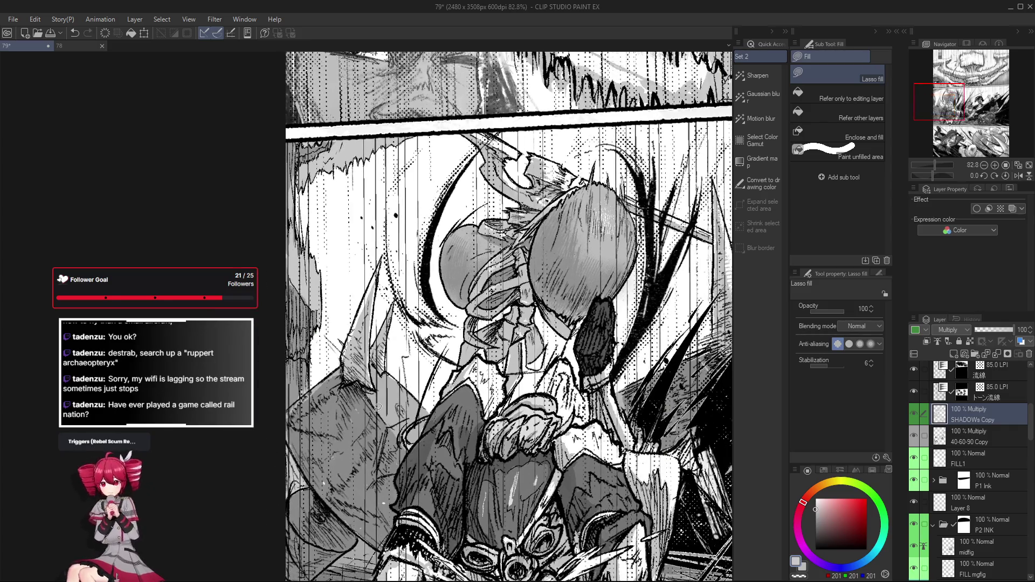
scroll(348, 409, "down", 2)
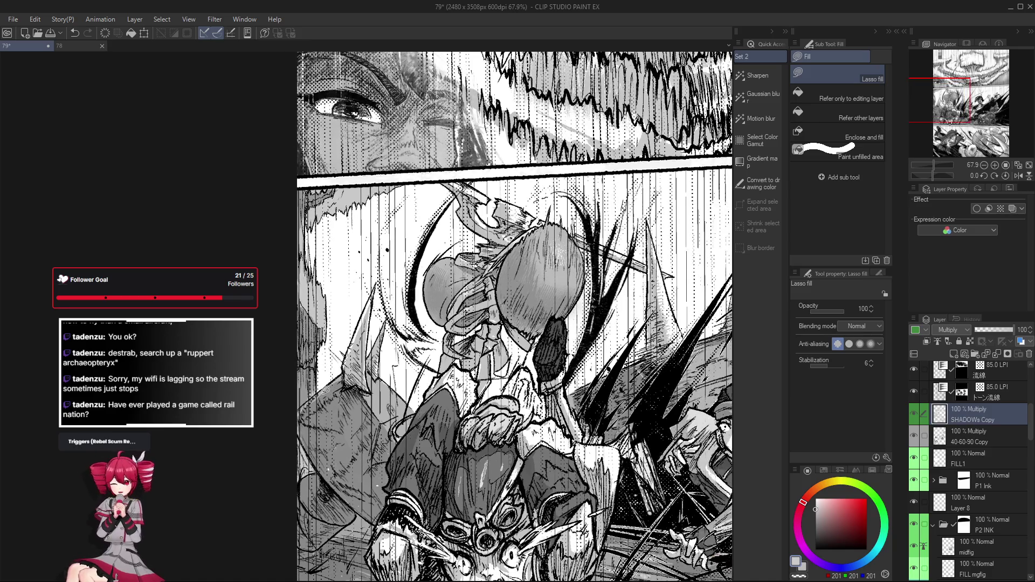
left_click_drag(324, 392, 312, 387)
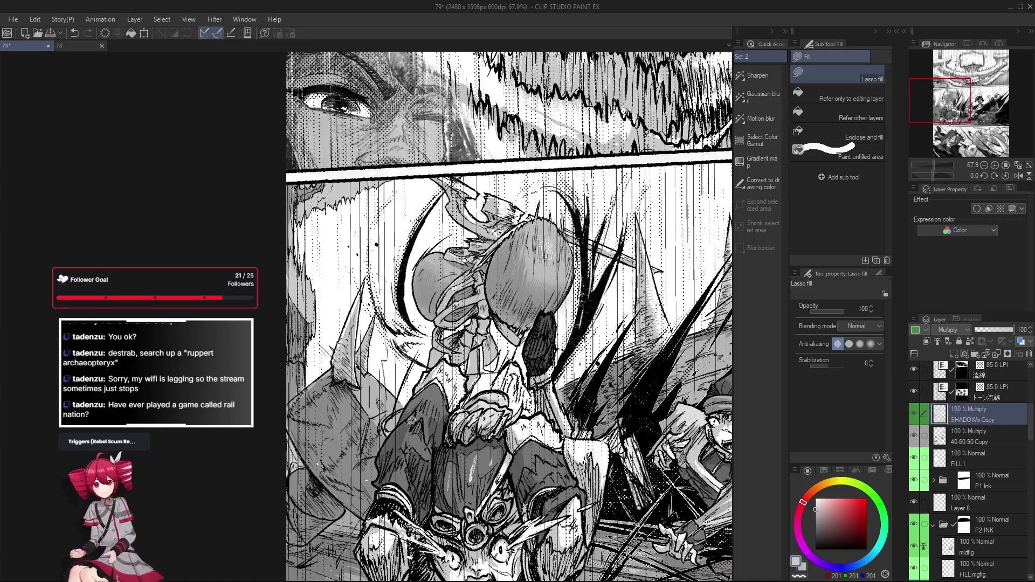
key("b")
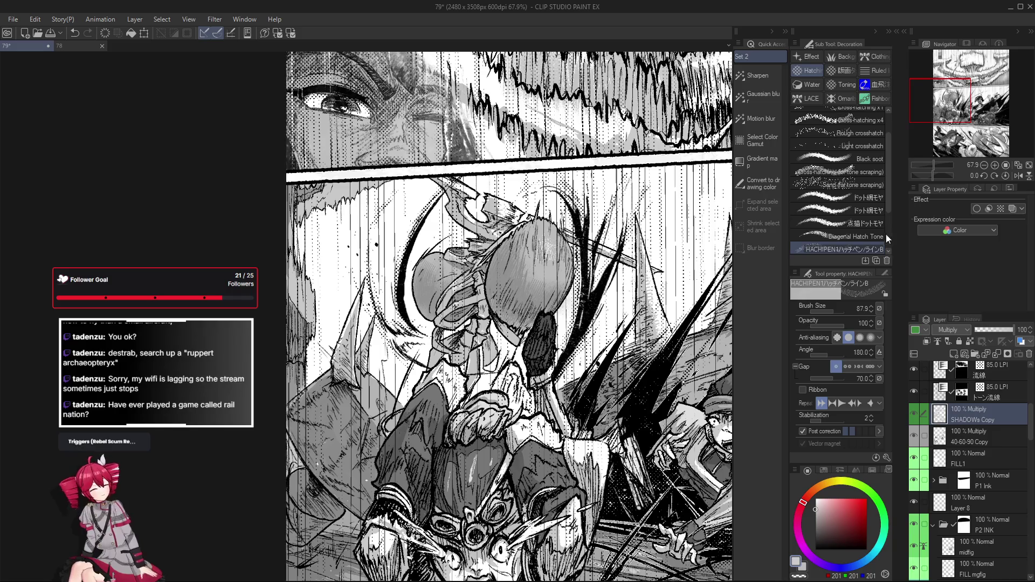
scroll(871, 233, "down", 1)
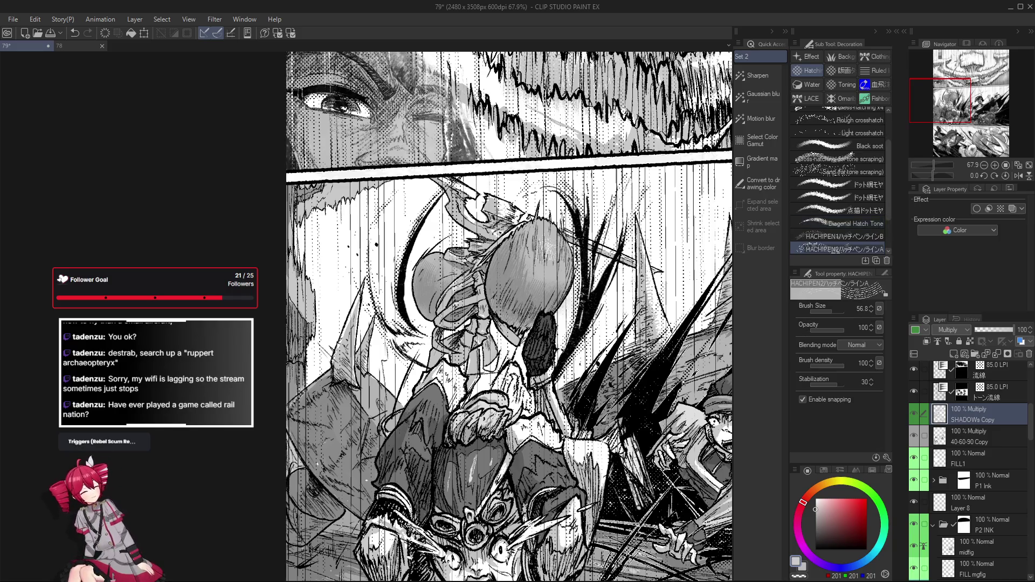
left_click(841, 250)
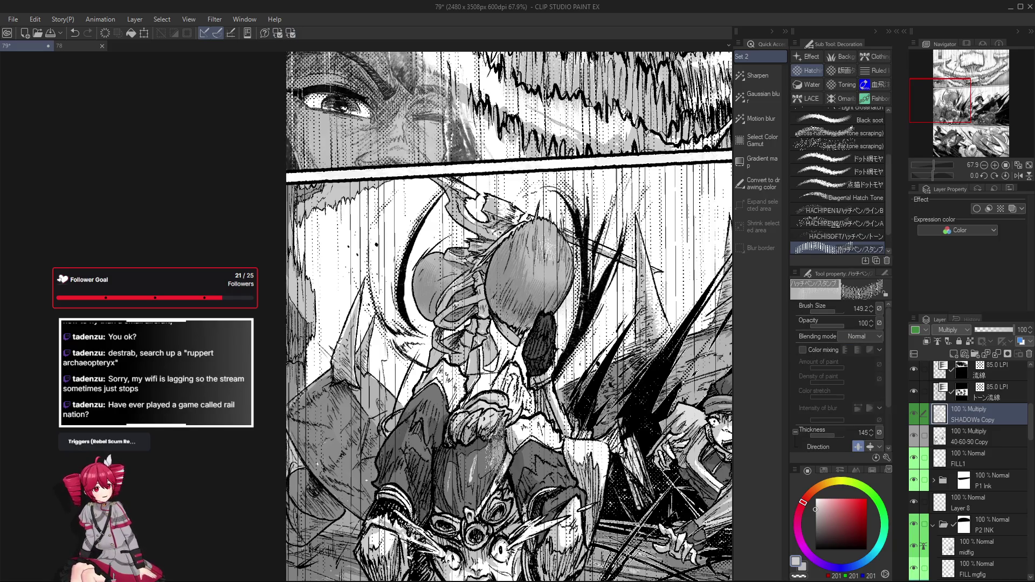
key("r")
mouse_move(353, 455)
left_mouse_down()
mouse_move(348, 485)
mouse_move(351, 461)
left_mouse_up()
key("b")
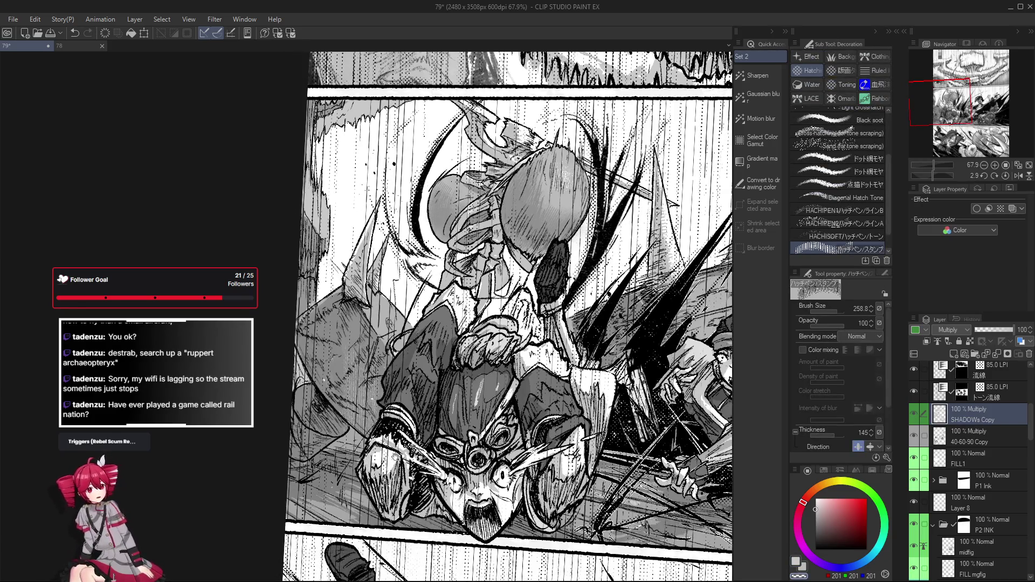
scroll(505, 318, "down", 3)
key("r")
mouse_move(348, 462)
left_mouse_down()
mouse_move(339, 442)
mouse_move(327, 461)
mouse_move(355, 469)
mouse_move(490, 248)
left_mouse_up()
key("b")
key("r")
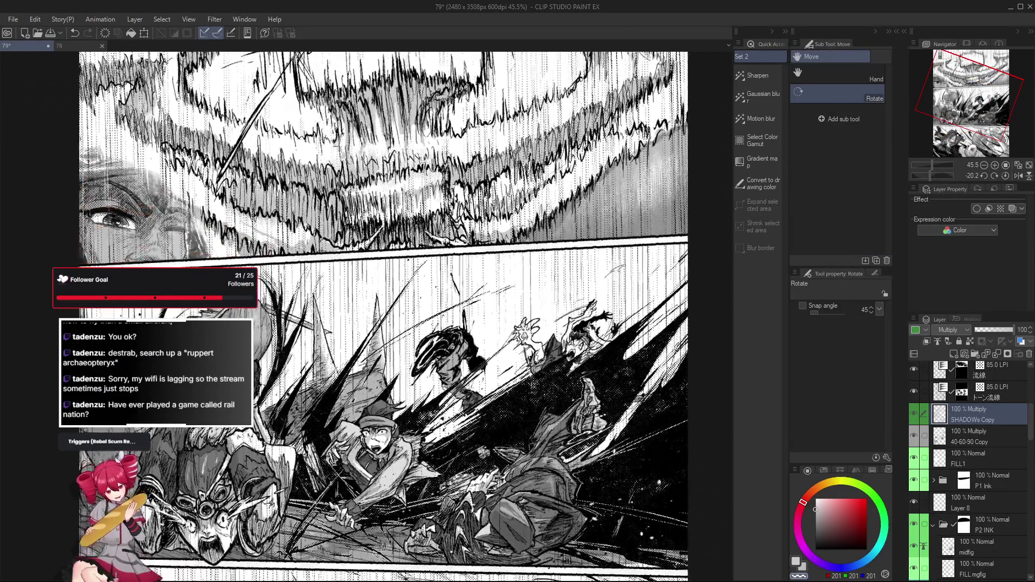
key("b")
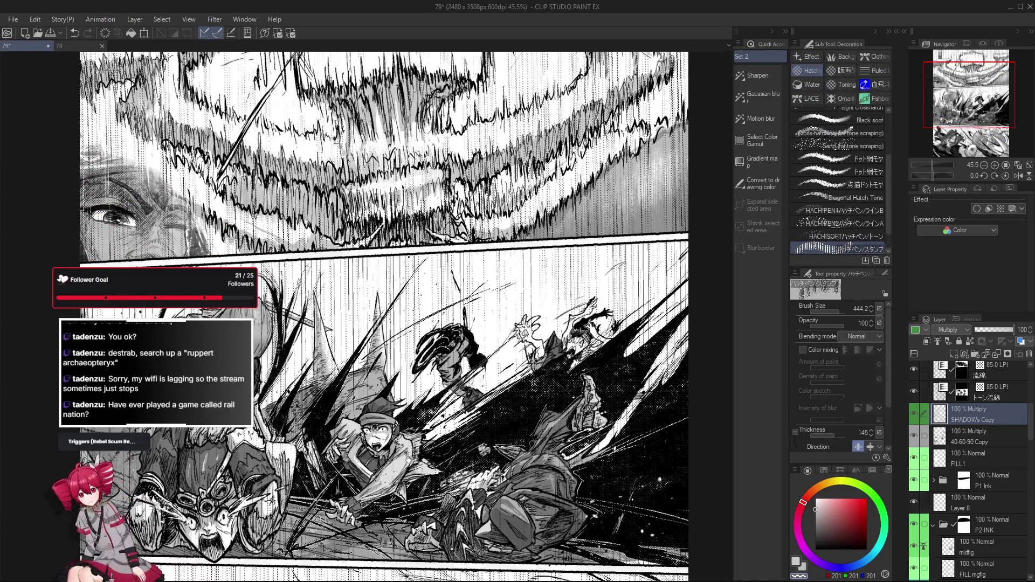
key("r")
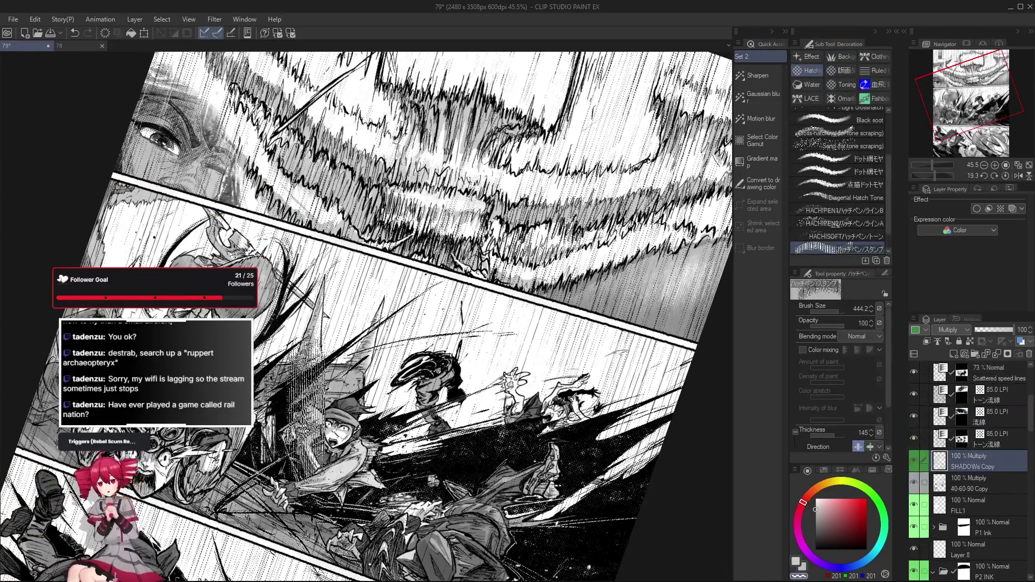
key("b")
key("r")
key("g")
key("g")
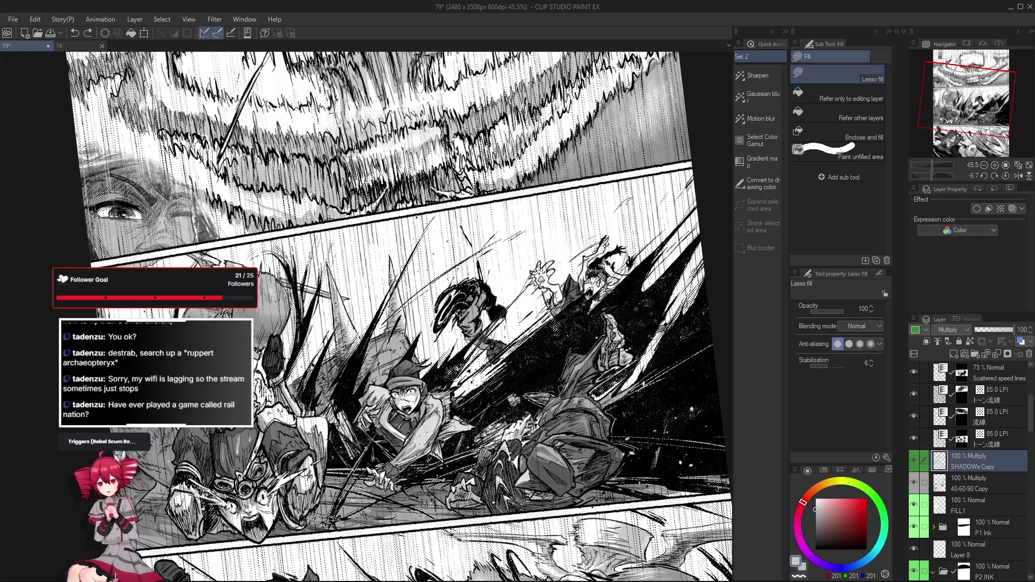
key("e")
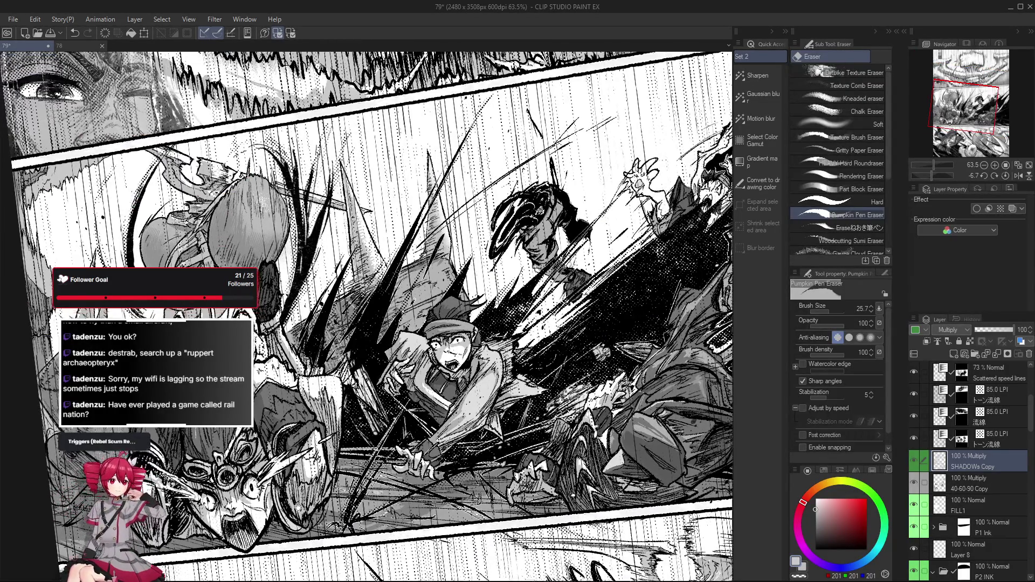
key("p")
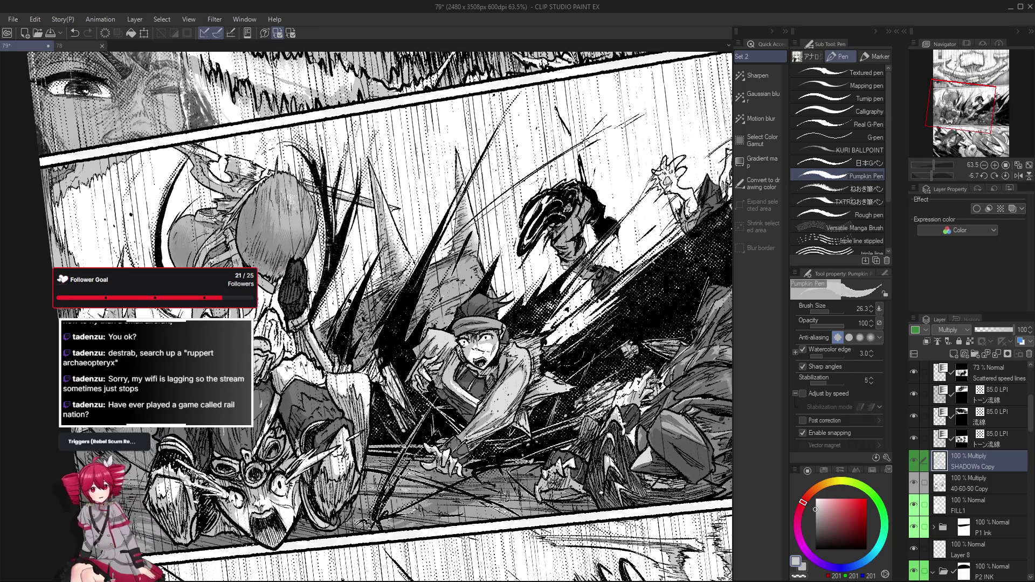
scroll(392, 316, "down", 2)
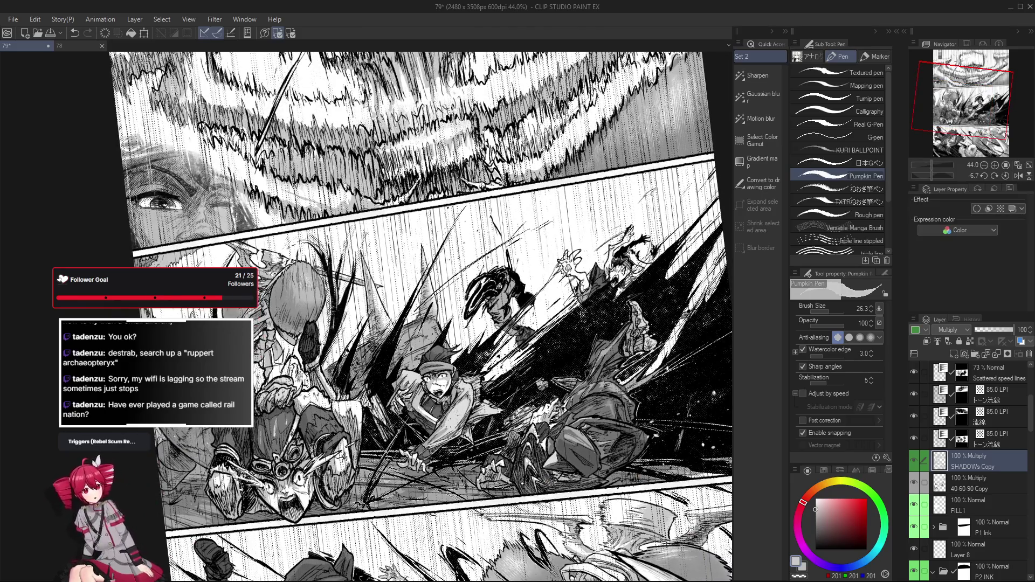
scroll(421, 315, "up", 3)
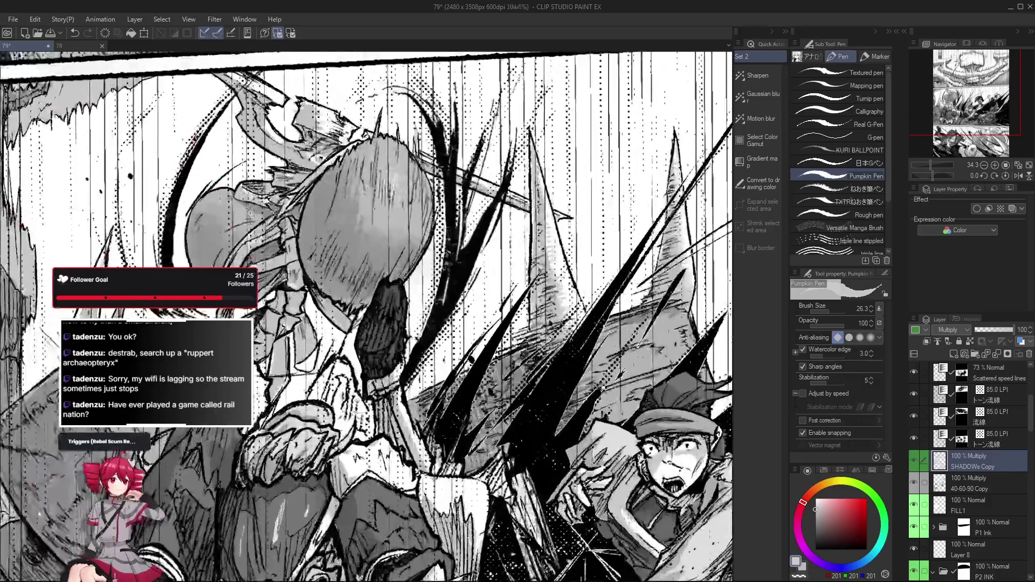
scroll(411, 315, "down", 1)
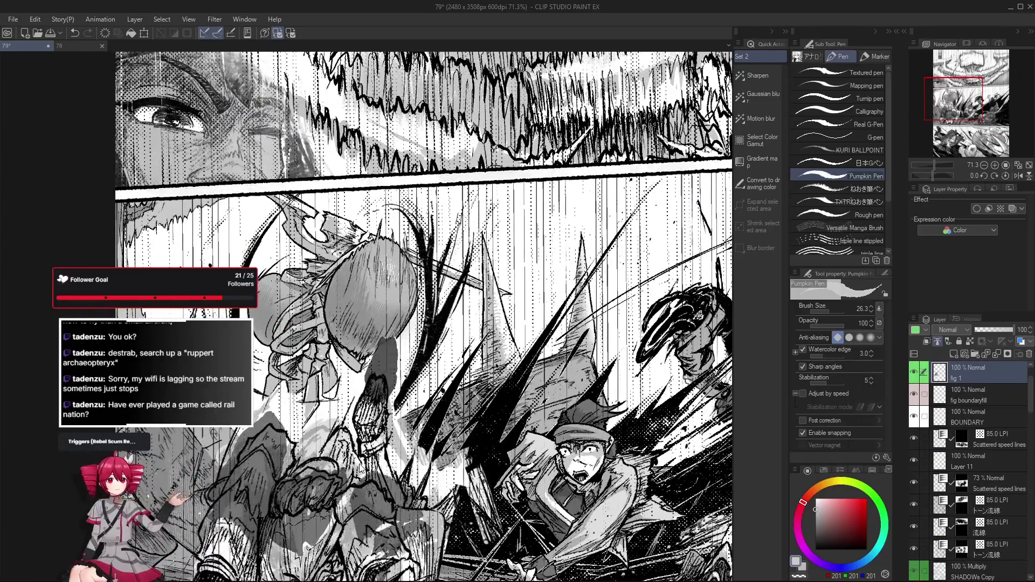
Step: Switch to Lasso fill and make the 40-60-90 Copy tone layer the working layer
key("ctrl+z")
key("ctrl+z")
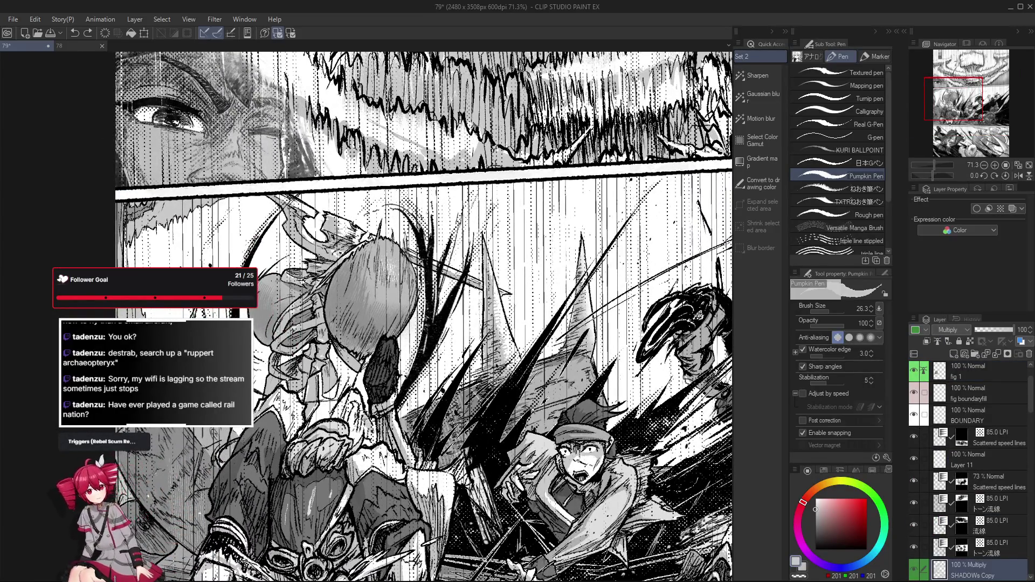
key("g")
key("g")
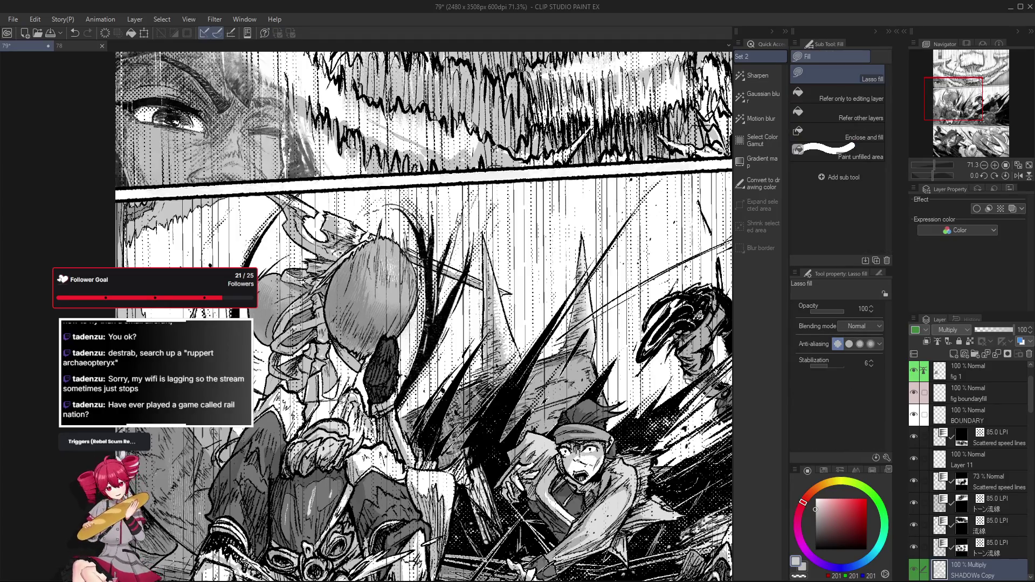
scroll(375, 439, "down", 5)
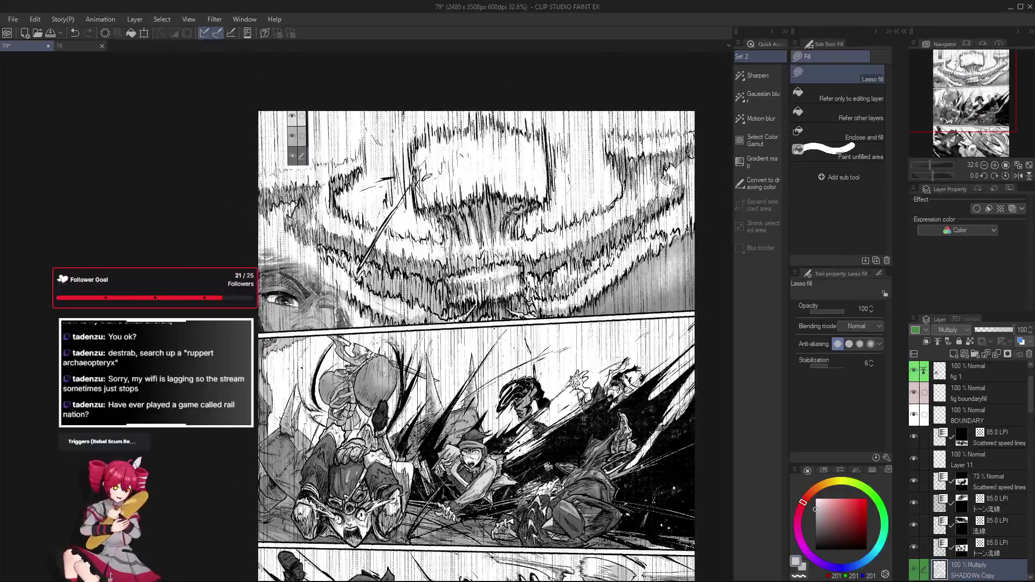
scroll(398, 435, "down", 3)
mouse_move(468, 364)
left_mouse_down()
mouse_move(263, 364)
mouse_move(463, 364)
left_mouse_up()
scroll(380, 383, "up", 5)
scroll(381, 383, "up", 5)
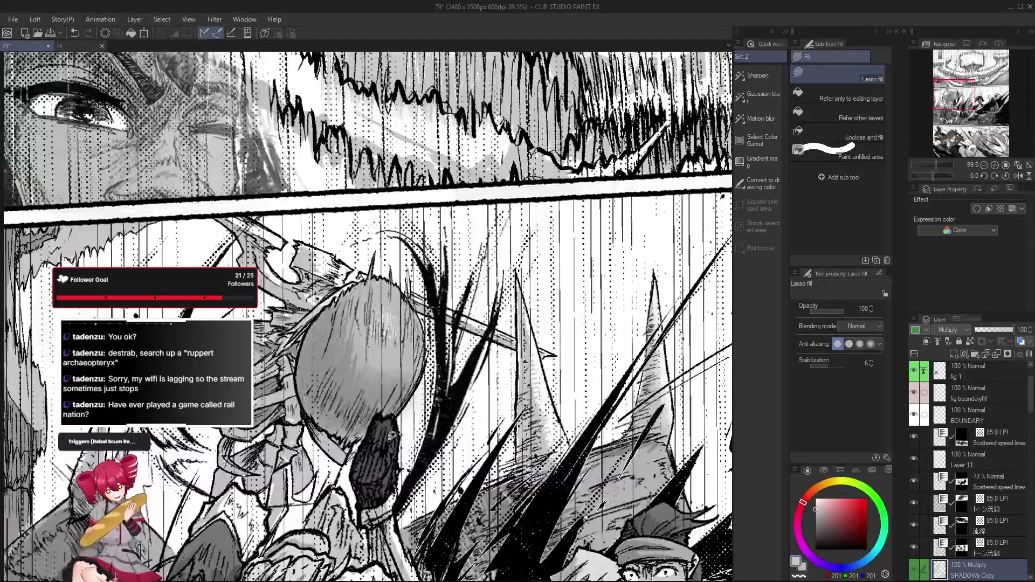
left_click_drag(381, 383, 398, 298)
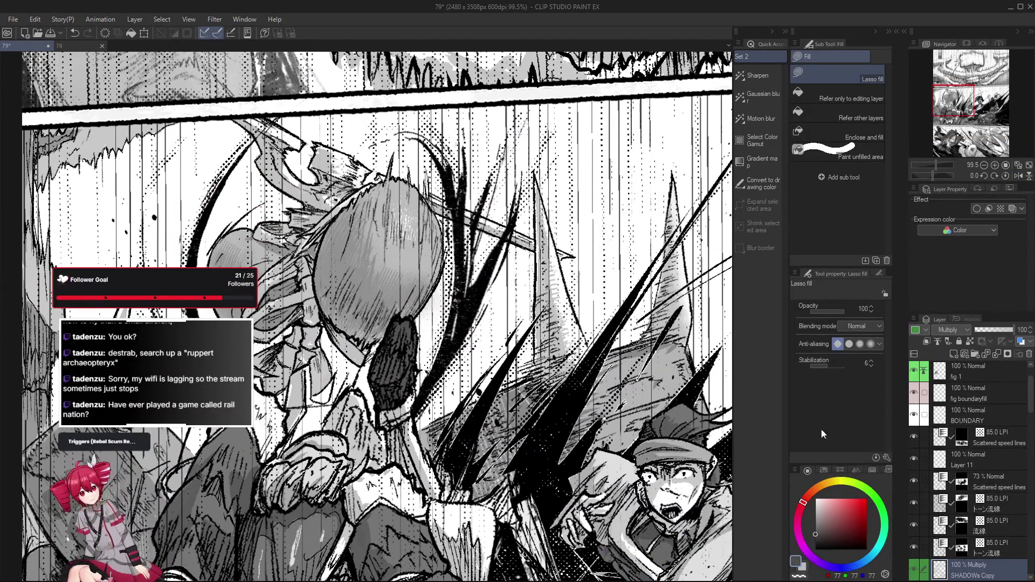
scroll(975, 534, "down", 1)
left_click(985, 513)
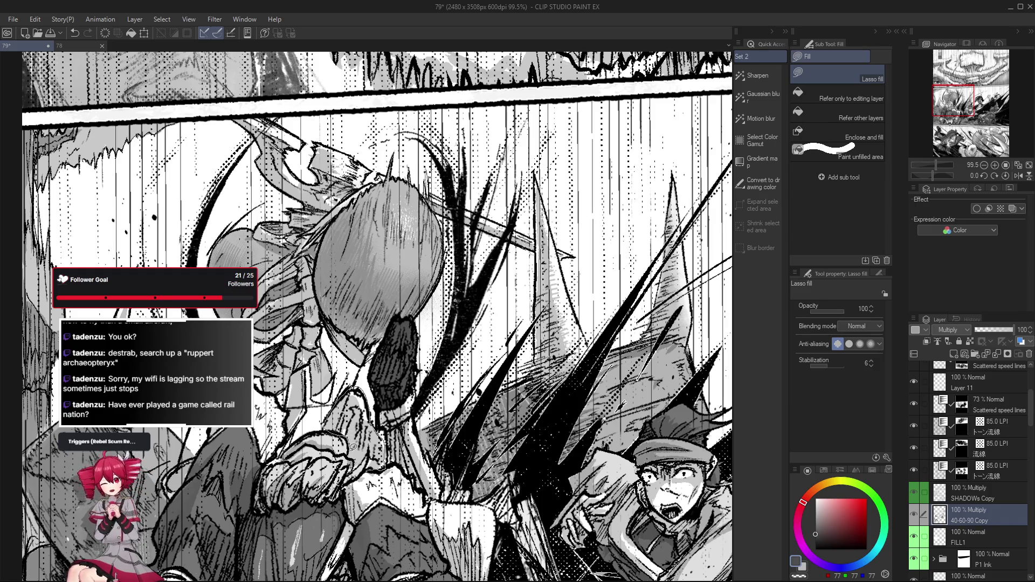
Step: Fill a grey shadow under the falling figure's masked face and sample a darker grey from the page
mouse_move(380, 387)
left_mouse_down()
mouse_move(325, 473)
mouse_move(338, 435)
left_mouse_up()
key("ctrl+z")
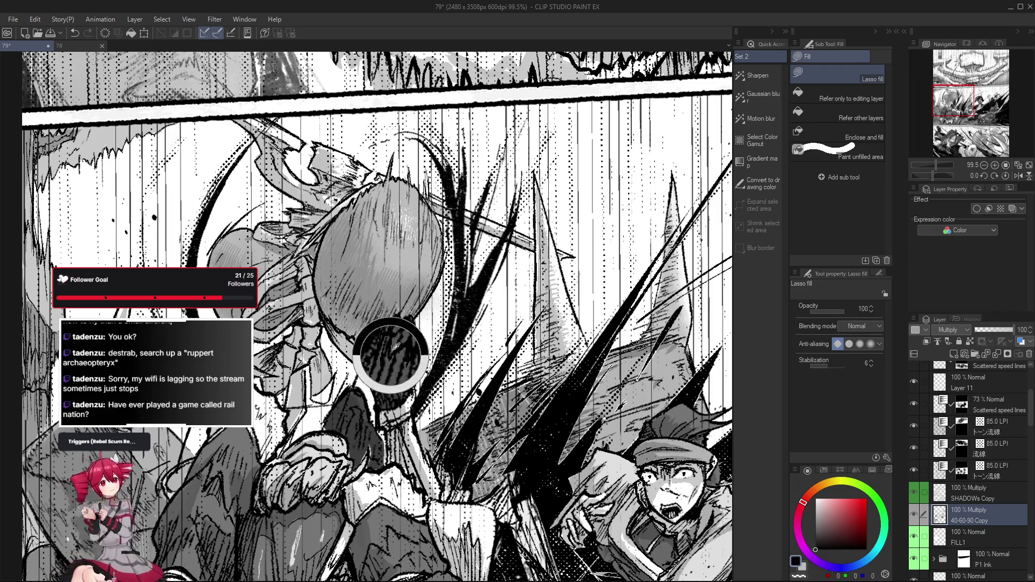
left_click(399, 327, "alt")
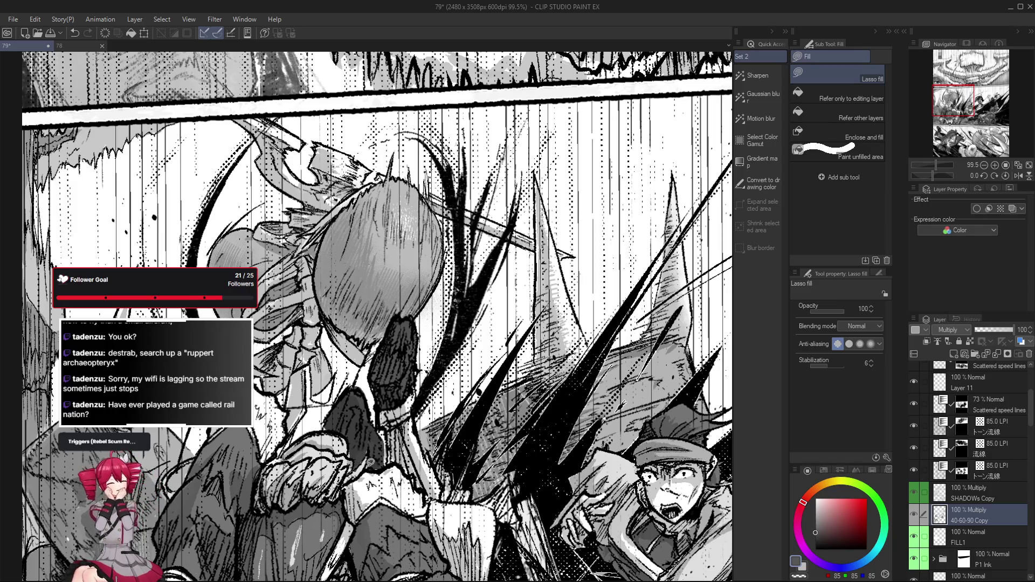
scroll(376, 412, "down", 5)
scroll(508, 440, "up", 2)
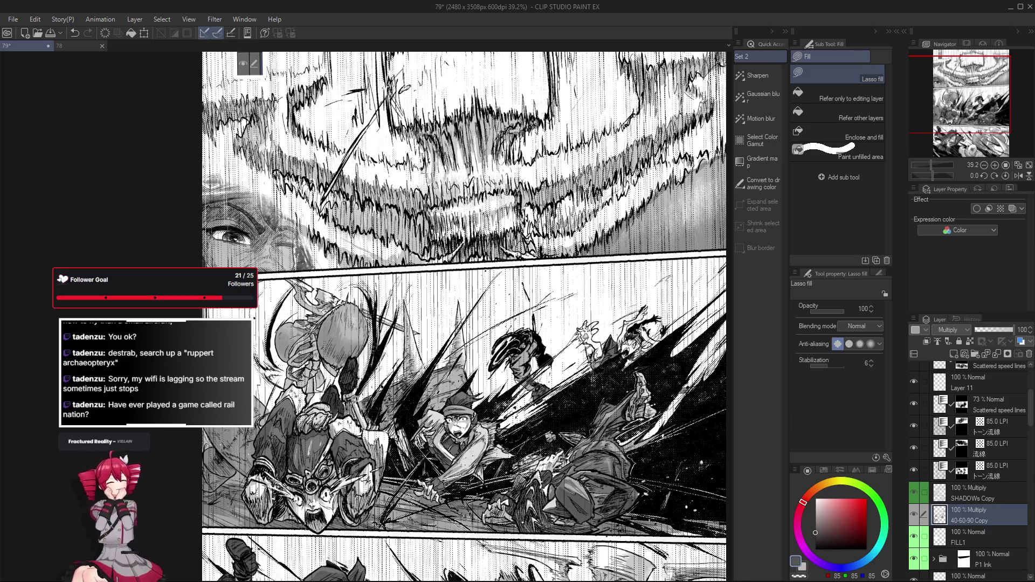
Step: On SHADOWs Copy, fill and erase to reshape the black diagonal shadow around the lower falling figures
left_click_drag(619, 477, 472, 495)
left_click(969, 493)
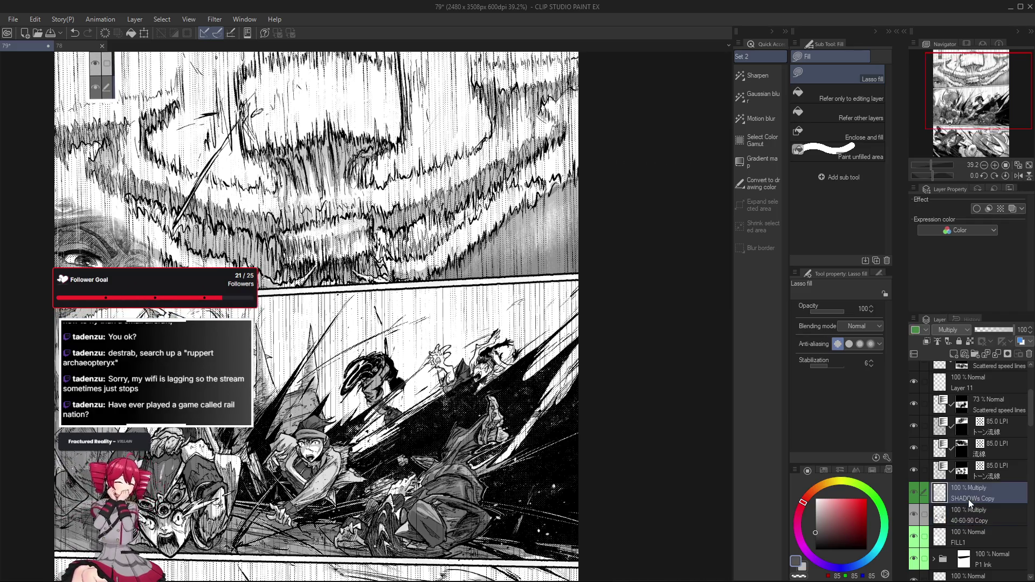
scroll(245, 316, "up", 2)
scroll(245, 317, "up", 2)
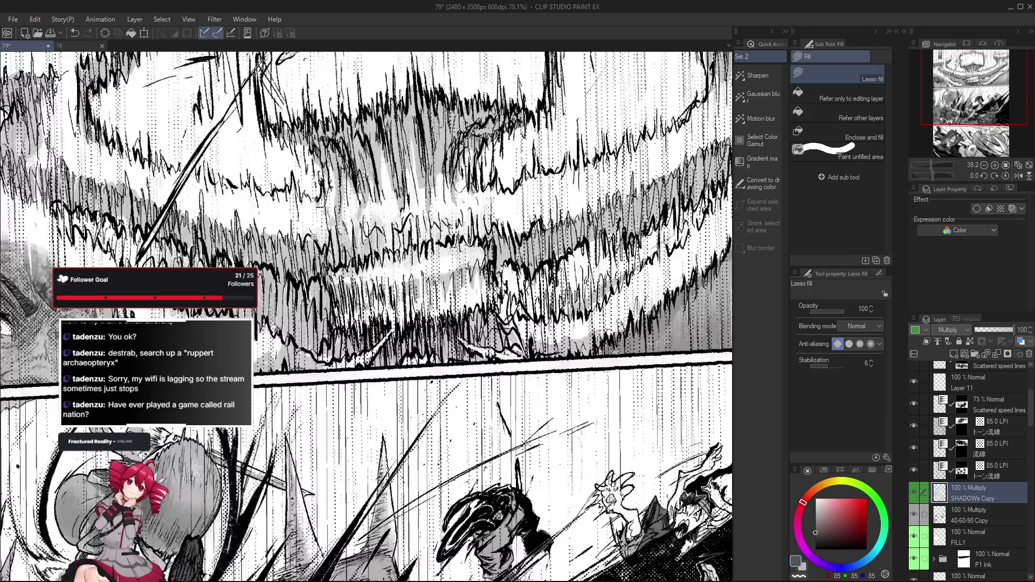
scroll(245, 317, "up", 2)
scroll(244, 317, "down", 4)
scroll(538, 399, "up", 2)
scroll(538, 399, "up", 1)
scroll(385, 328, "up", 1)
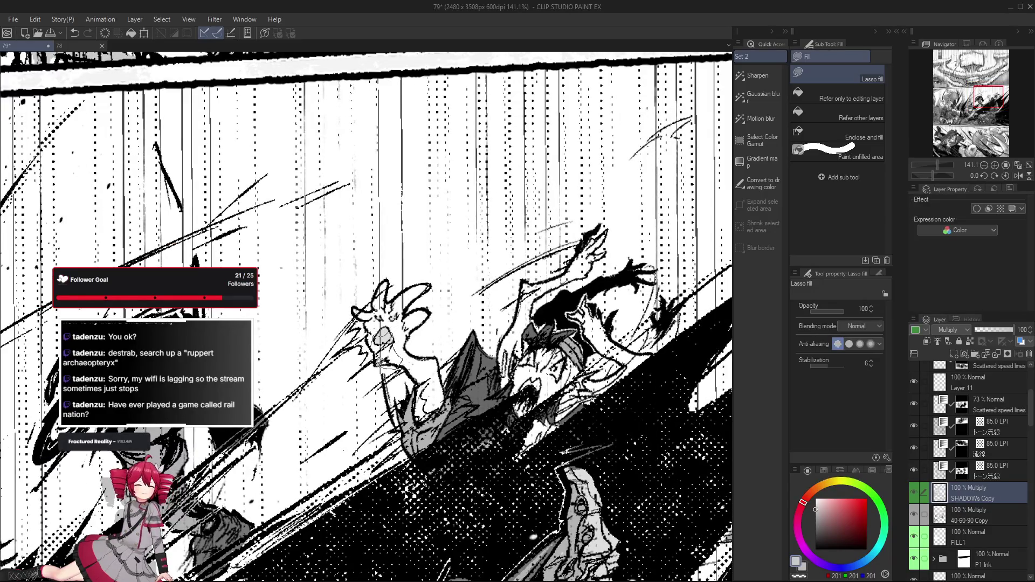
scroll(381, 361, "down", 2)
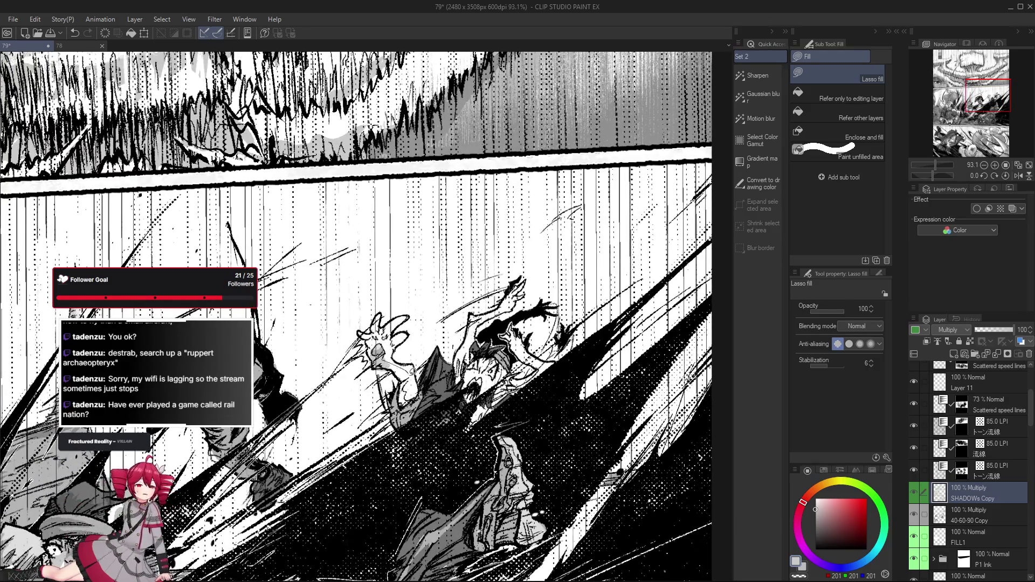
scroll(410, 374, "down", 1)
scroll(481, 376, "down", 1)
left_click_drag(485, 381, 491, 365)
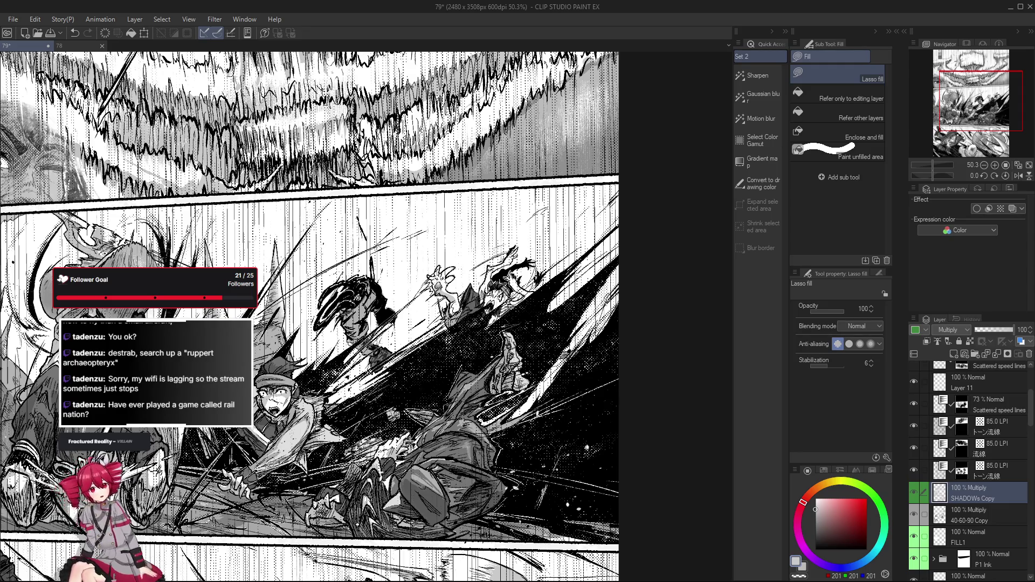
scroll(485, 276, "up", 1)
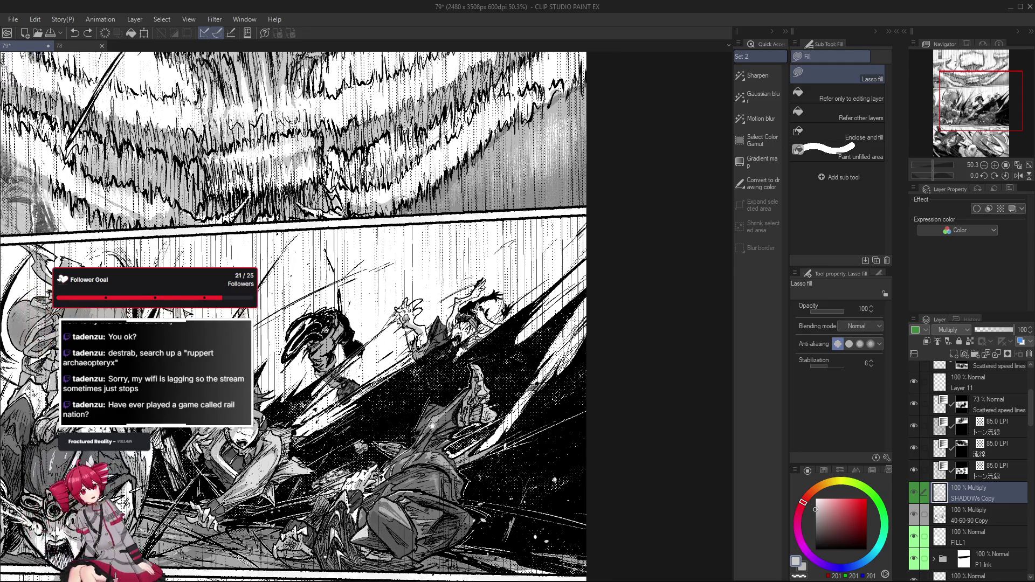
scroll(485, 275, "up", 1)
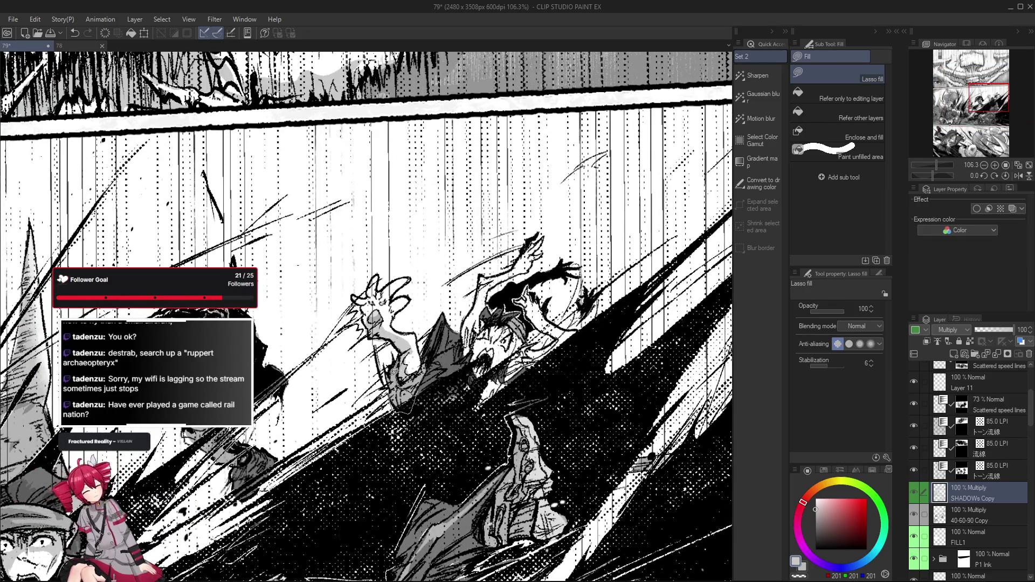
scroll(393, 386, "up", 1)
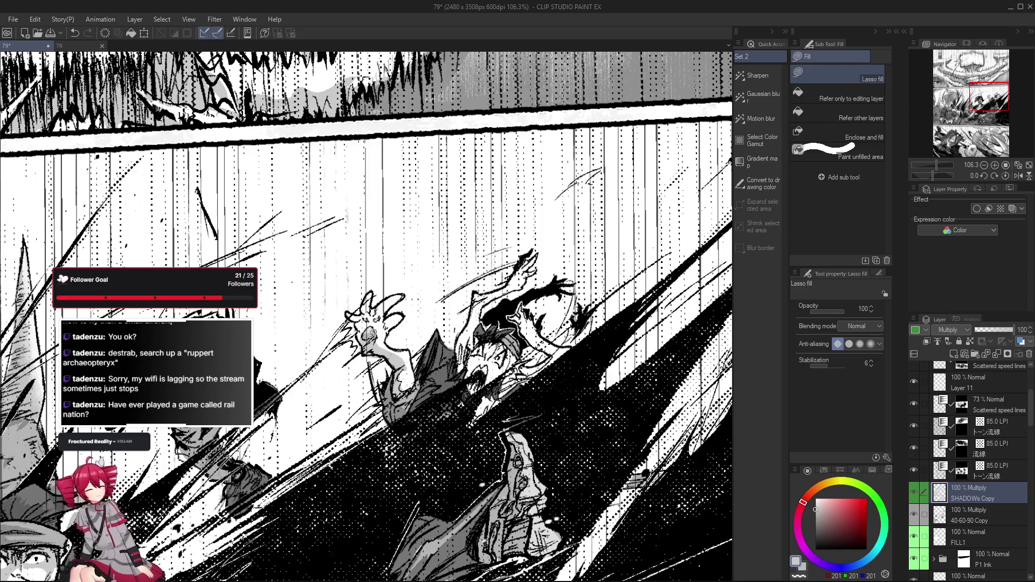
scroll(358, 316, "up", 1)
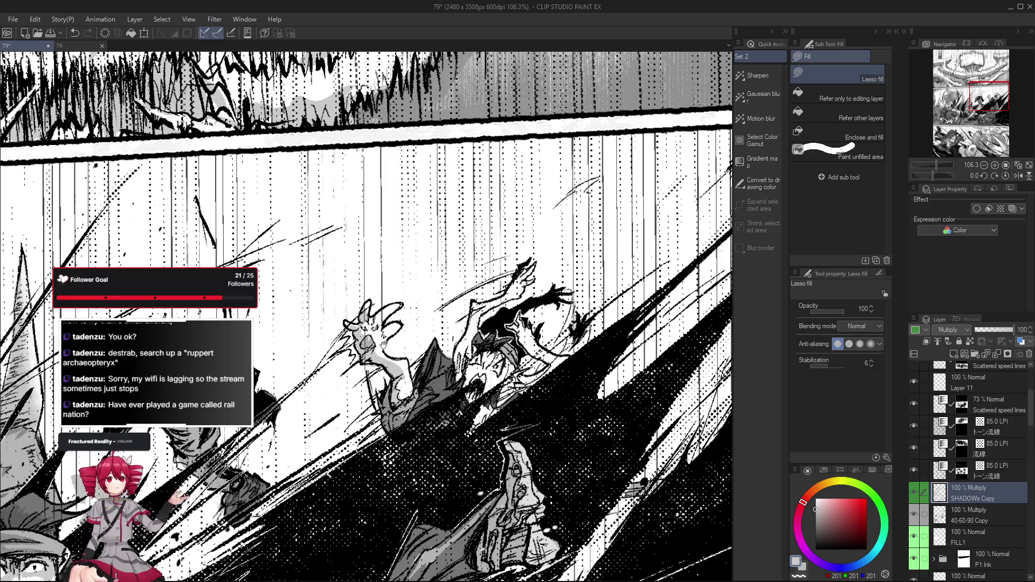
scroll(383, 343, "up", 1)
scroll(382, 326, "up", 1)
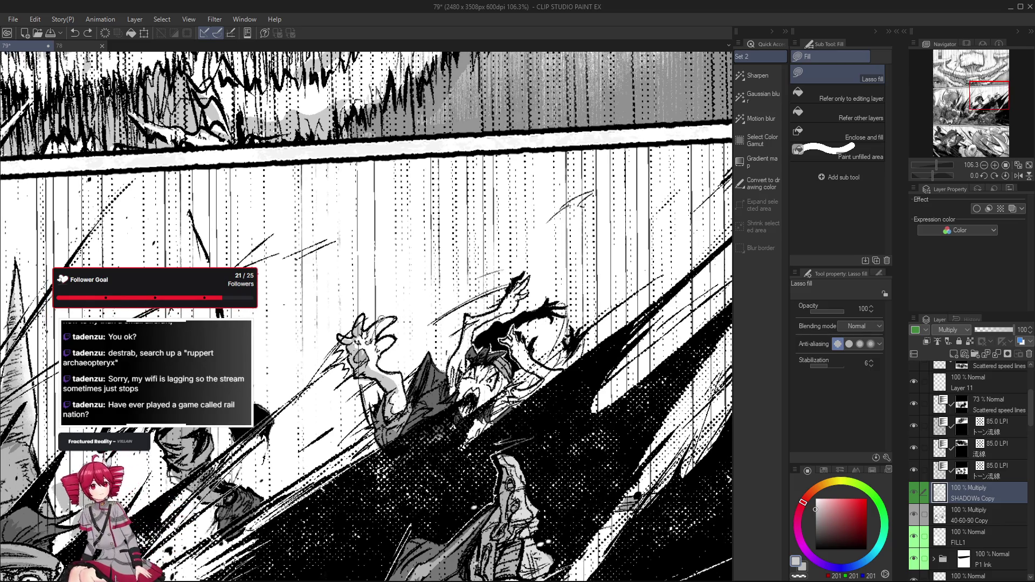
scroll(382, 338, "up", 1)
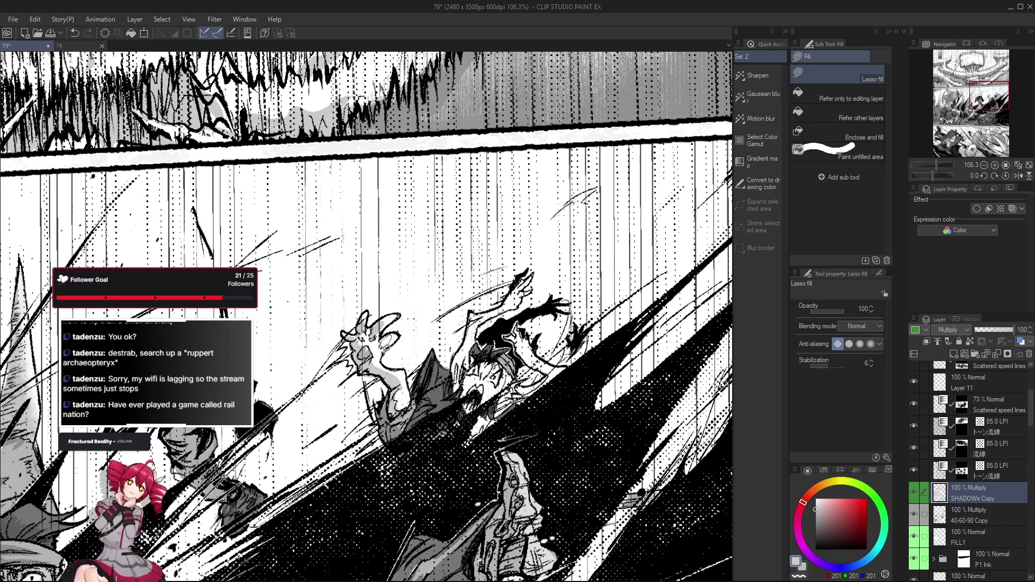
scroll(361, 350, "up", 1)
key("e")
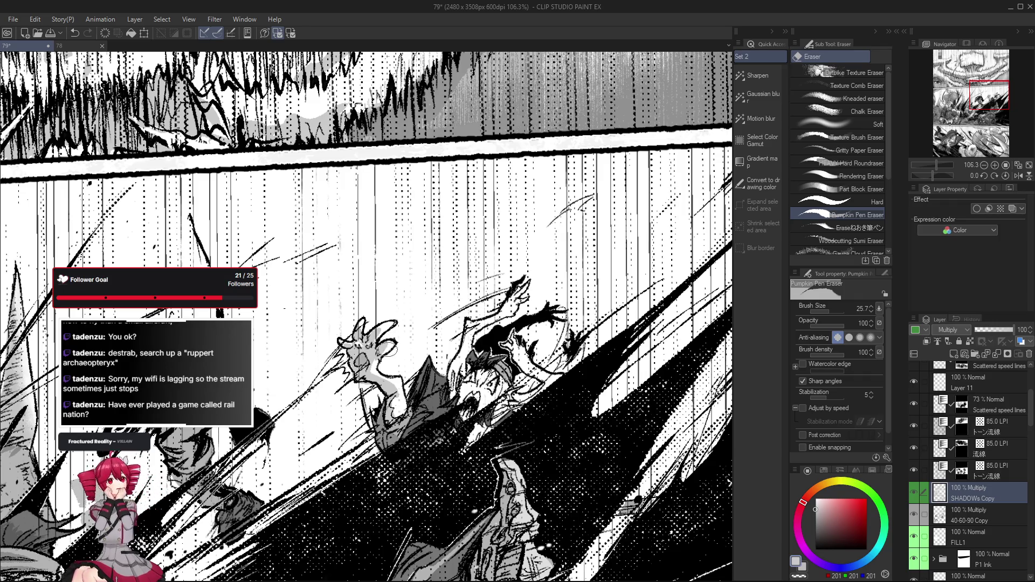
scroll(380, 380, "up", 1)
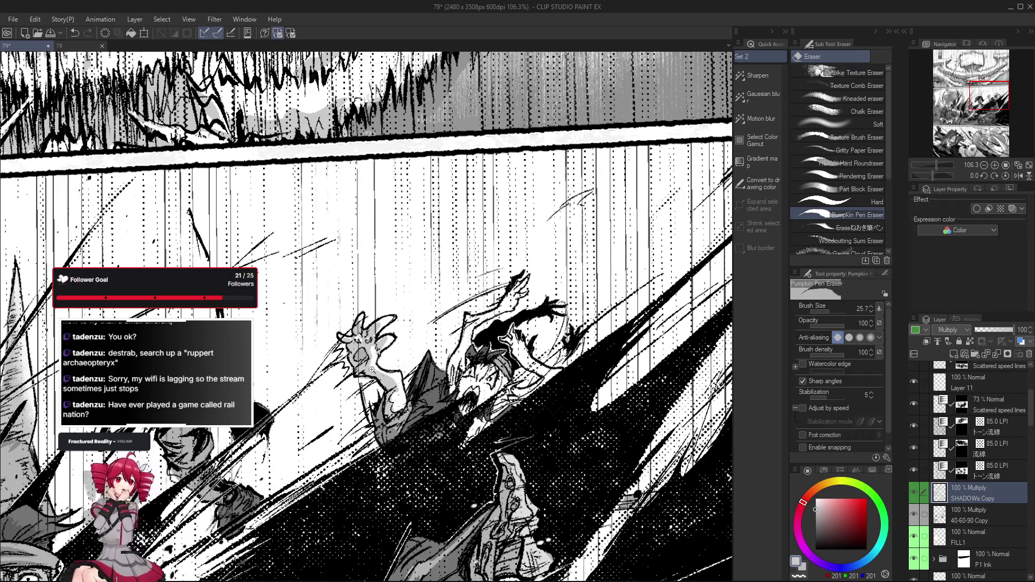
scroll(381, 364, "up", 1)
scroll(393, 364, "up", 1)
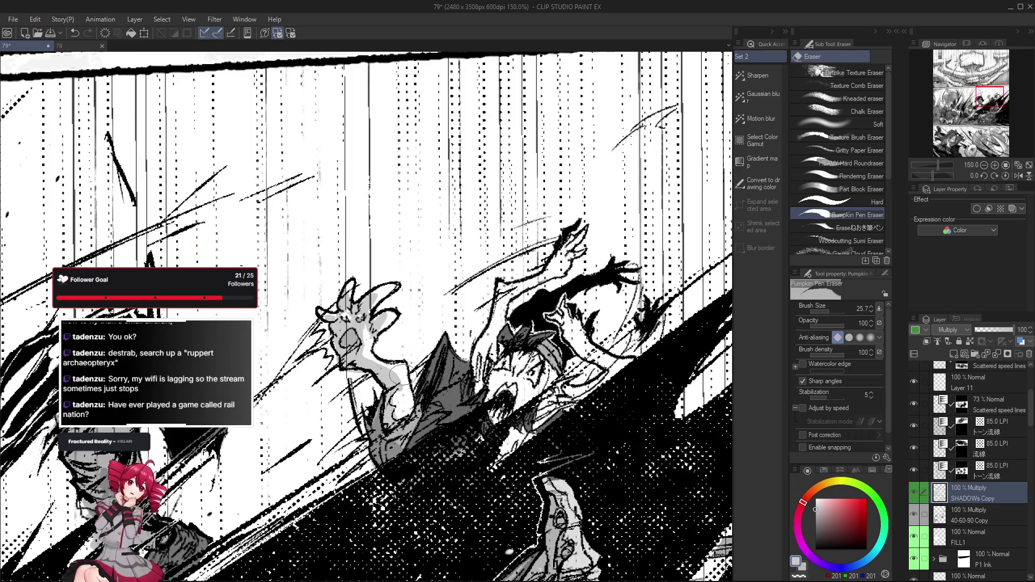
scroll(396, 368, "down", 1)
key("g")
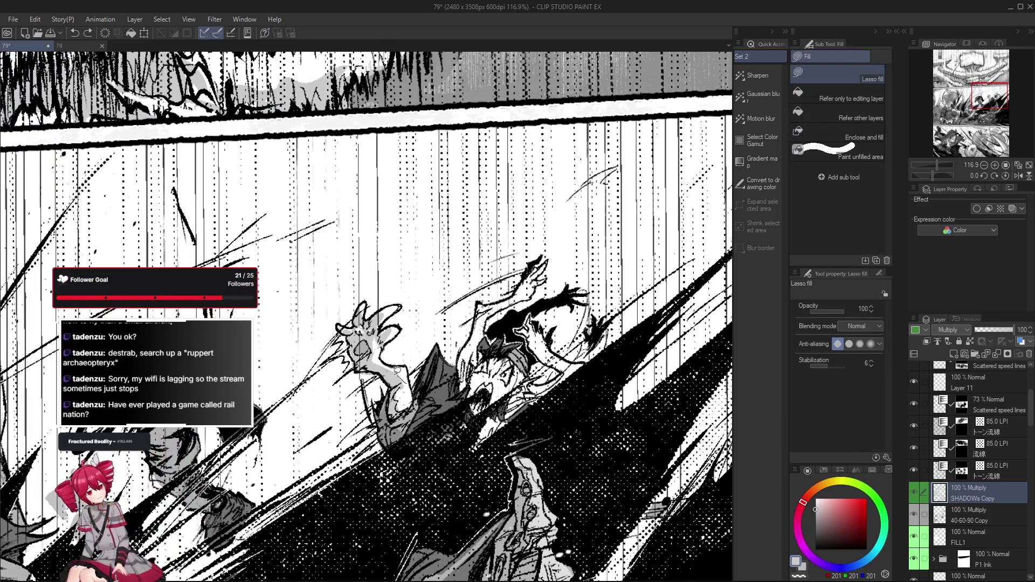
scroll(408, 397, "down", 2)
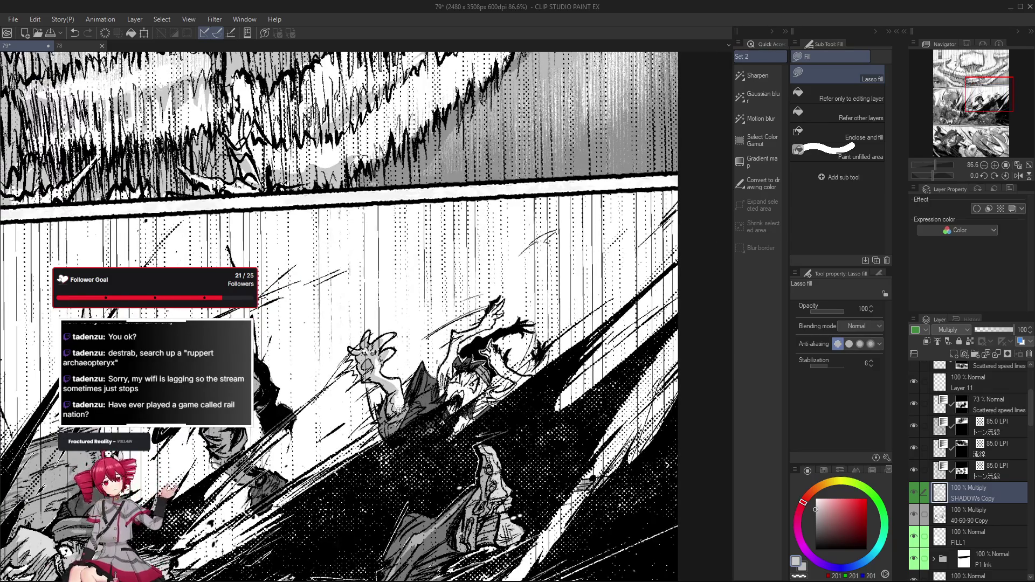
scroll(409, 397, "down", 2)
scroll(409, 422, "up", 1)
scroll(408, 423, "up", 1)
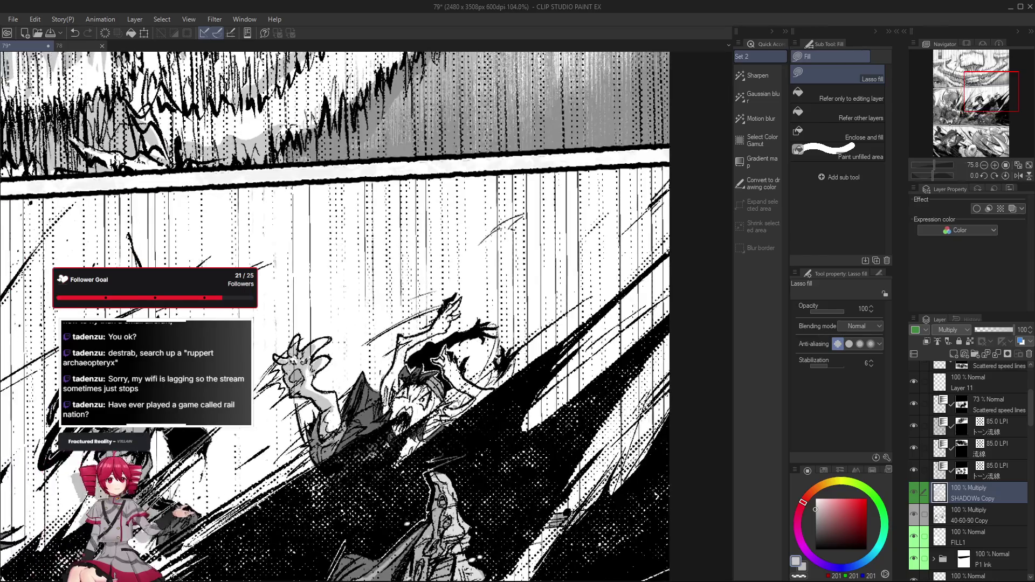
scroll(408, 422, "up", 1)
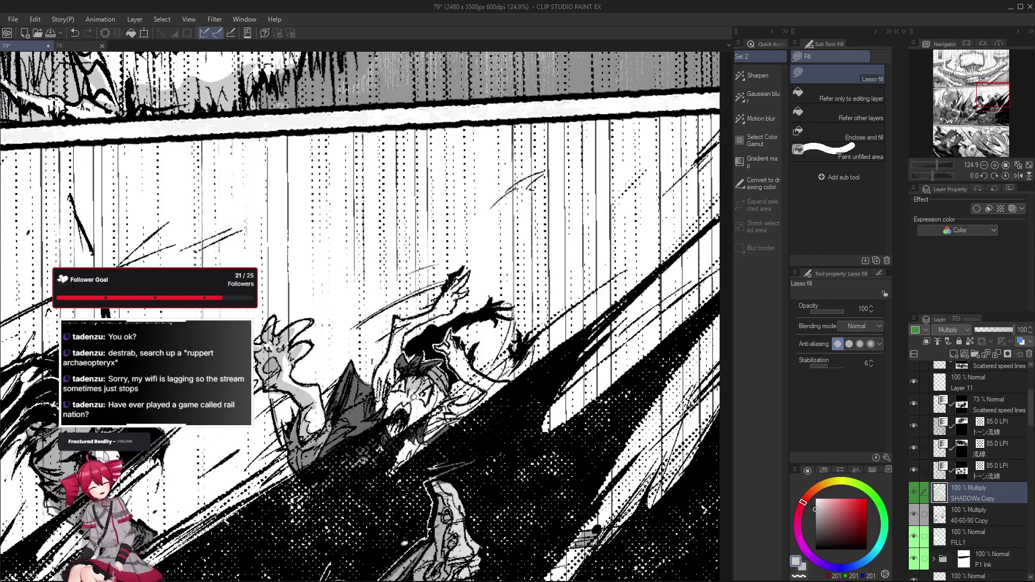
scroll(409, 397, "down", 1)
key("e")
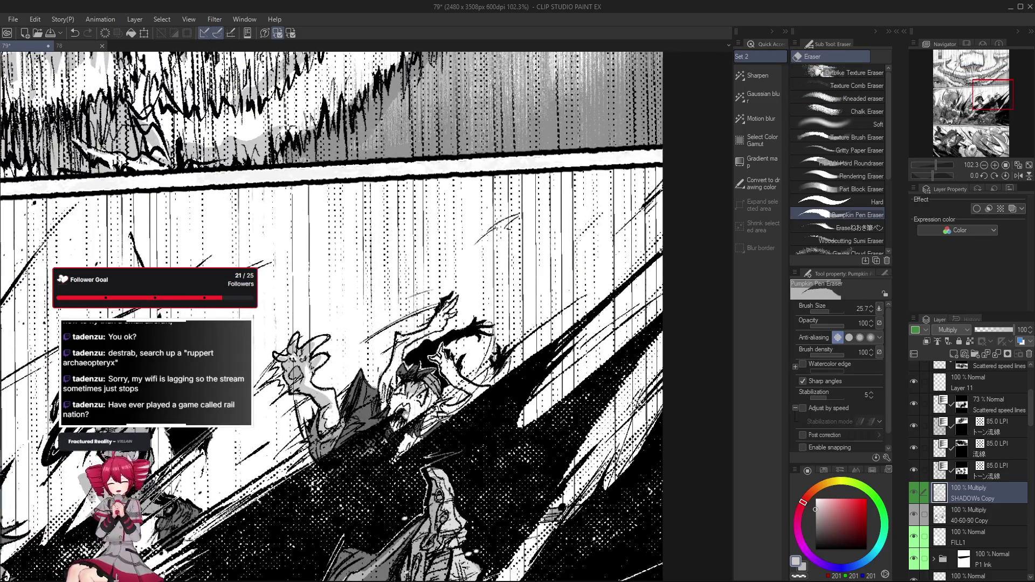
scroll(408, 397, "down", 1)
key("g")
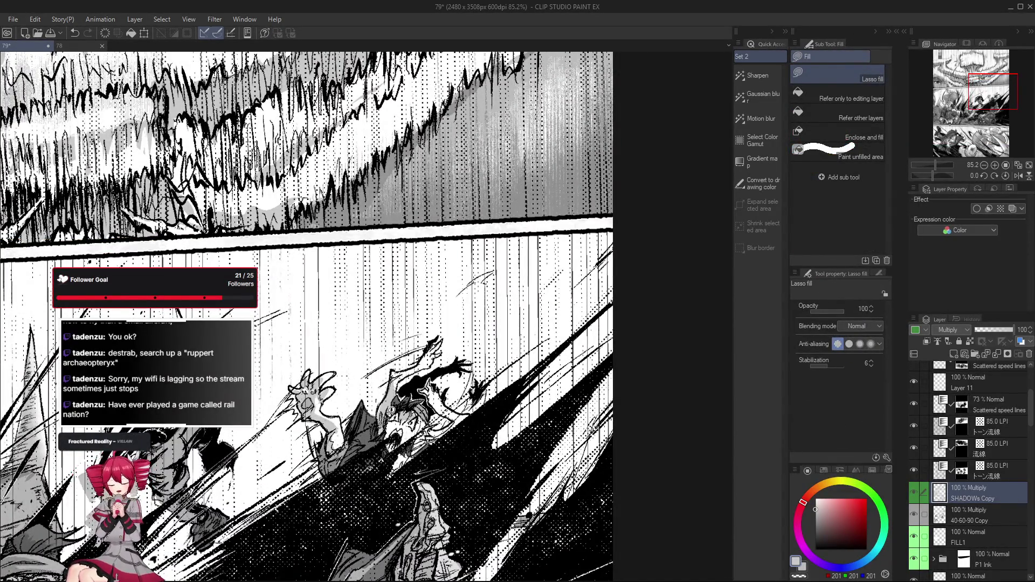
Step: Keep alternating lasso fills and eraser passes to clean the shadow edges around the figures' arms
key("e")
key("g")
key("g")
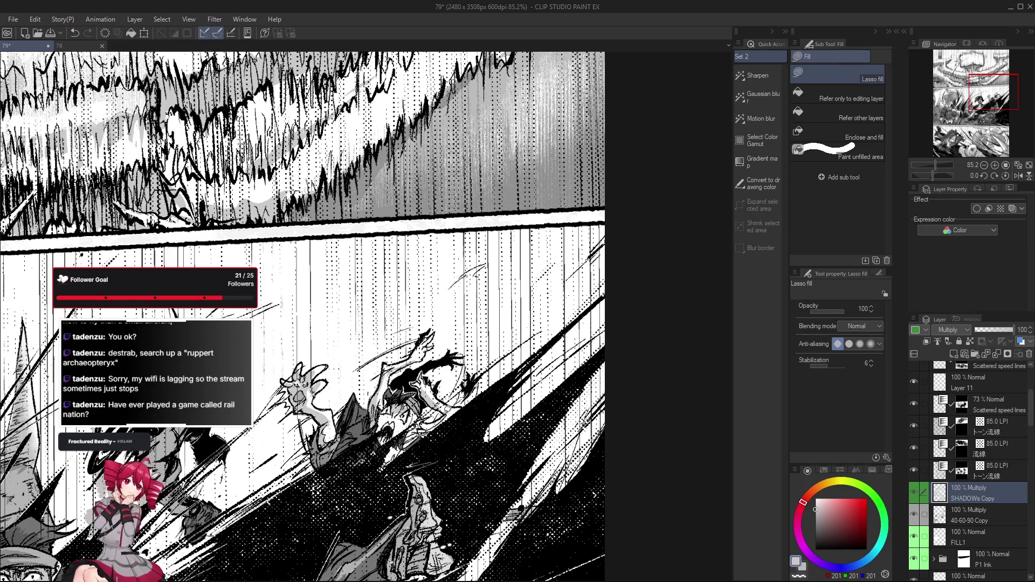
key("e")
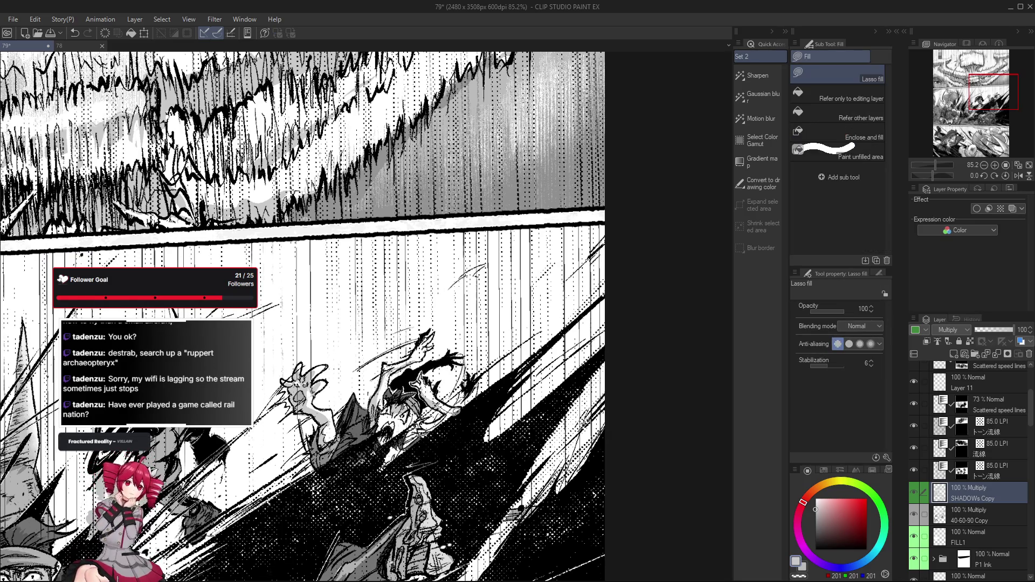
left_click_drag(440, 409, 453, 417)
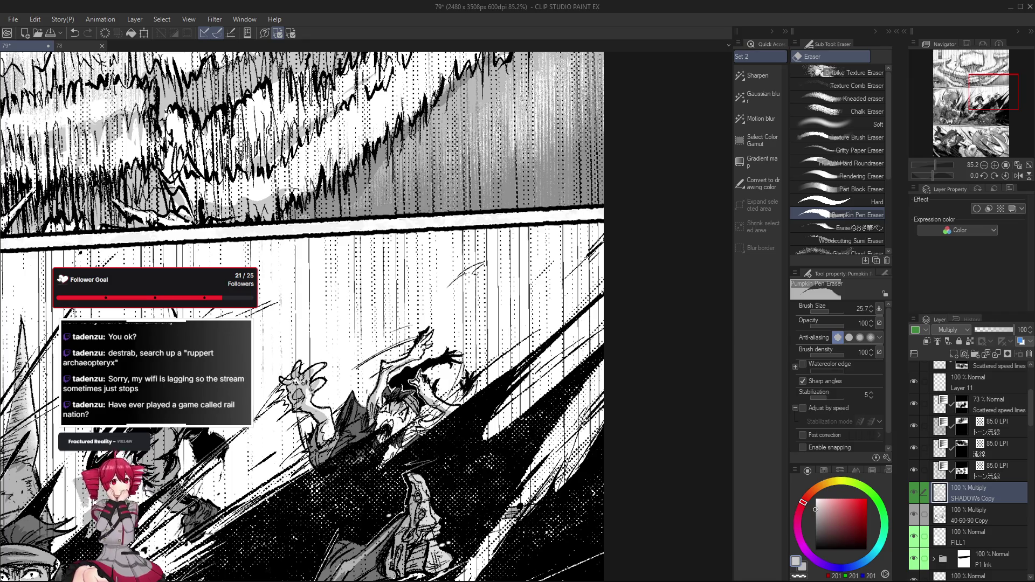
key("g")
key("g")
scroll(428, 421, "up", 3)
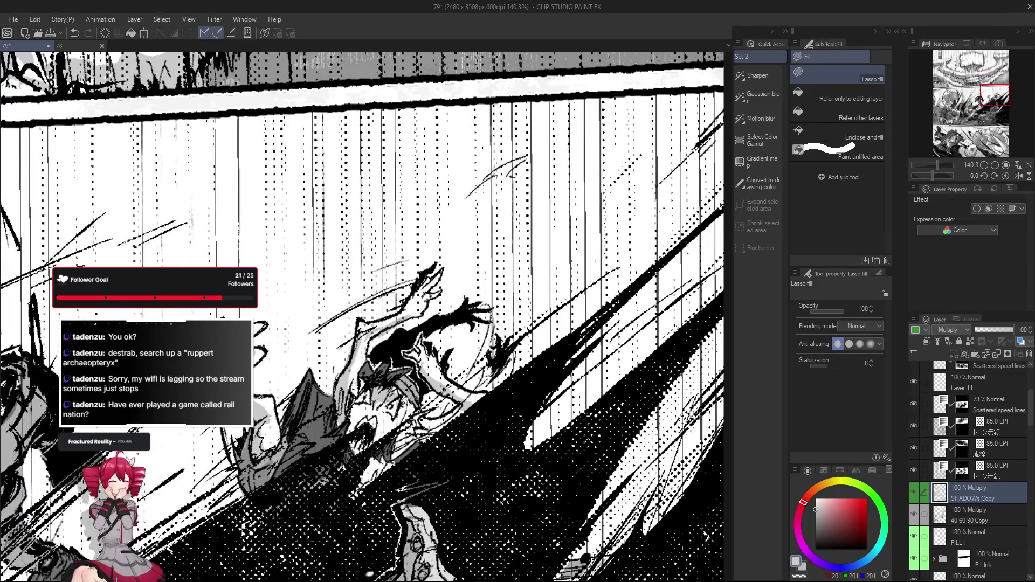
scroll(409, 405, "down", 2)
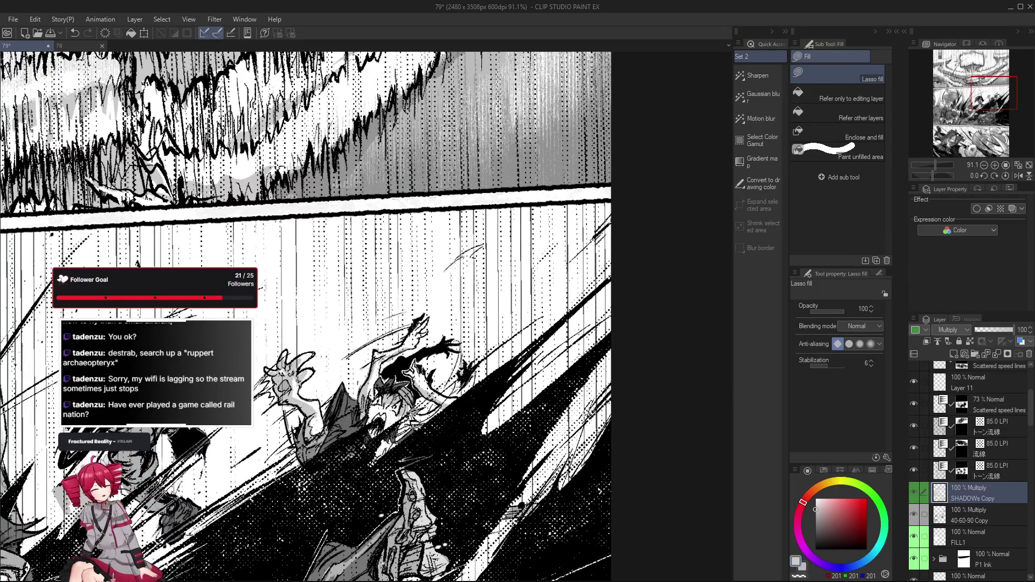
key("e")
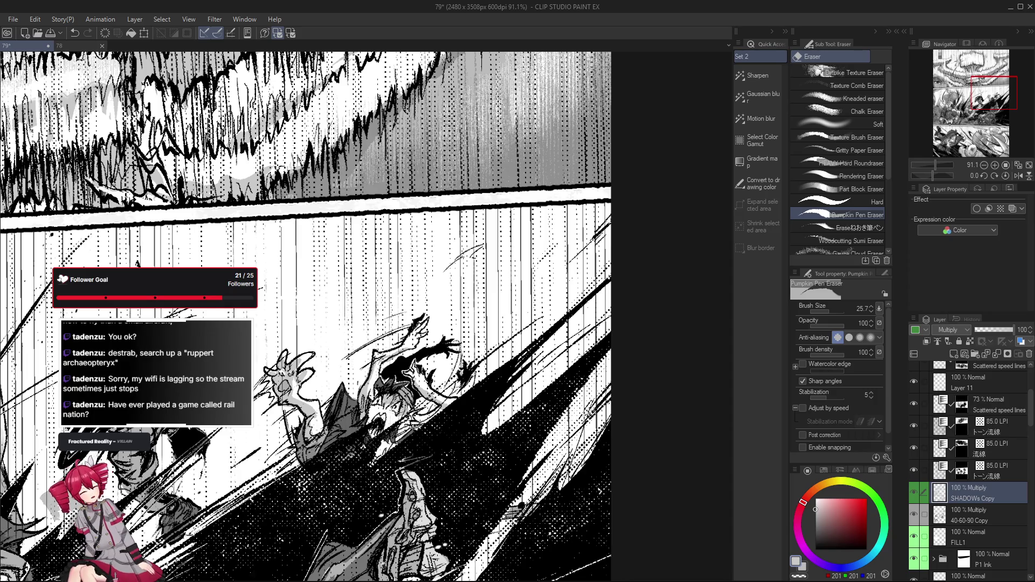
scroll(392, 414, "up", 1)
scroll(380, 412, "up", 1)
scroll(371, 420, "down", 1)
Step: Finish trimming the shadow around the figures' bodies, ending with Lasso fill active
key("g")
key("g")
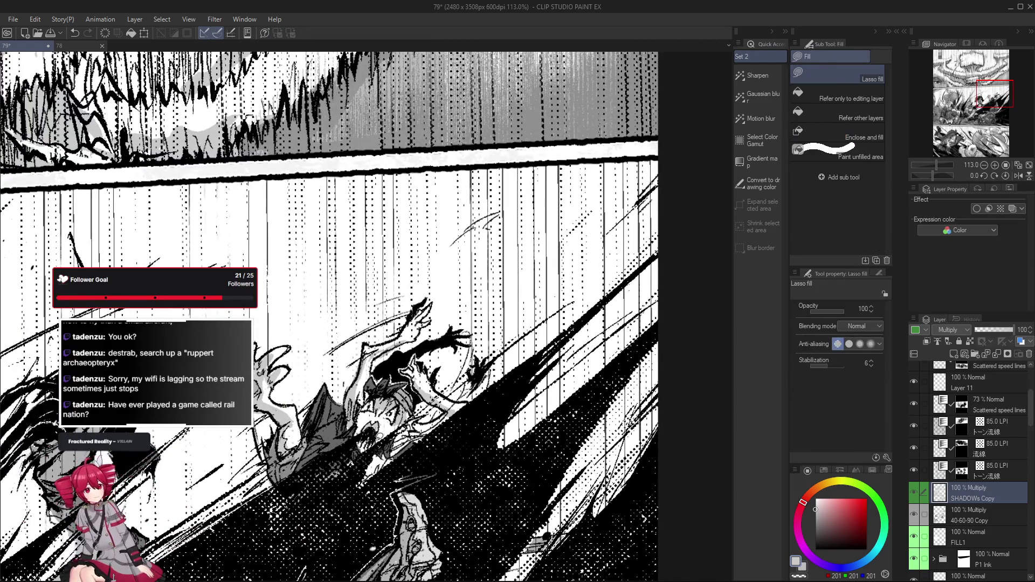
key("e")
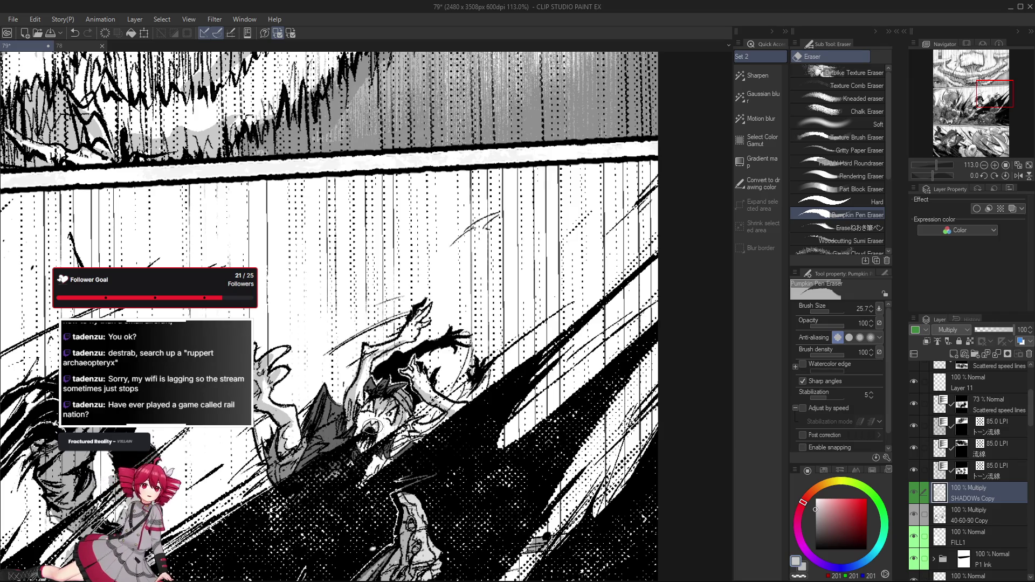
key("g")
key("g")
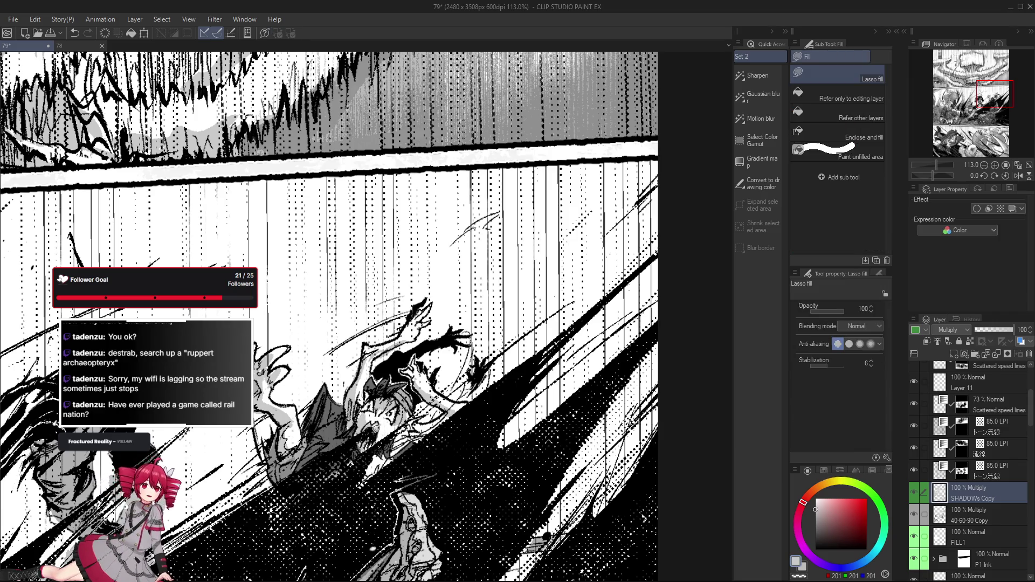
key("e")
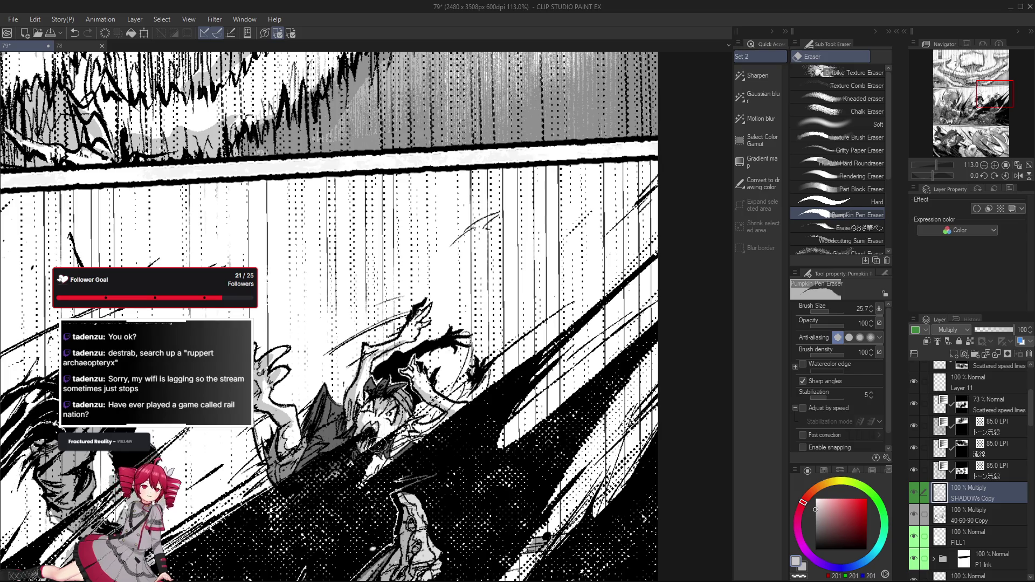
key("g")
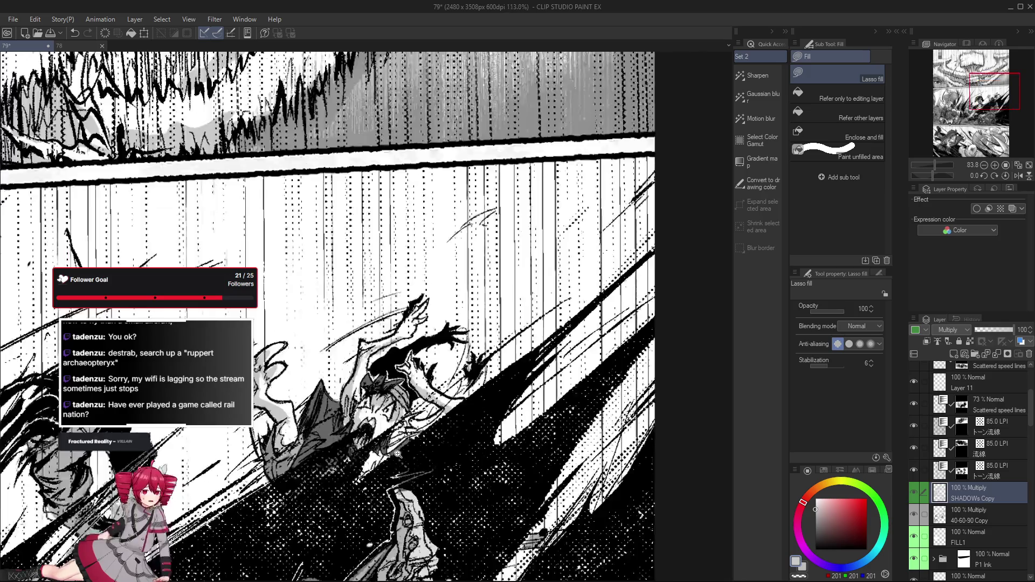
scroll(374, 439, "up", 1)
left_click_drag(374, 440, 405, 449)
scroll(403, 453, "down", 1)
scroll(402, 453, "down", 1)
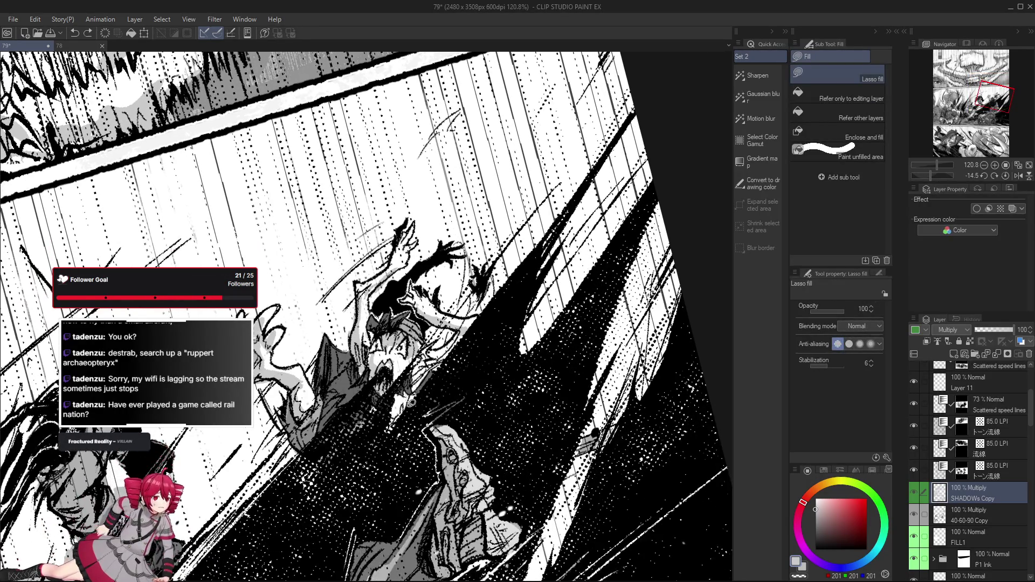
scroll(403, 450, "down", 1)
double_click(334, 393)
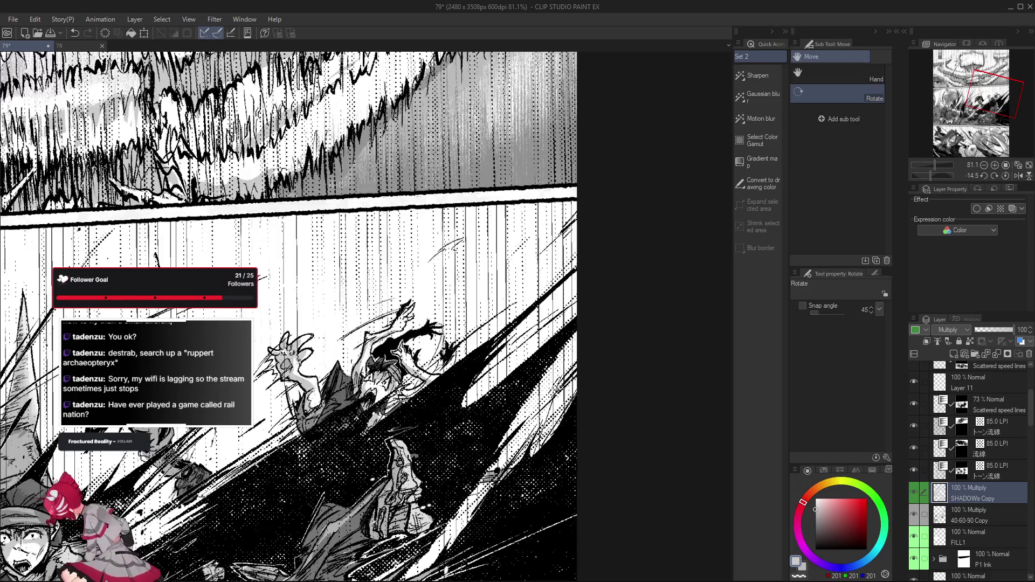
scroll(420, 433, "up", 1)
scroll(315, 435, "up", 1)
scroll(361, 485, "up", 1)
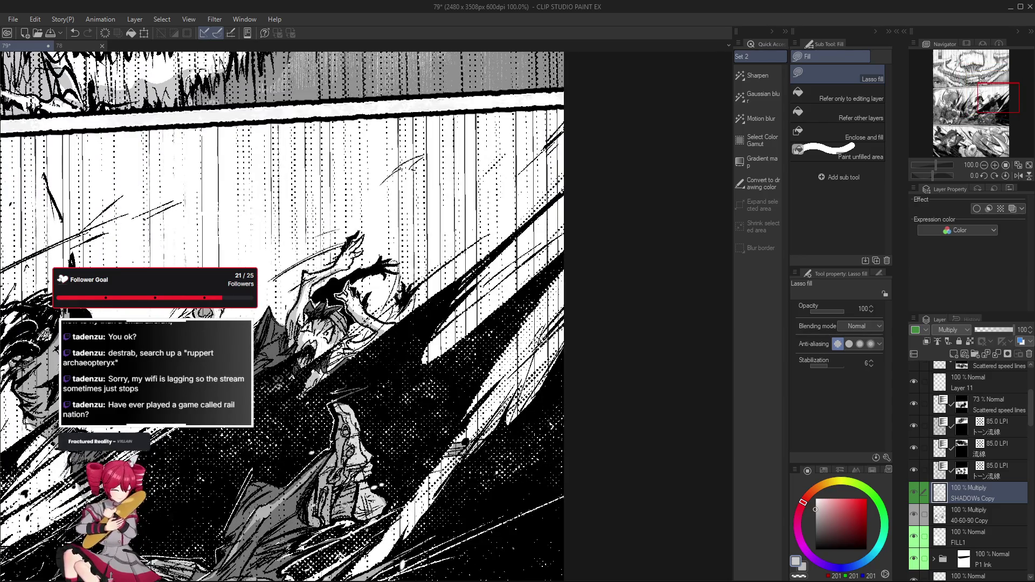
scroll(339, 497, "down", 3)
scroll(340, 502, "up", 1)
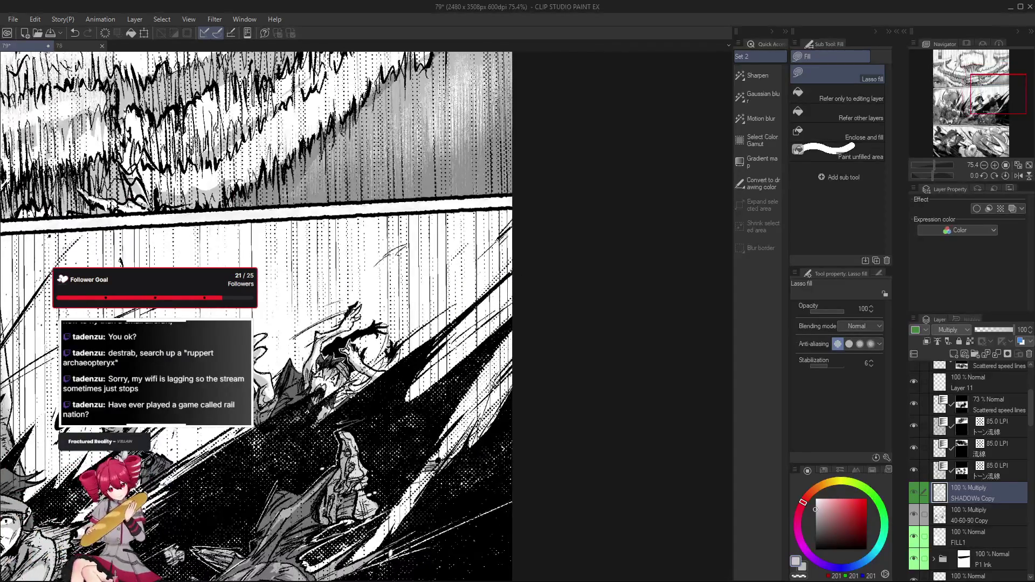
scroll(339, 485, "down", 1)
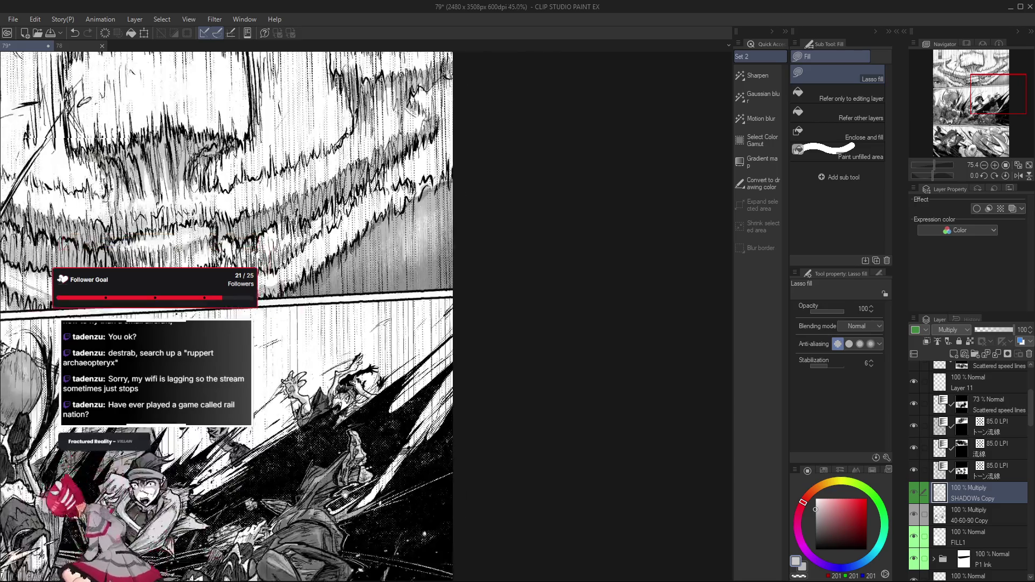
scroll(356, 421, "down", 1)
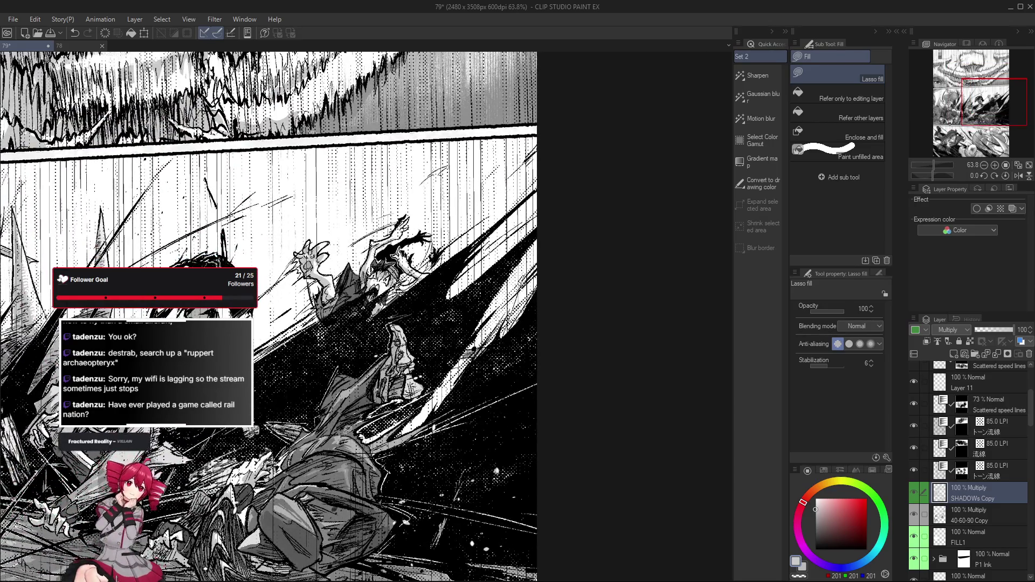
scroll(343, 431, "up", 1)
scroll(348, 441, "up", 1)
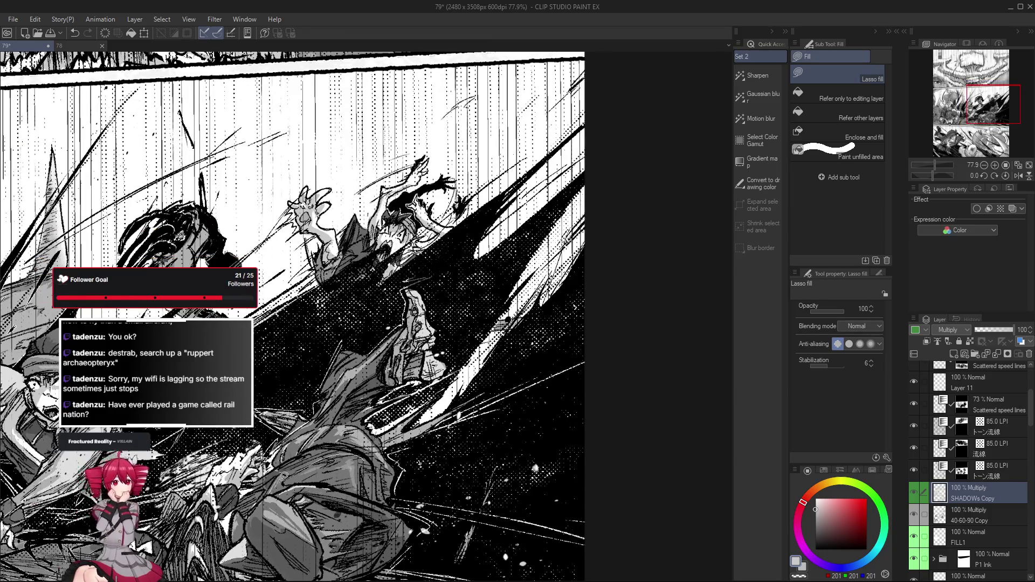
scroll(347, 452, "down", 2)
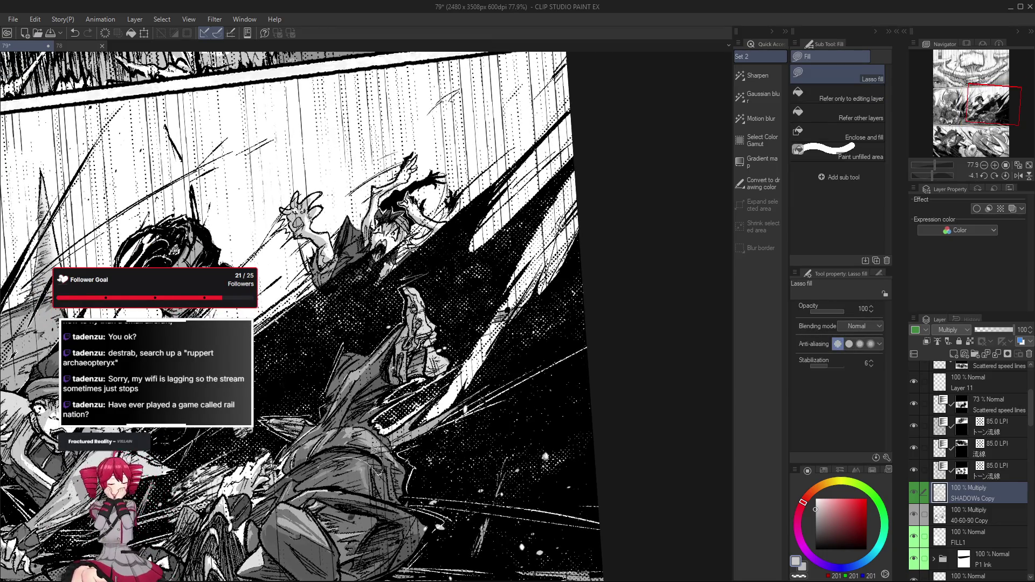
scroll(396, 435, "down", 1)
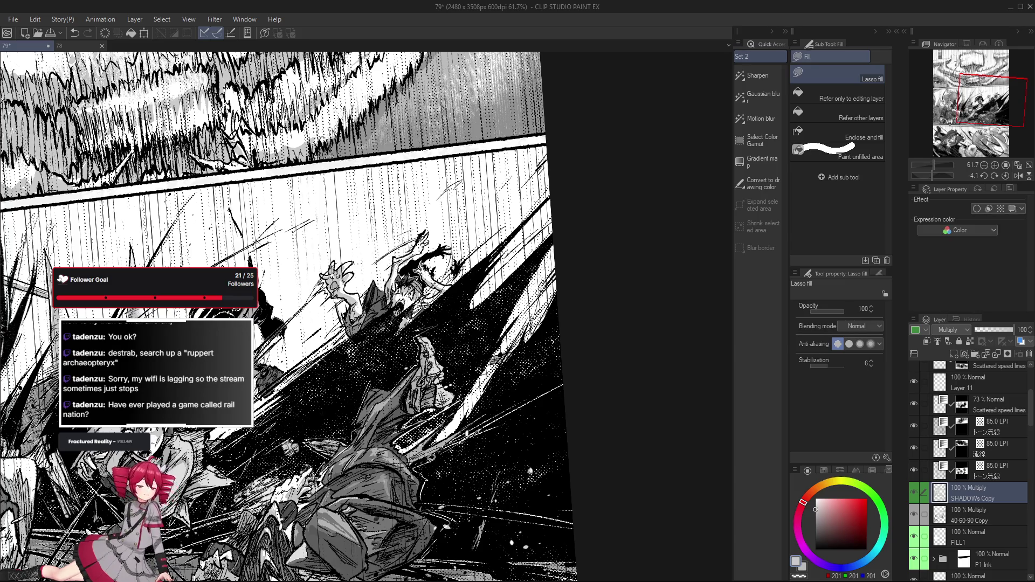
scroll(450, 429, "up", 3)
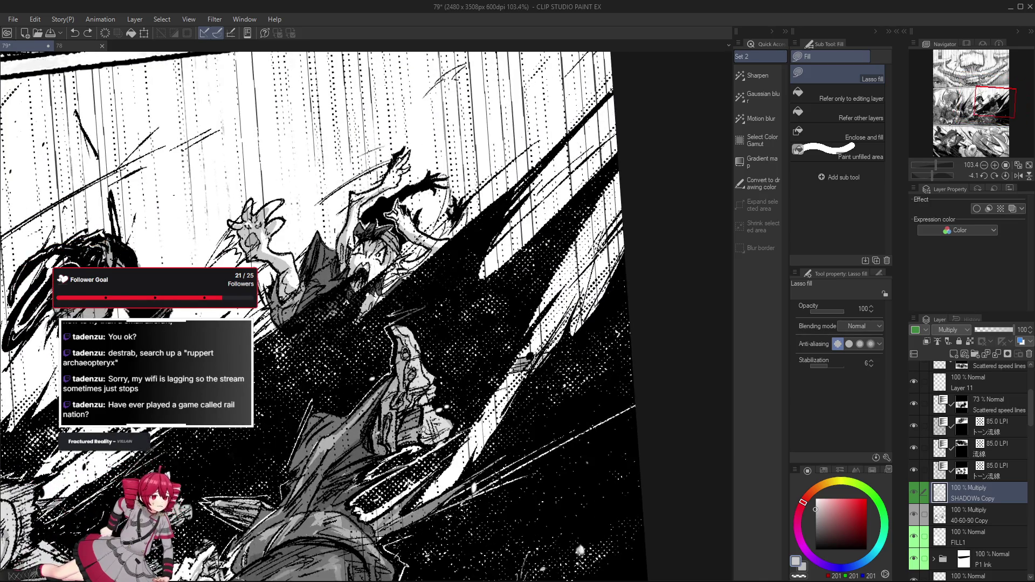
Step: Compare the larger and smaller shadow versions, keep the smaller one, and sharpen its edge with eraser and fill
key("ctrl+z")
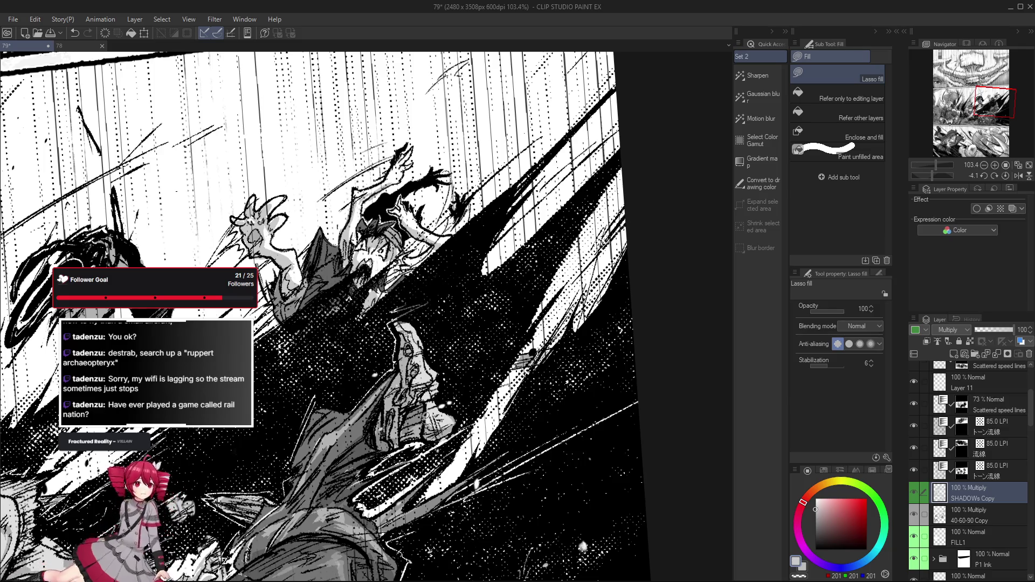
key("ctrl+y")
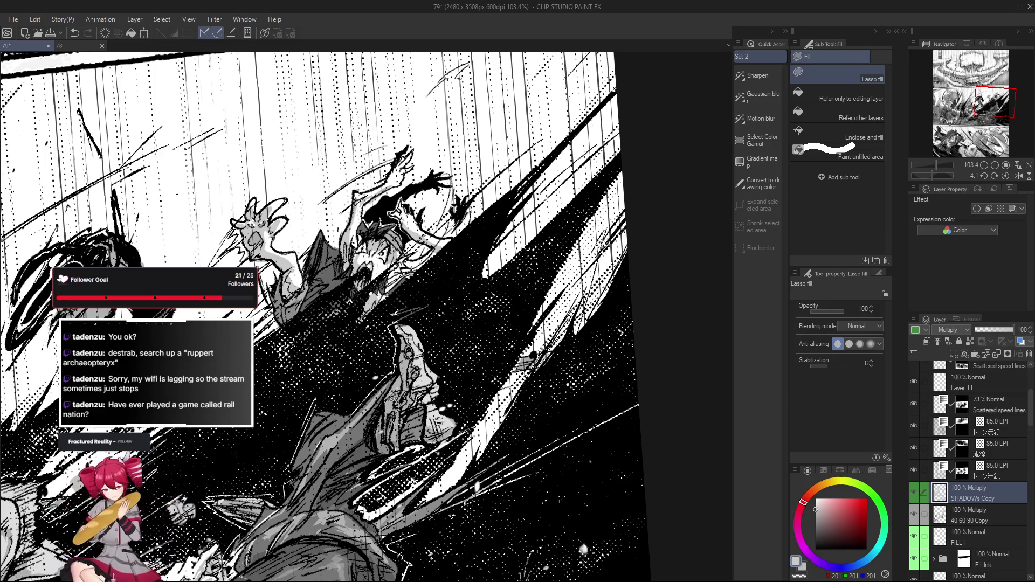
left_click_drag(415, 429, 409, 442)
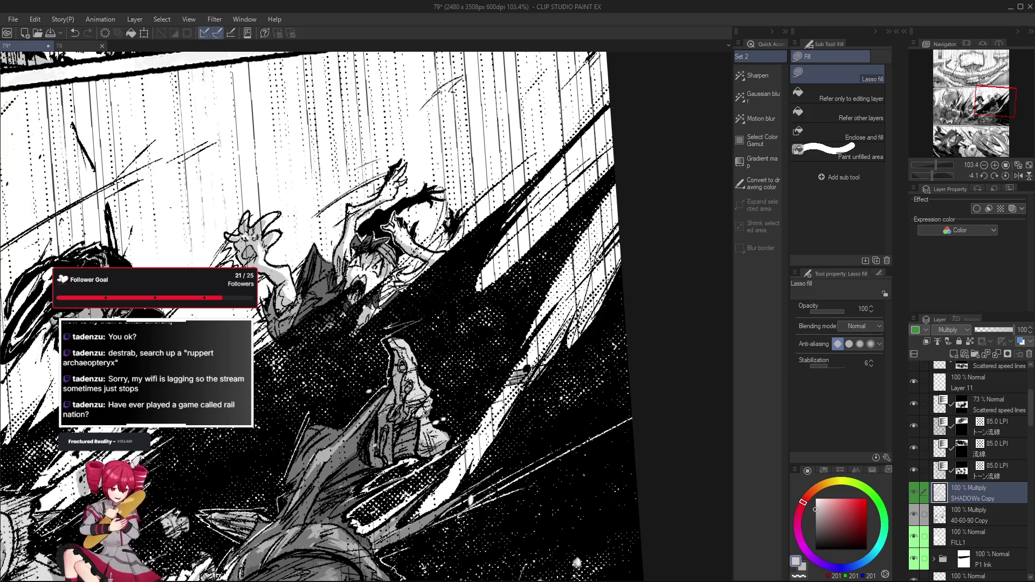
left_click_drag(422, 418, 417, 424)
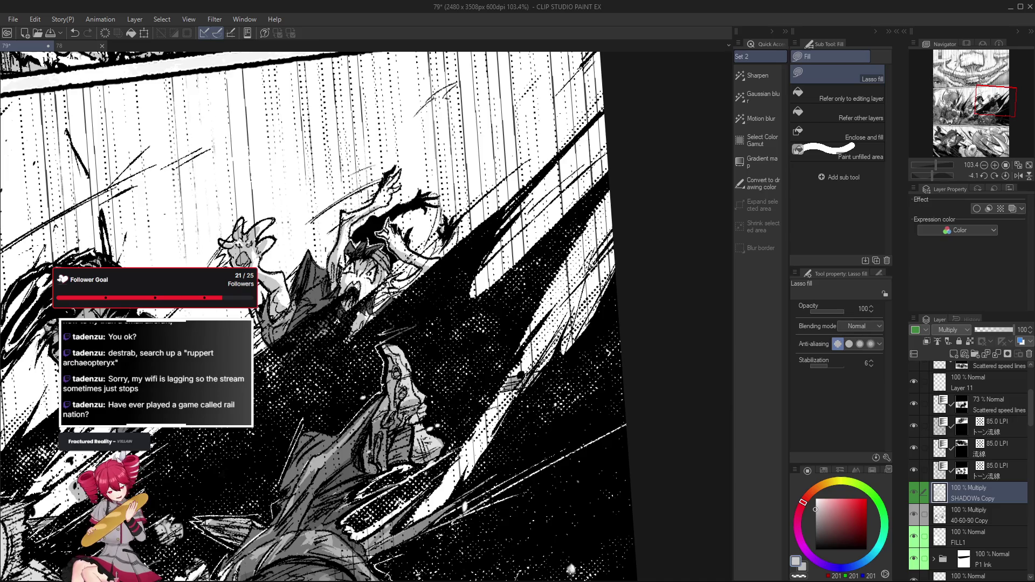
left_click_drag(420, 400, 391, 409)
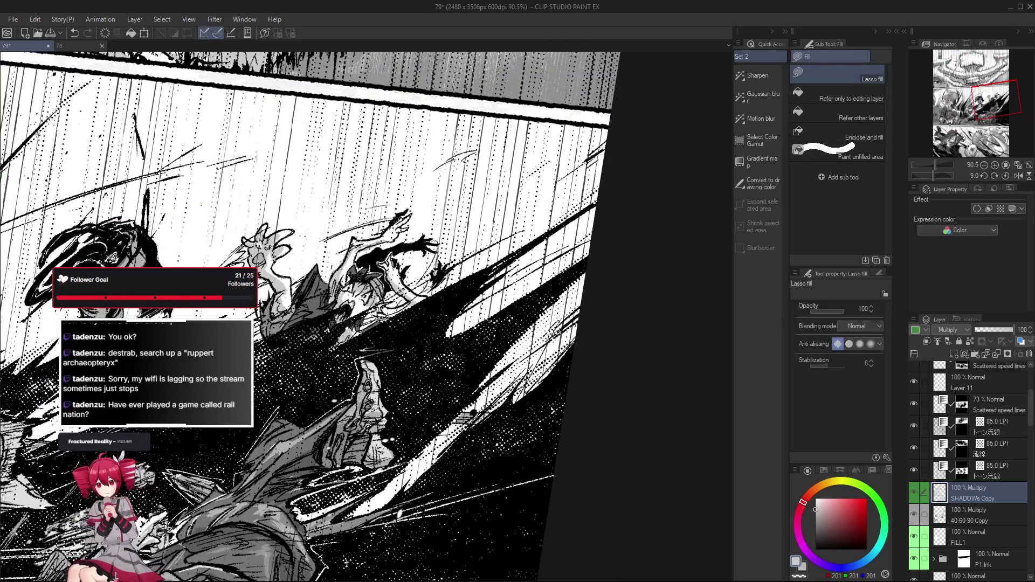
key("e")
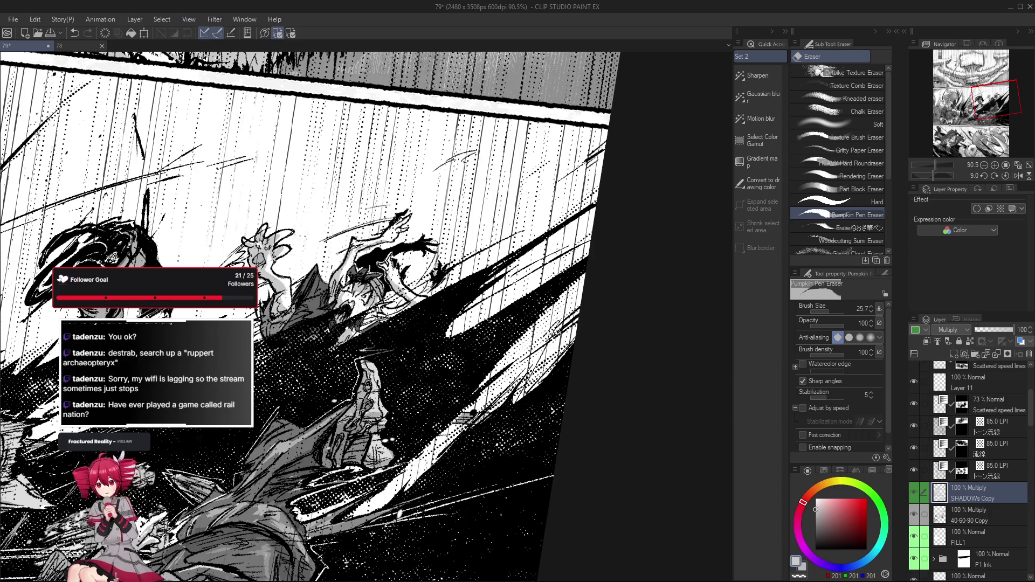
key("g")
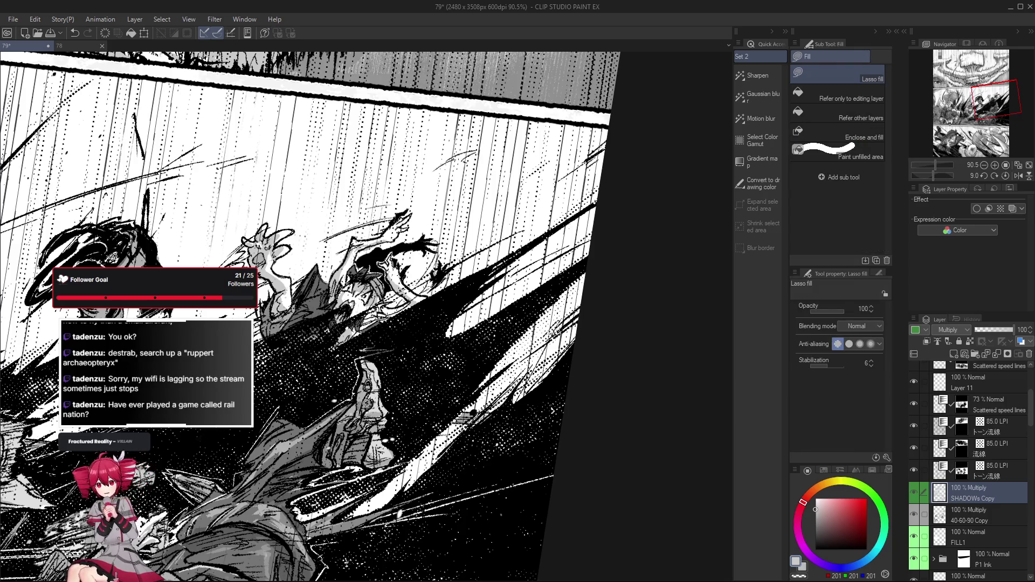
Step: Level the canvas and streak the shadow's edges further with eraser and lasso fill passes
mouse_move(367, 404)
left_mouse_down("shift")
mouse_move(469, 576)
mouse_move(491, 576)
left_mouse_up("shift")
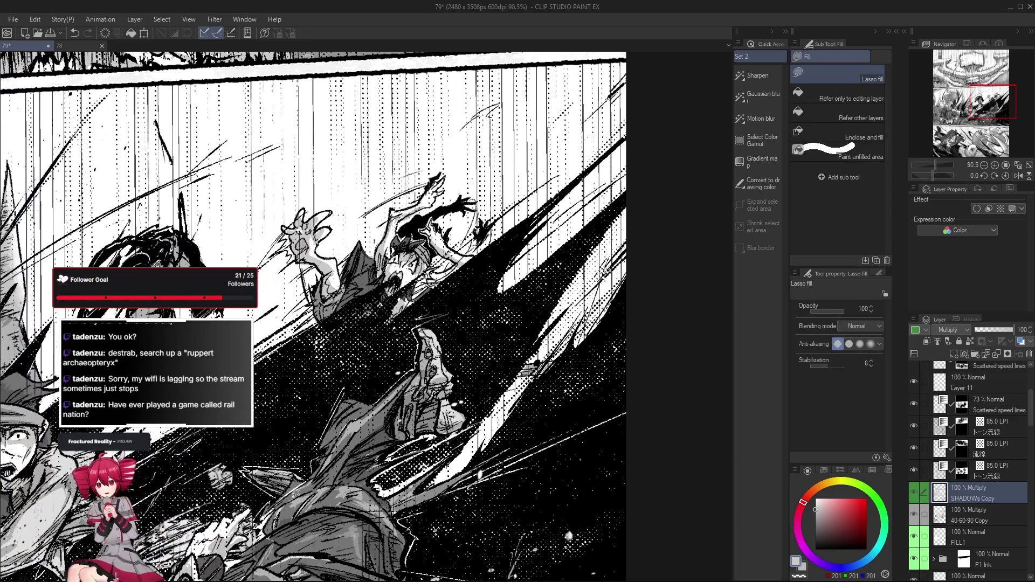
left_click_drag(267, 483, 268, 488)
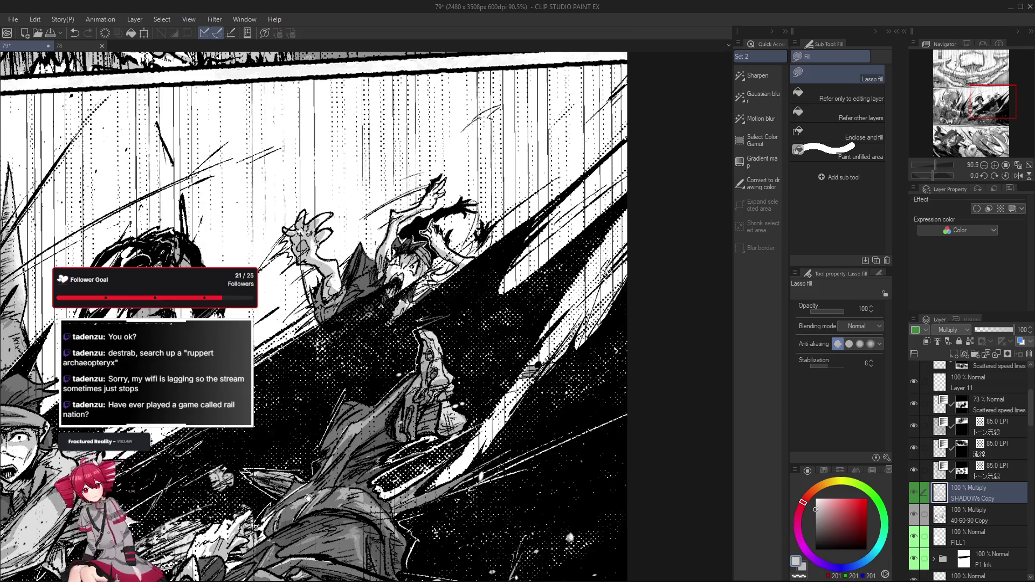
left_click_drag(334, 452, 341, 450)
scroll(352, 424, "down", 3)
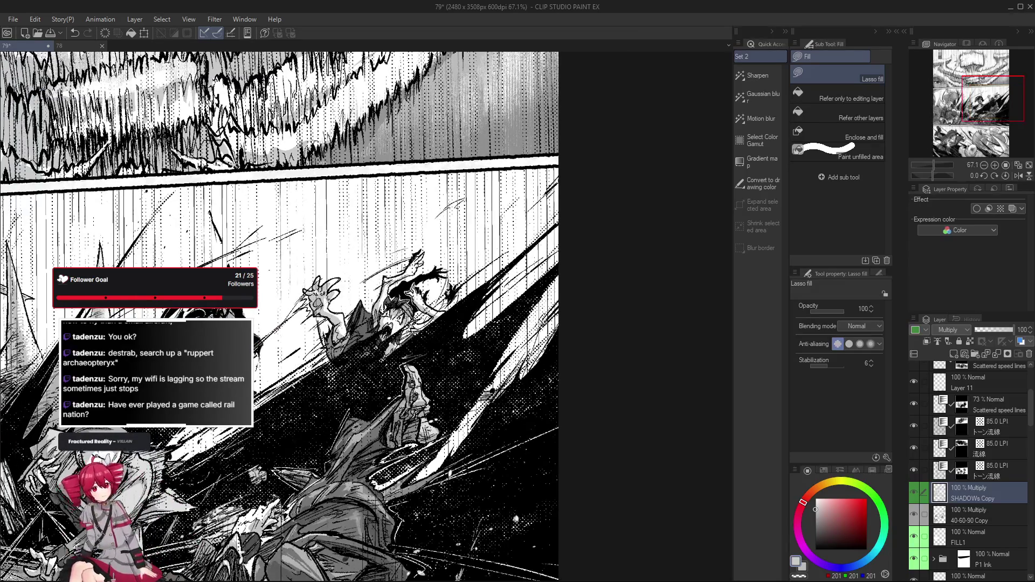
scroll(354, 435, "up", 3)
key("e")
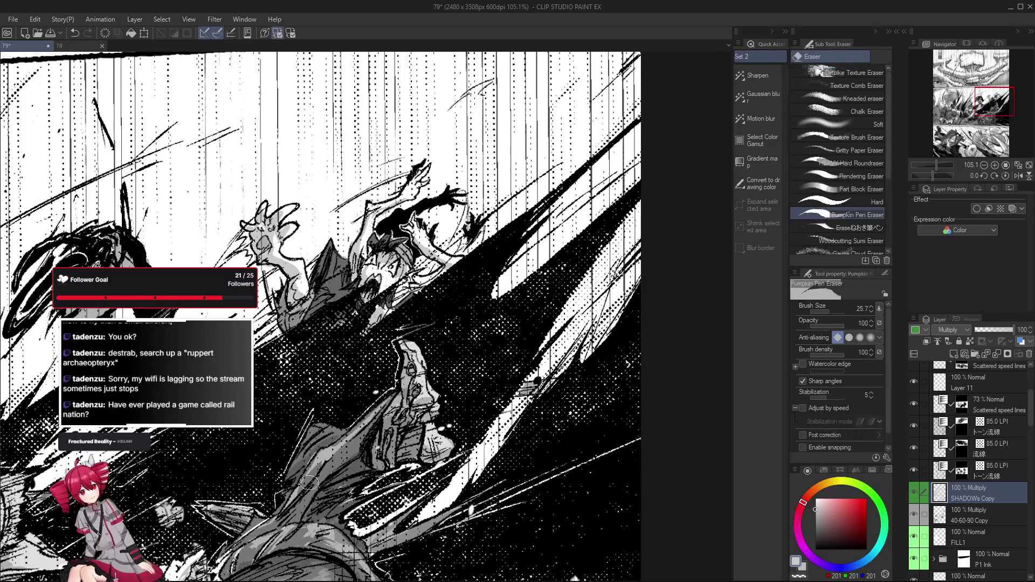
left_click_drag(391, 450, 386, 460)
key("g")
key("g")
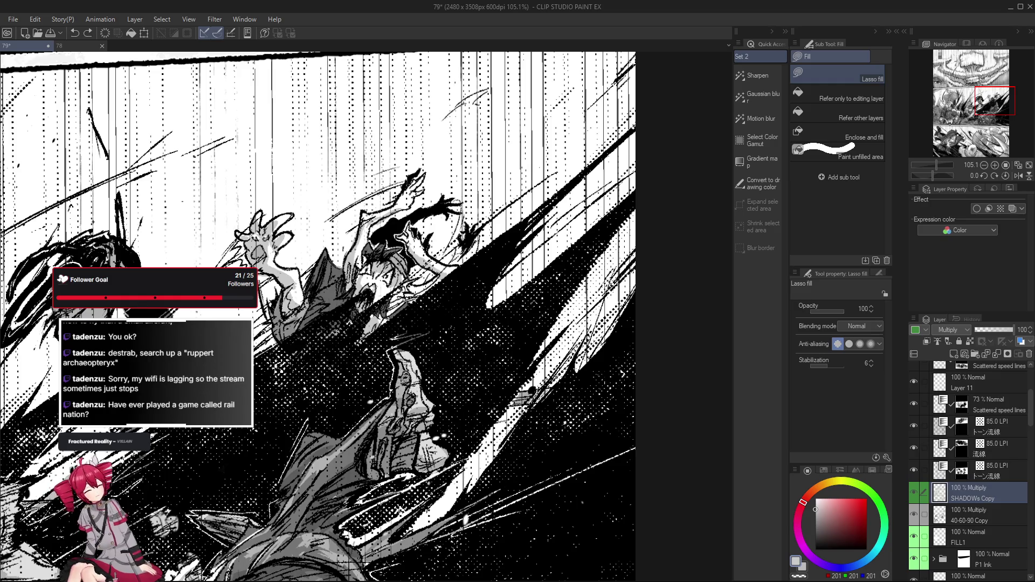
Step: View the panel at 100% and switch to the Pumpkin Pen eraser for finer edge work
key("ctrl+alt+0")
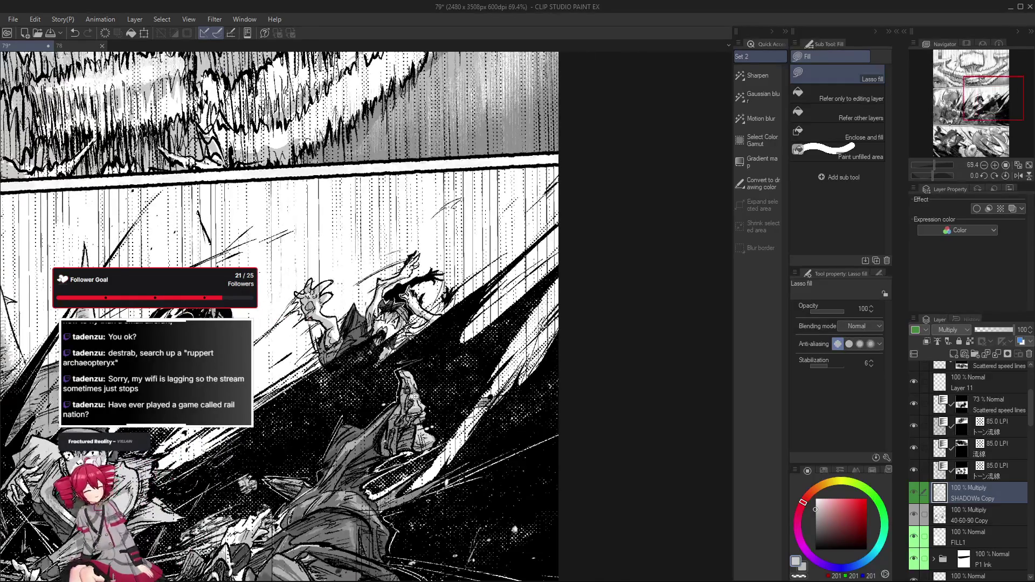
key("e")
left_click_drag(311, 317, 300, 320)
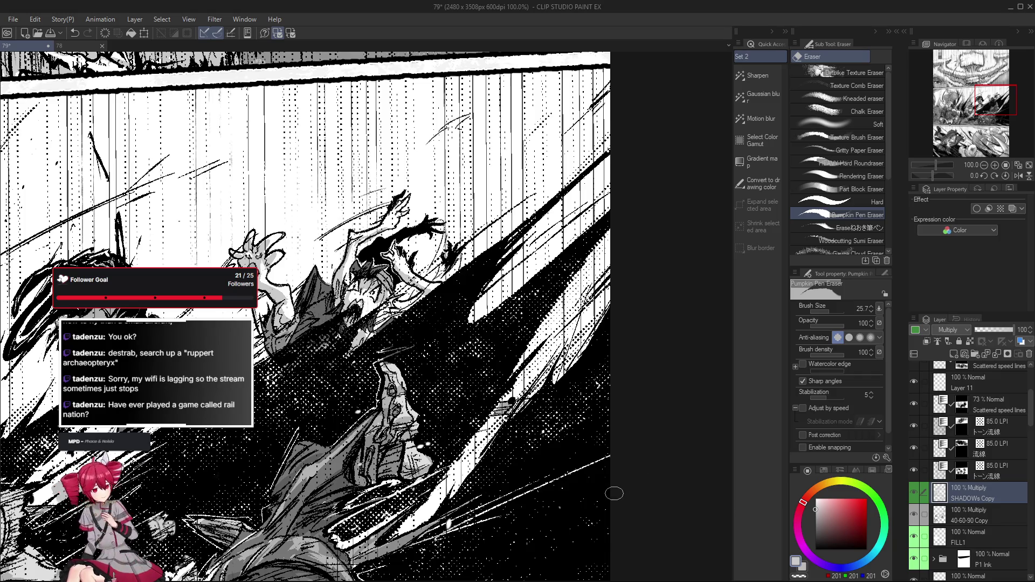
scroll(479, 453, "down", 1)
scroll(479, 452, "down", 2)
scroll(479, 452, "up", 2)
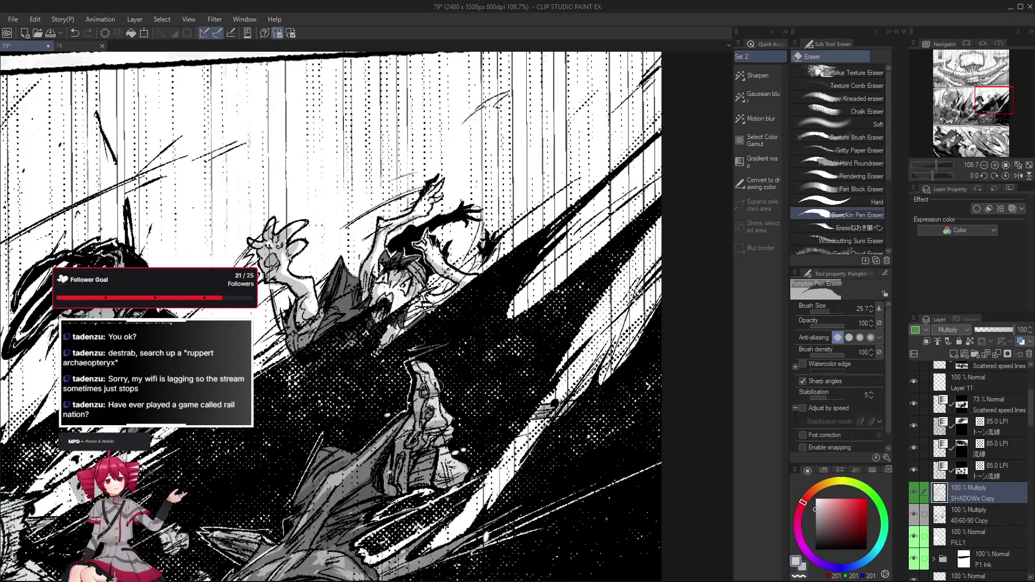
scroll(447, 399, "up", 1)
Step: After carving white streaks with the eraser, cycle past Gradient back to Lasso fill
key("g")
key("g")
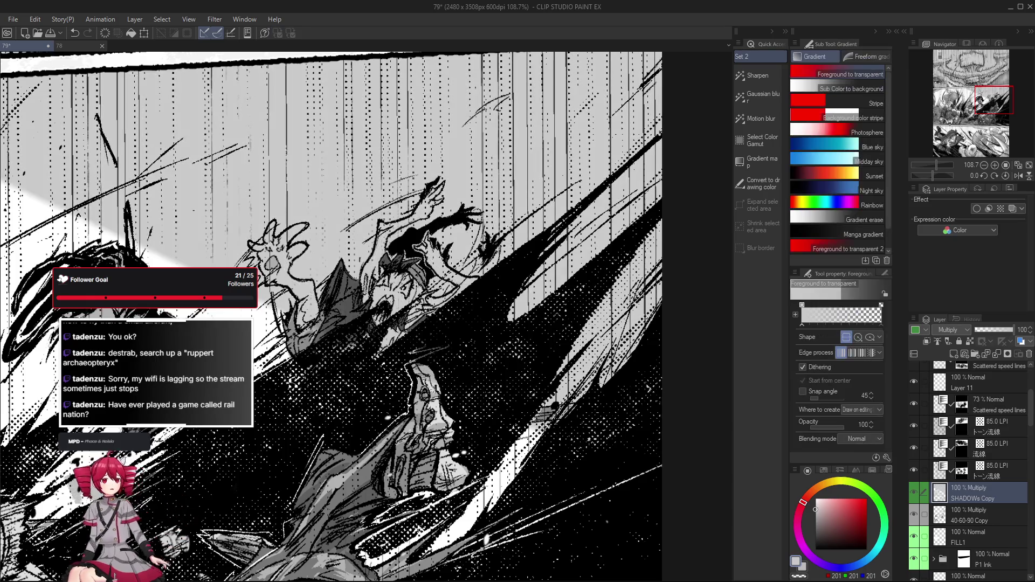
scroll(448, 400, "down", 2)
key("g")
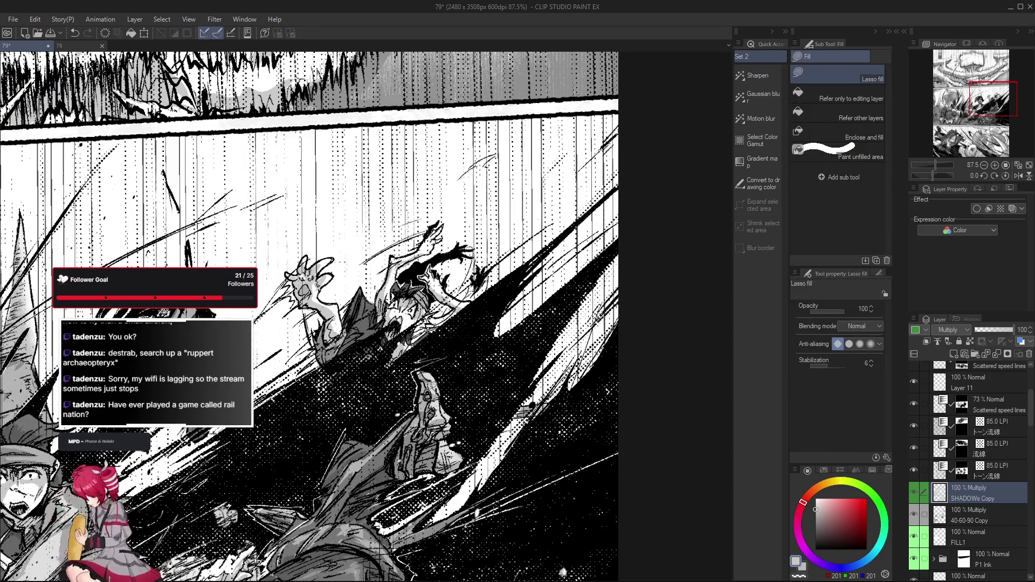
key("e")
scroll(443, 412, "down", 1)
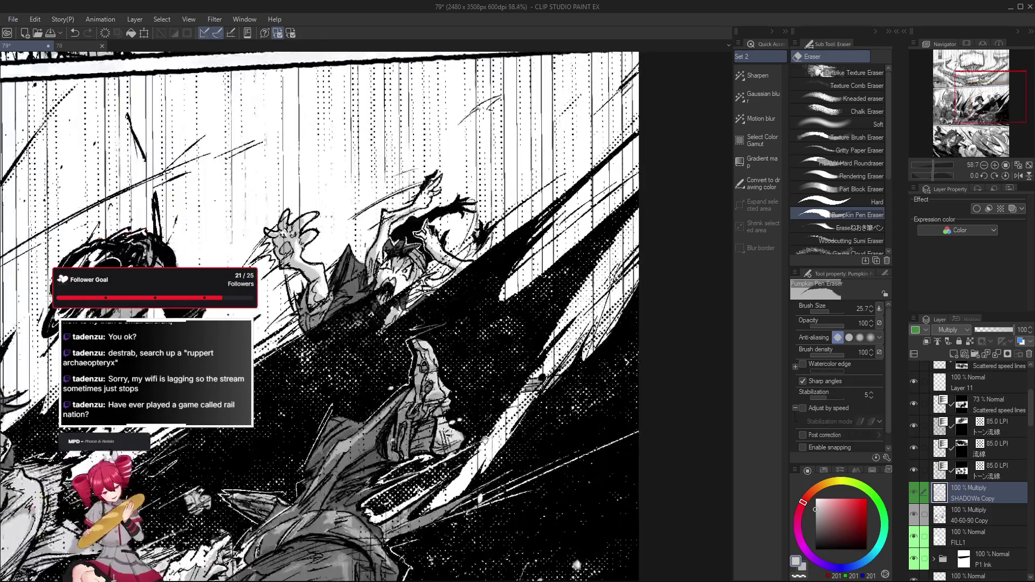
key("g")
scroll(421, 356, "down", 1)
key("g")
key("g")
scroll(422, 404, "up", 1)
scroll(423, 405, "up", 1)
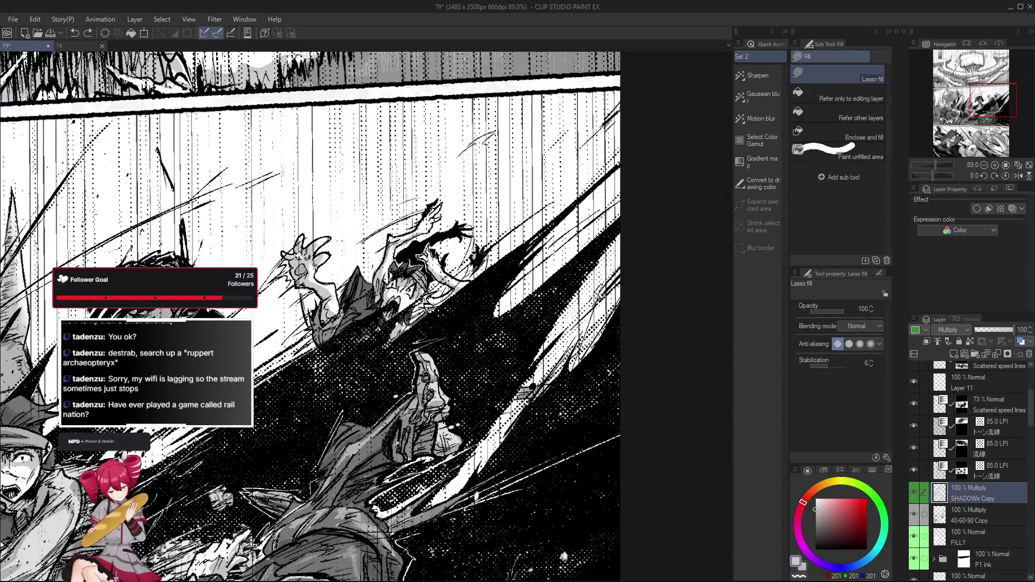
key("e")
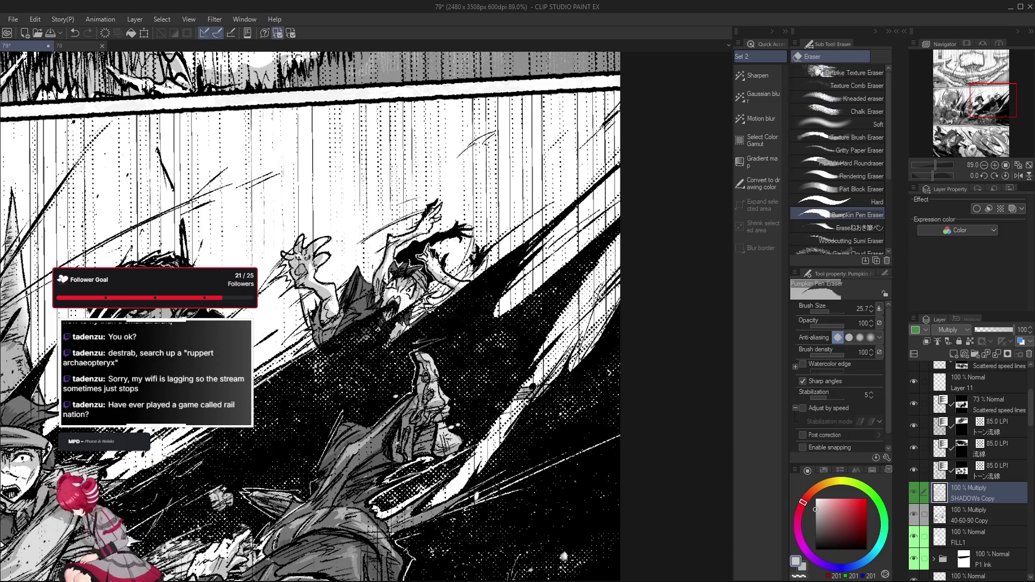
key("g")
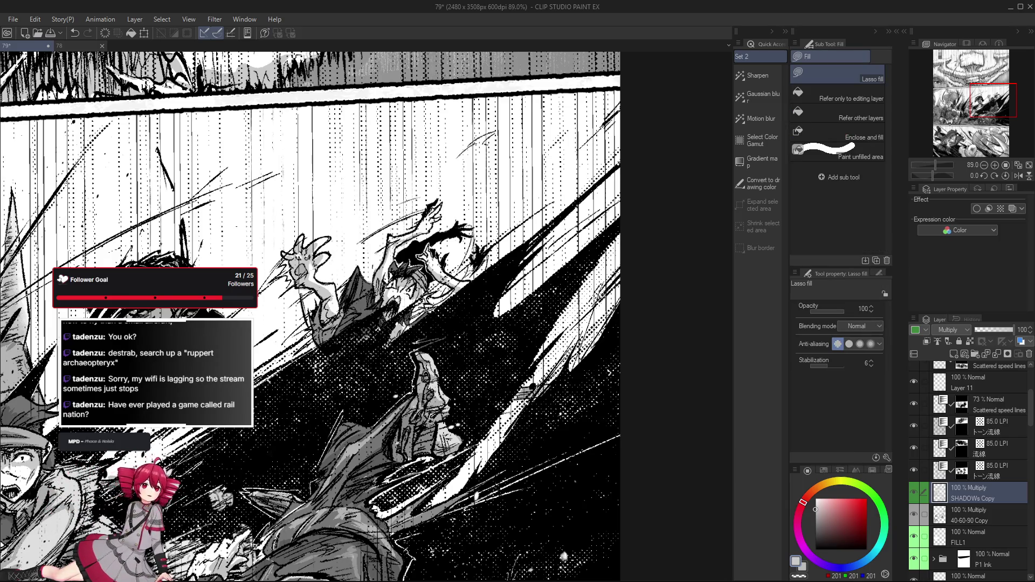
key("e")
scroll(324, 324, "down", 1)
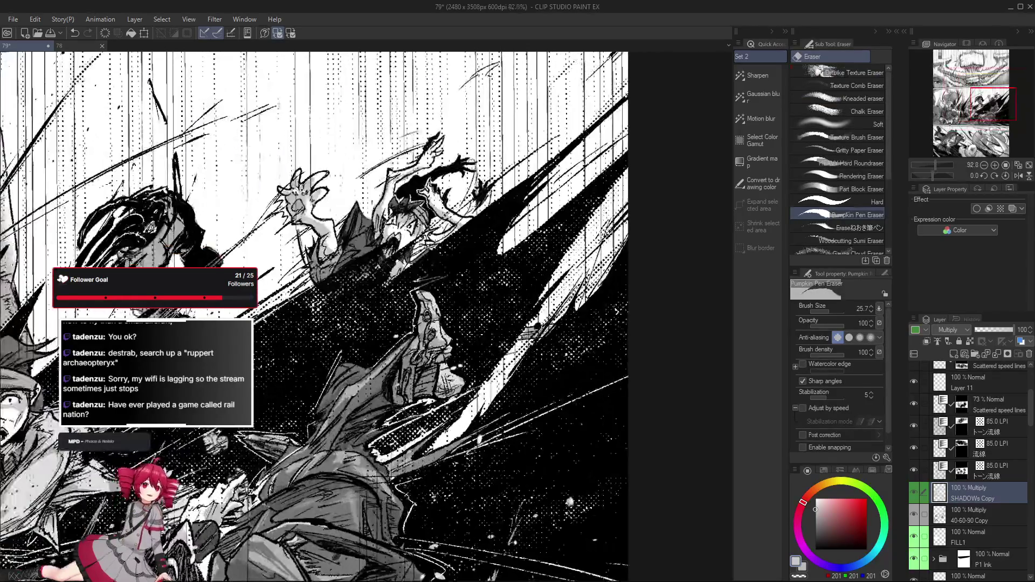
key("g")
key("e")
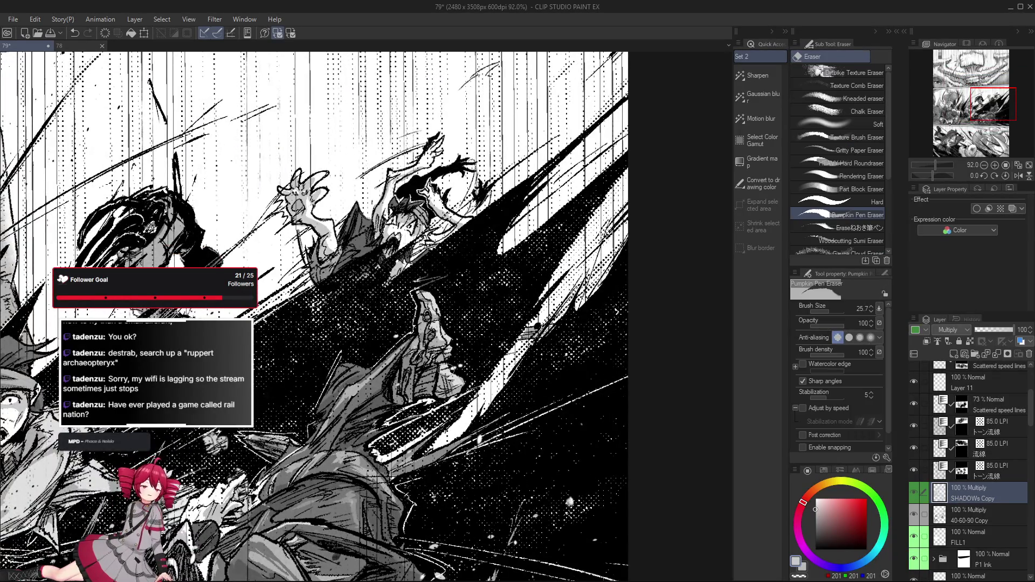
key("g")
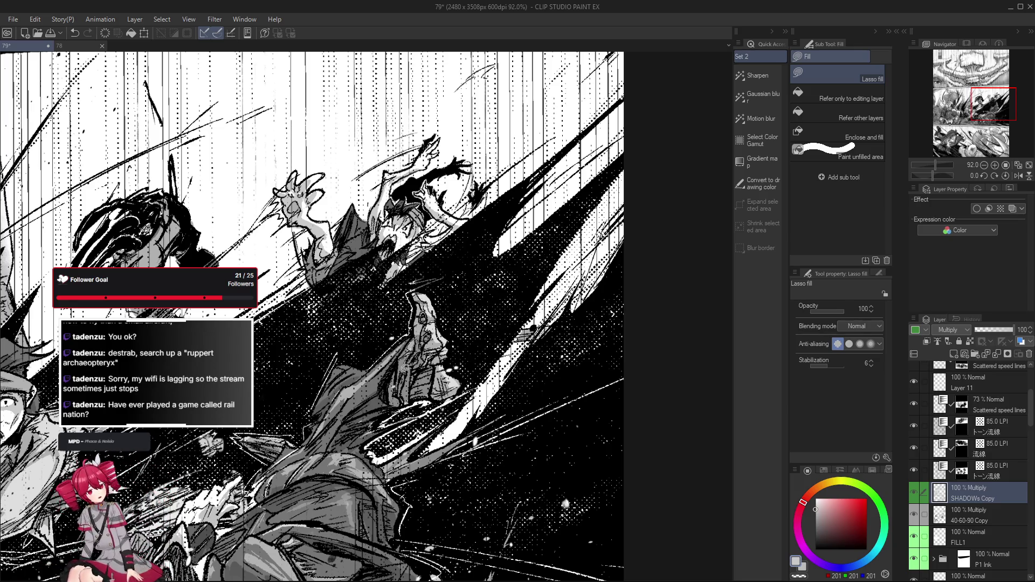
scroll(412, 348, "down", 3)
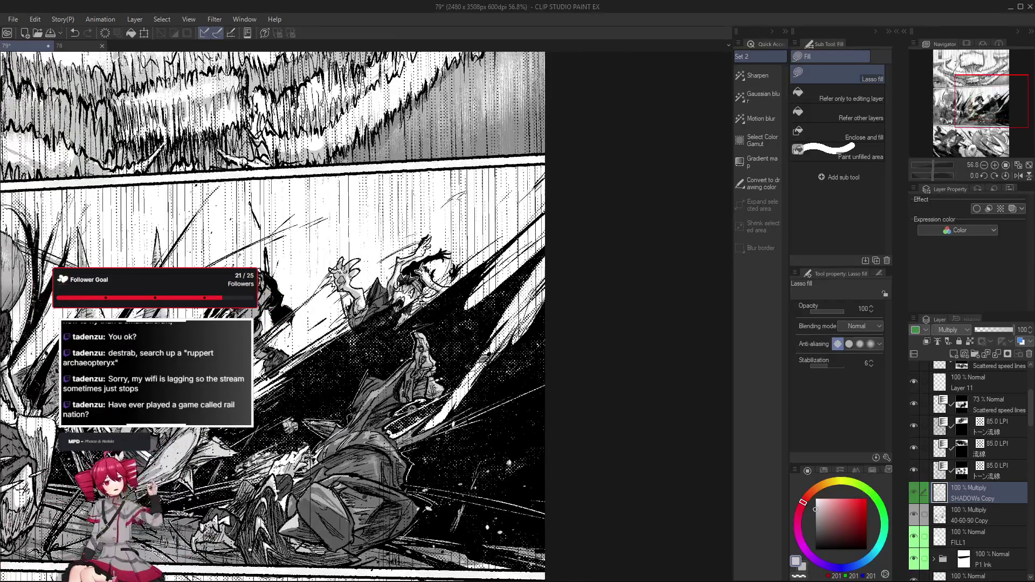
scroll(415, 414, "up", 3)
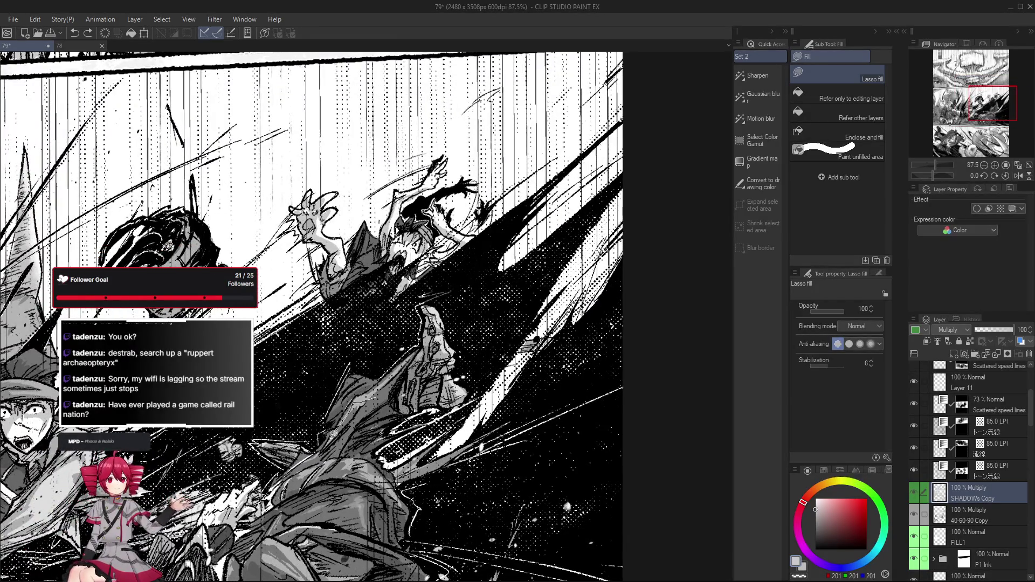
scroll(344, 437, "down", 3)
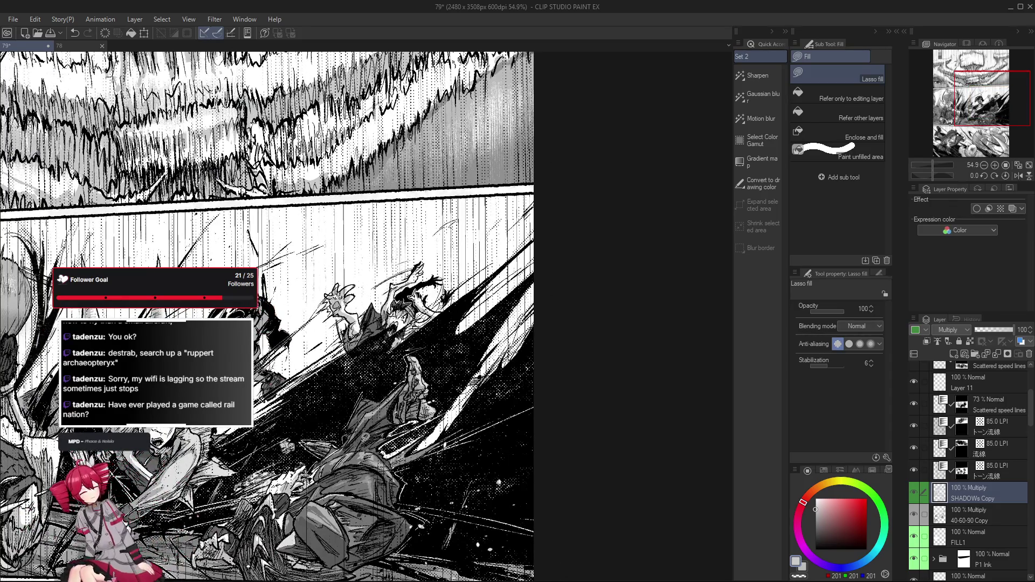
key("e")
scroll(377, 417, "up", 2)
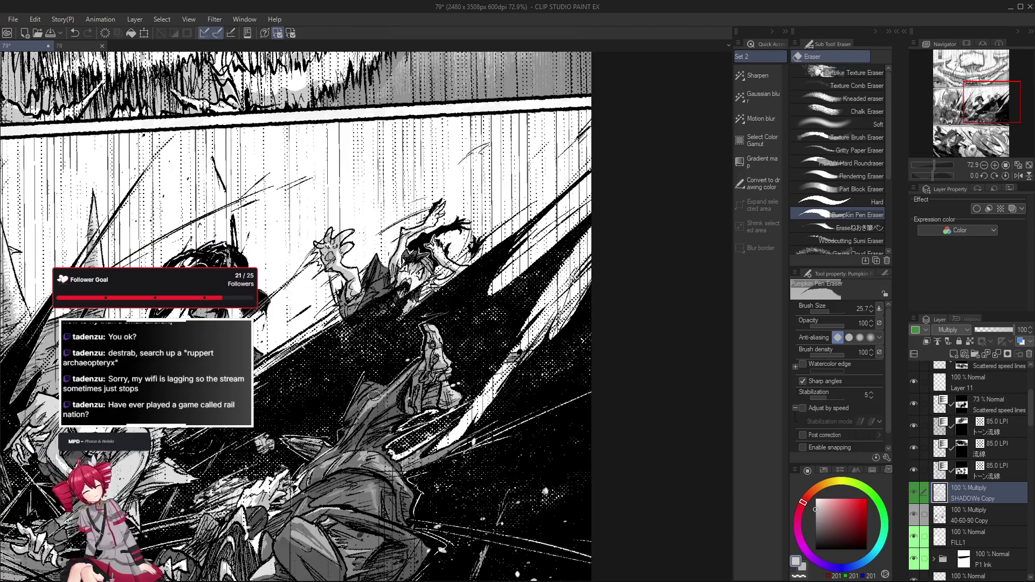
key("g")
key("e")
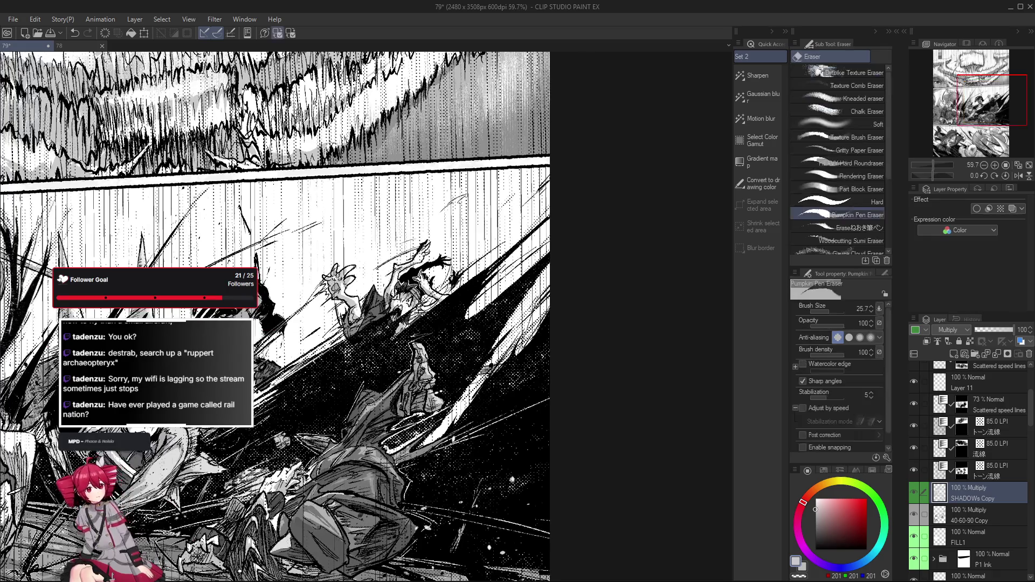
scroll(372, 396, "down", 1)
scroll(348, 476, "up", 1)
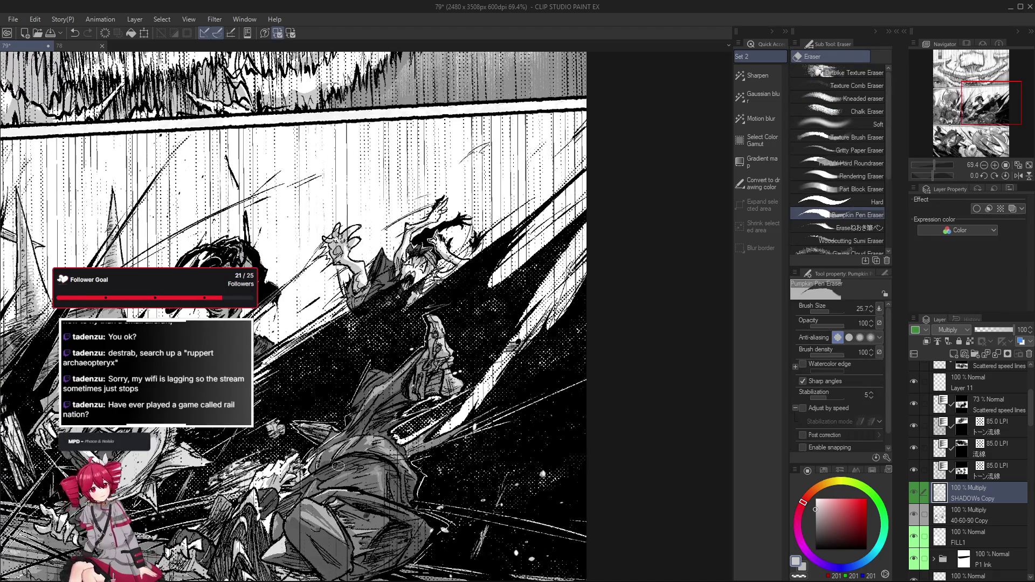
key("g")
scroll(342, 465, "up", 2)
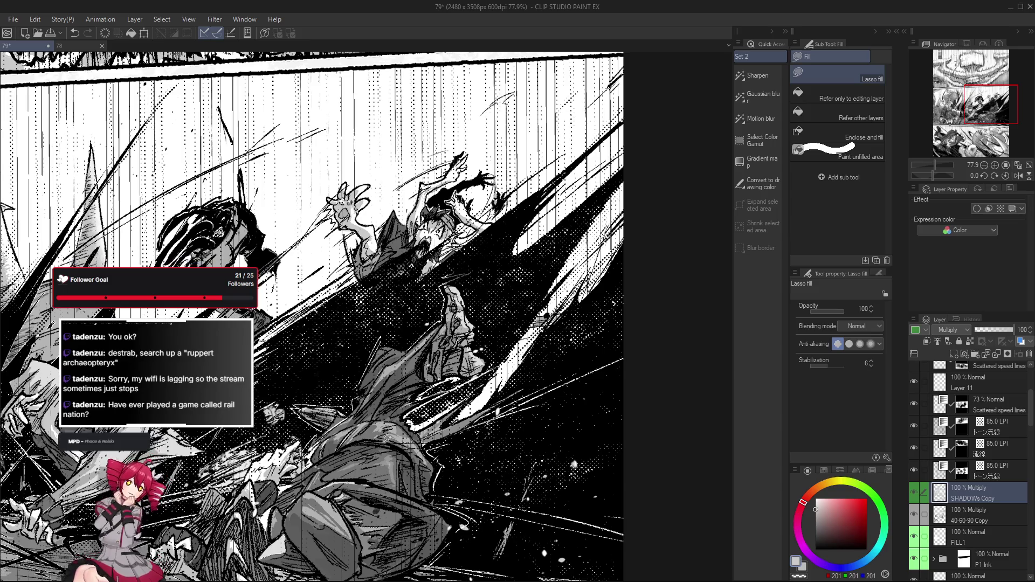
scroll(373, 467, "down", 2)
scroll(360, 471, "up", 1)
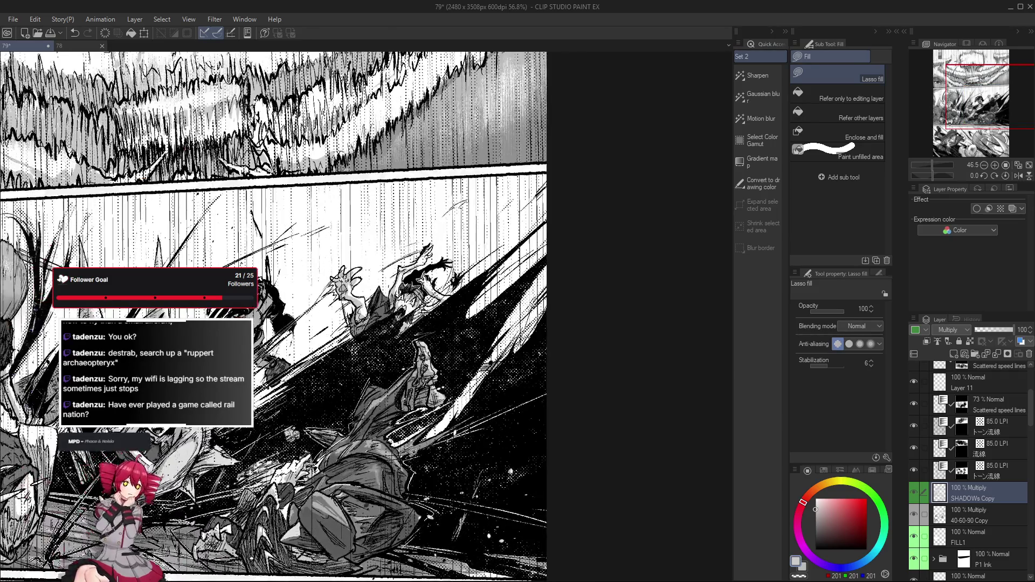
scroll(368, 476, "up", 1)
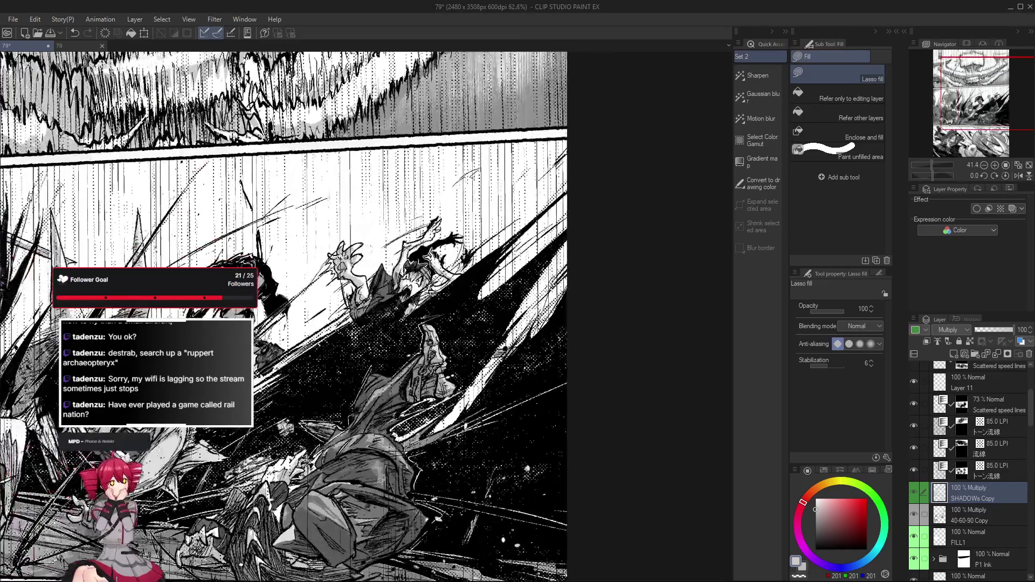
left_click_drag(373, 474, 378, 466)
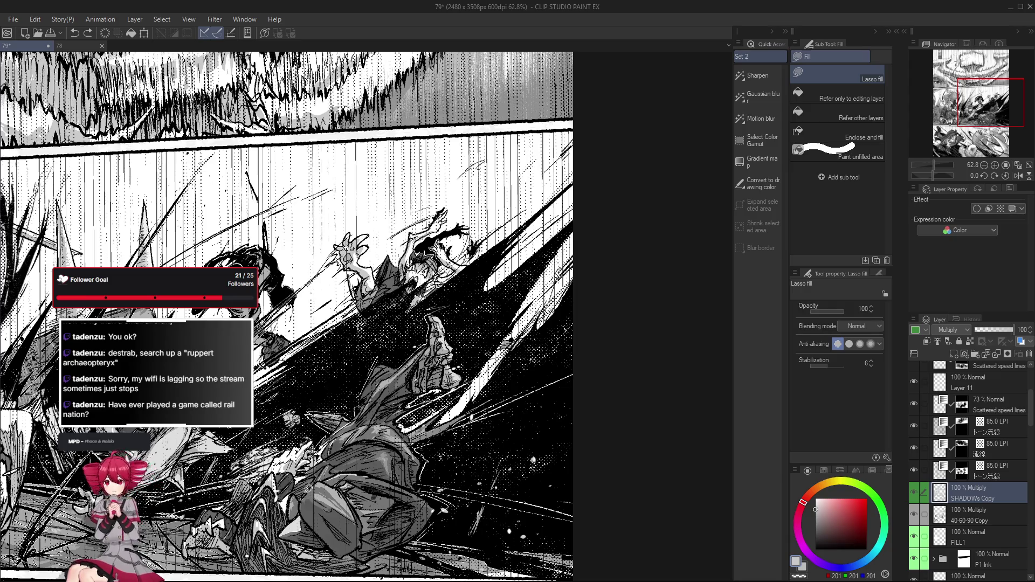
scroll(304, 485, "up", 2)
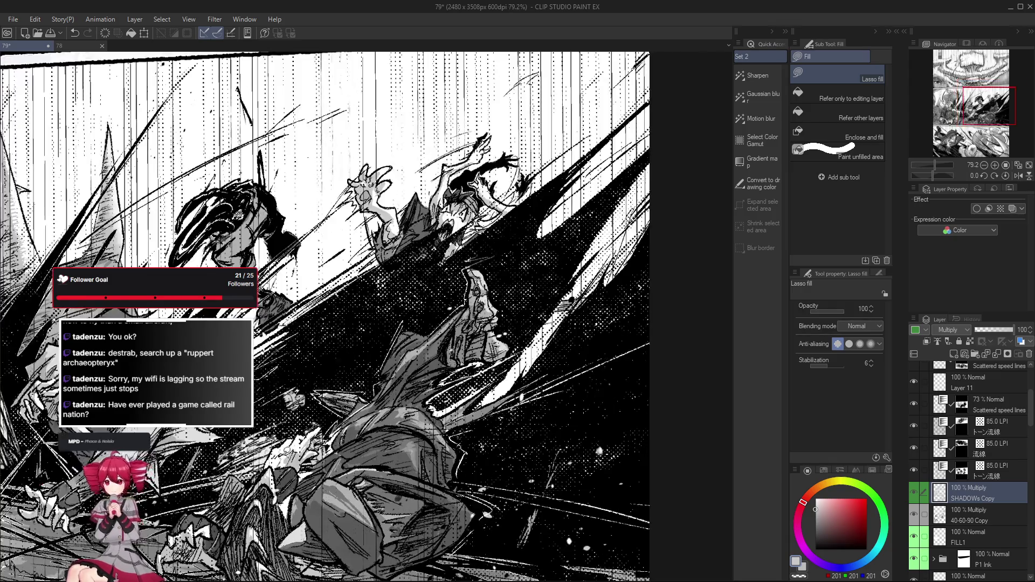
scroll(275, 462, "down", 1)
scroll(275, 465, "down", 1)
scroll(275, 469, "up", 1)
scroll(275, 468, "up", 1)
scroll(275, 469, "up", 1)
scroll(275, 469, "up", 1)
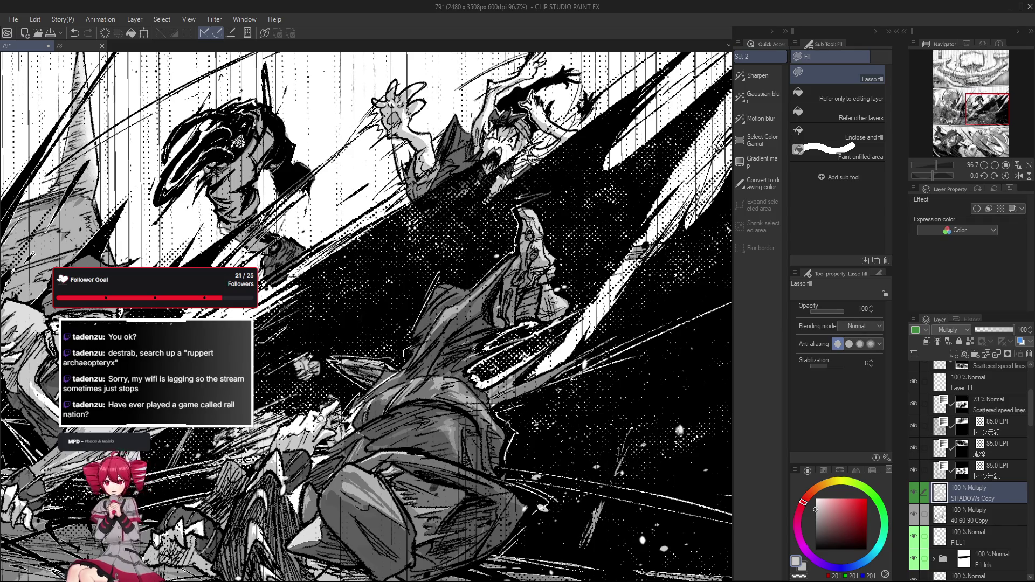
scroll(327, 417, "down", 2)
scroll(328, 417, "up", 1)
scroll(327, 417, "up", 1)
scroll(347, 416, "down", 2)
scroll(348, 416, "up", 2)
scroll(348, 416, "up", 1)
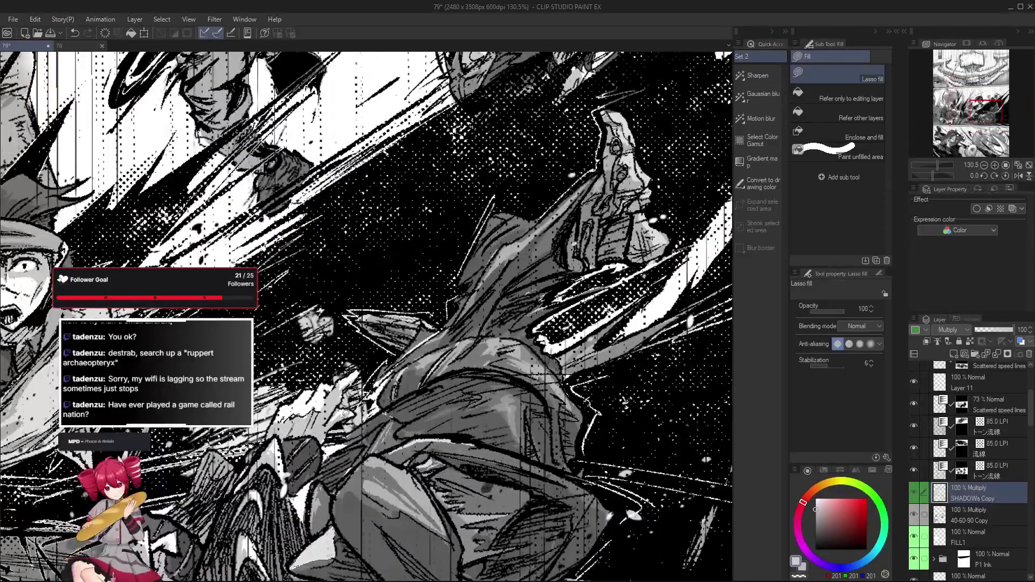
scroll(346, 416, "down", 2)
scroll(346, 417, "up", 1)
scroll(339, 428, "up", 1)
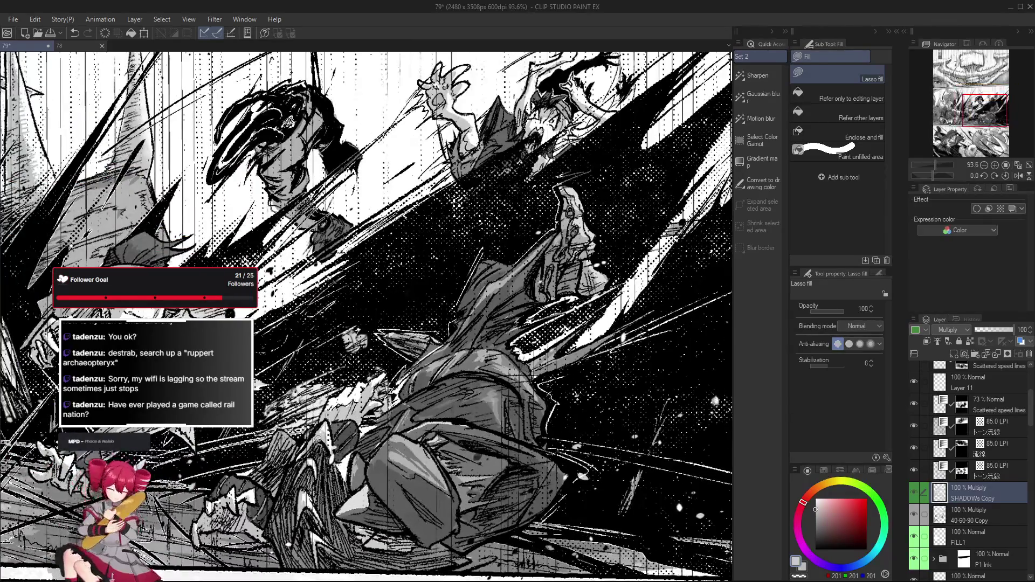
scroll(317, 443, "up", 1)
scroll(317, 444, "up", 1)
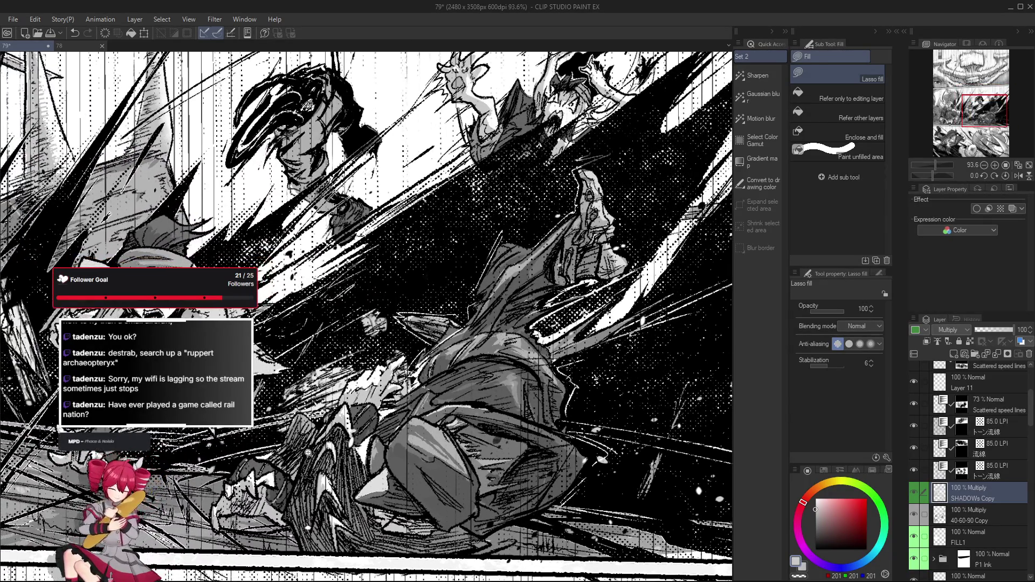
scroll(317, 444, "up", 1)
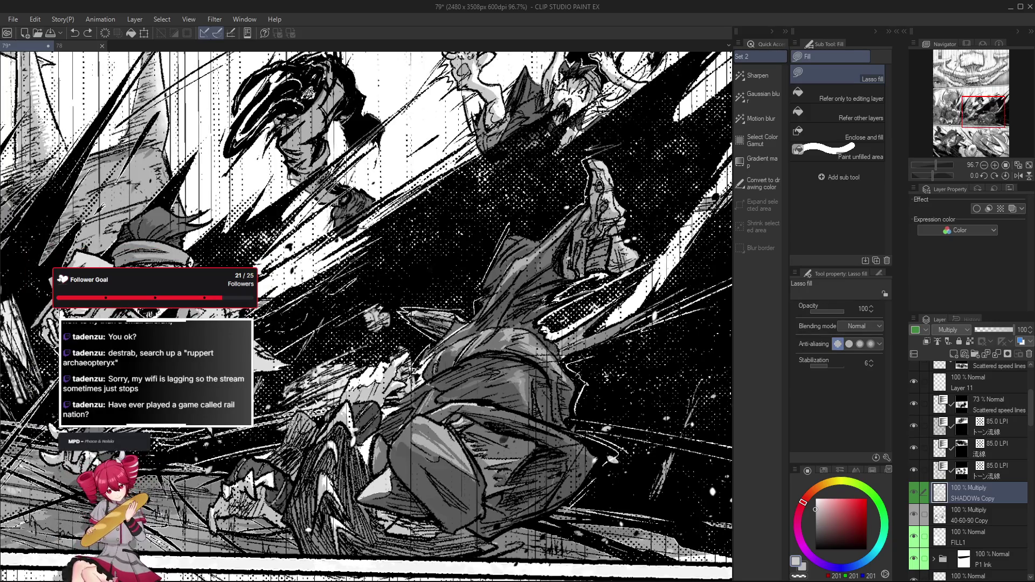
scroll(317, 443, "up", 1)
scroll(317, 443, "up", 1)
scroll(317, 444, "up", 1)
scroll(315, 442, "down", 2)
scroll(315, 442, "up", 1)
scroll(316, 442, "up", 1)
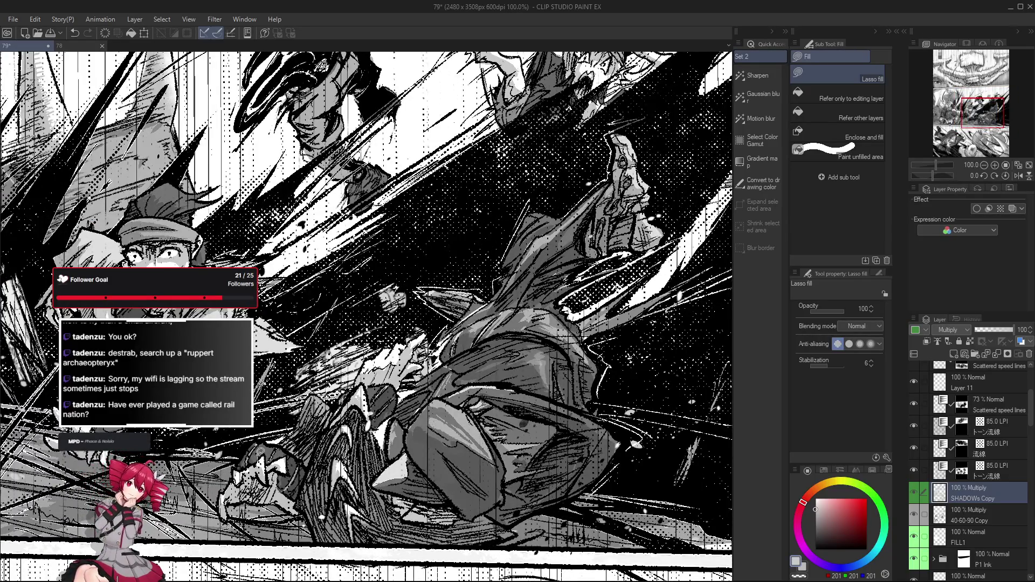
scroll(315, 443, "down", 1)
scroll(316, 442, "down", 1)
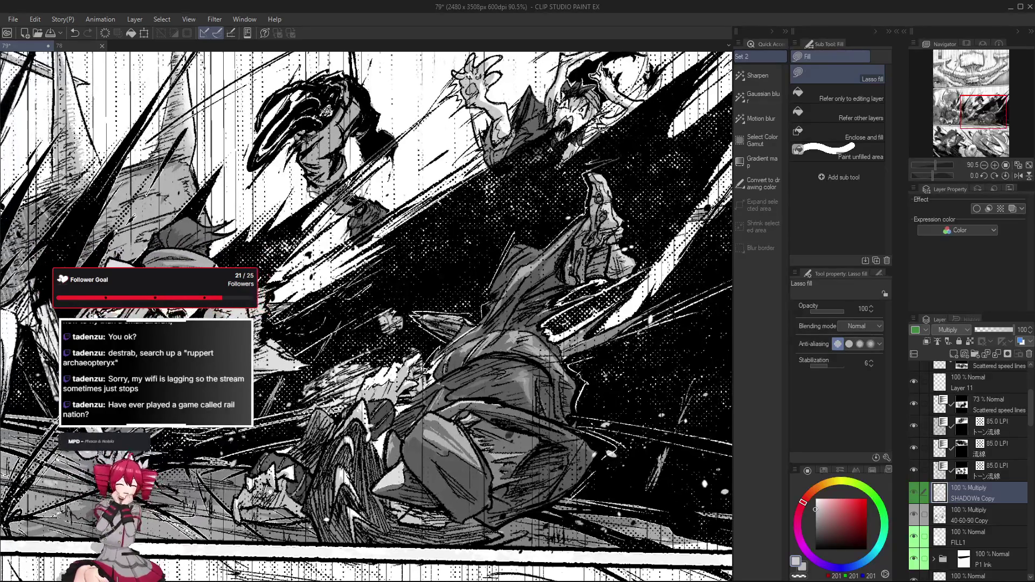
scroll(316, 443, "up", 3)
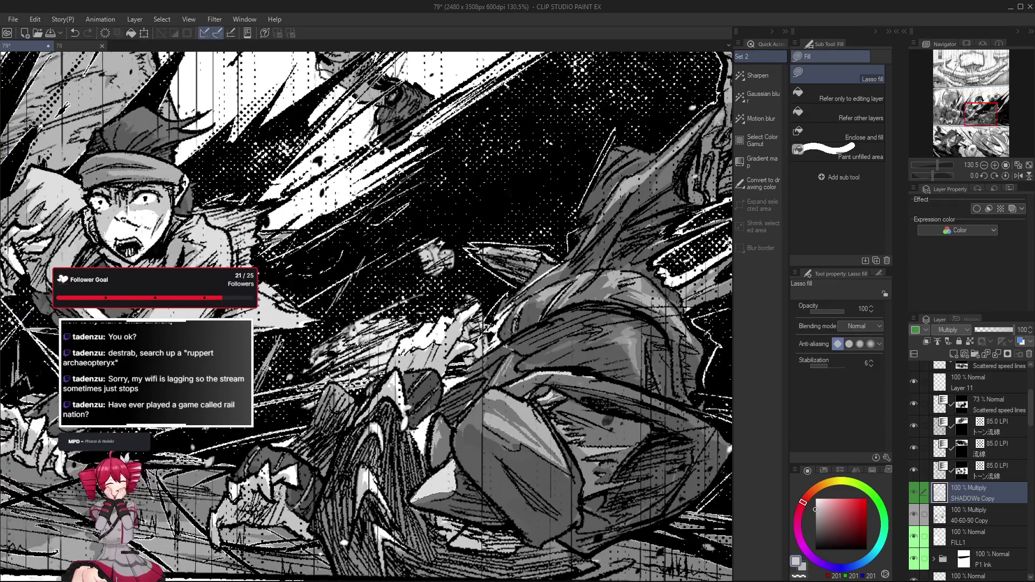
scroll(315, 442, "down", 2)
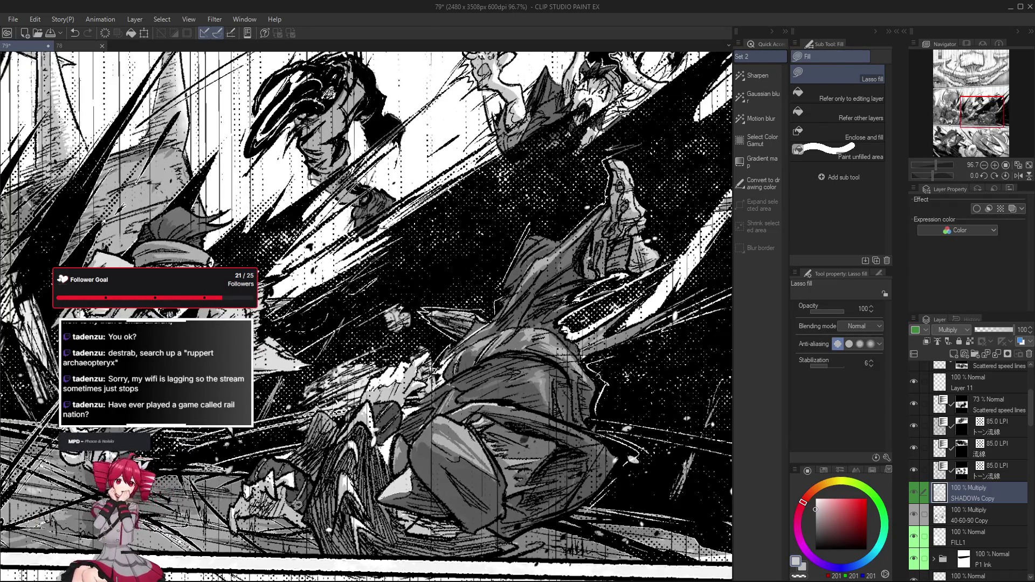
scroll(316, 442, "down", 1)
scroll(316, 442, "down", 2)
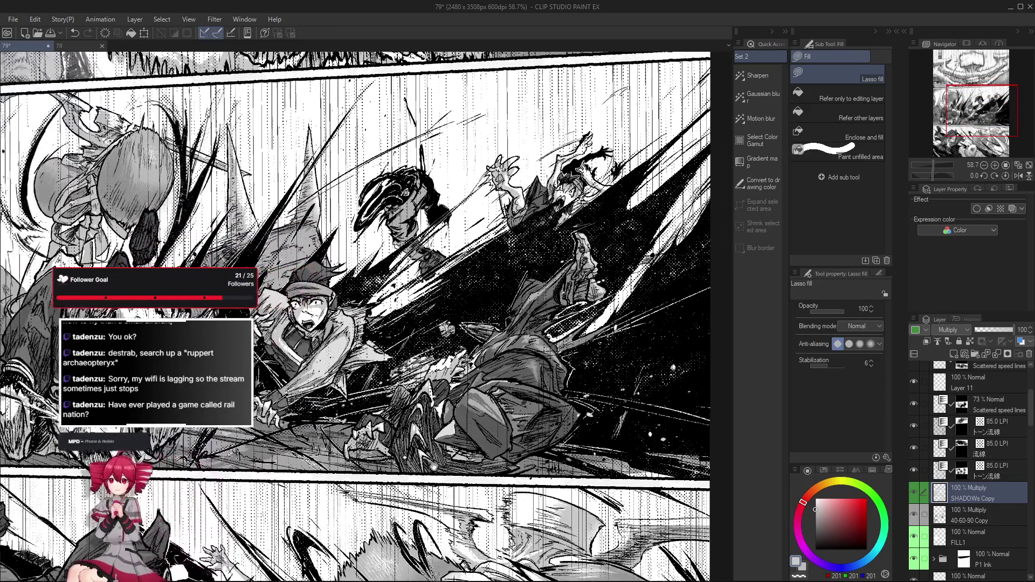
mouse_move(360, 443)
left_mouse_down()
mouse_move(361, 506)
mouse_move(383, 512)
left_mouse_up()
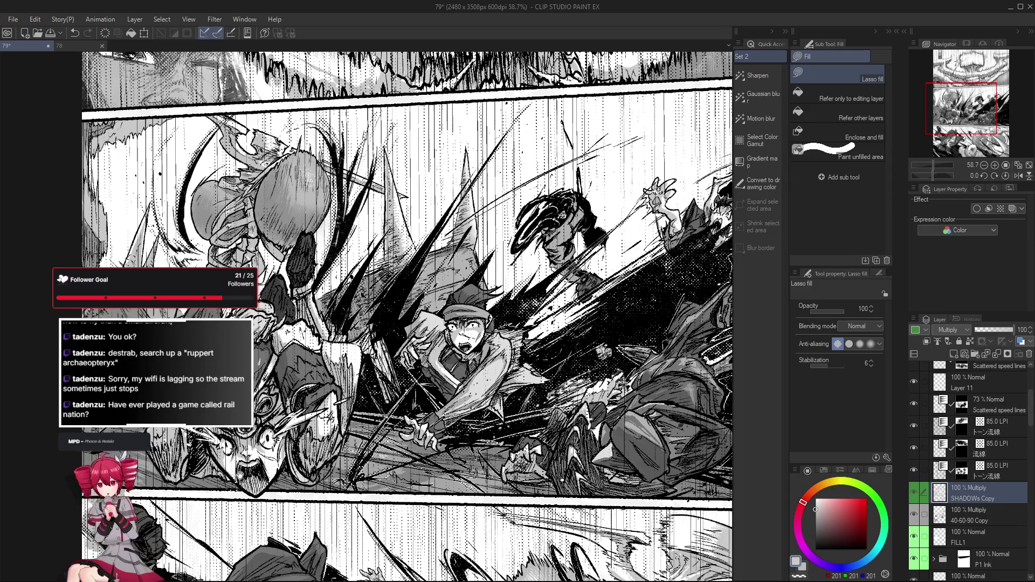
mouse_move(175, 432)
left_mouse_down()
mouse_move(221, 460)
mouse_move(228, 445)
mouse_move(252, 448)
left_mouse_up()
key("e")
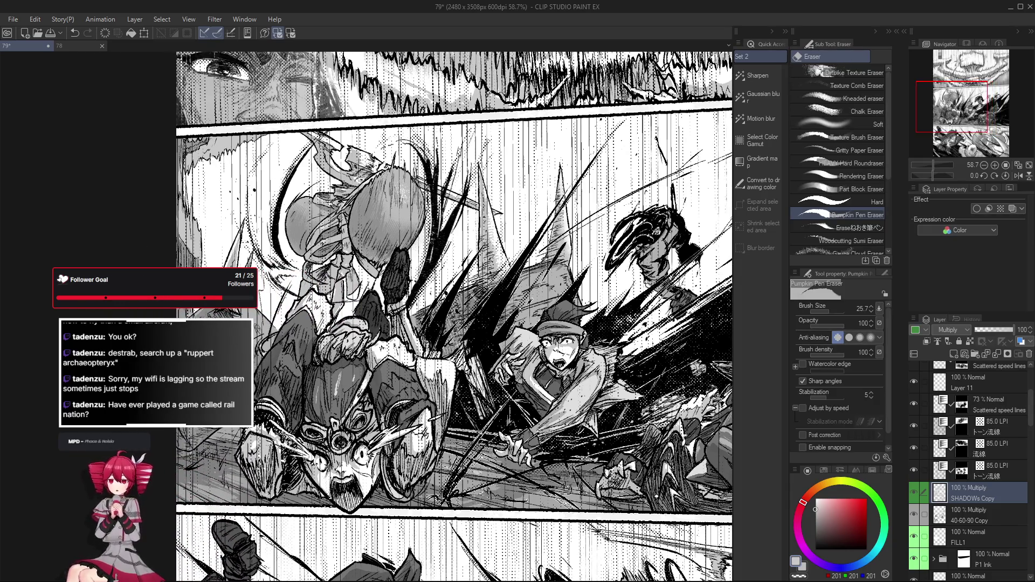
scroll(424, 485, "down", 1)
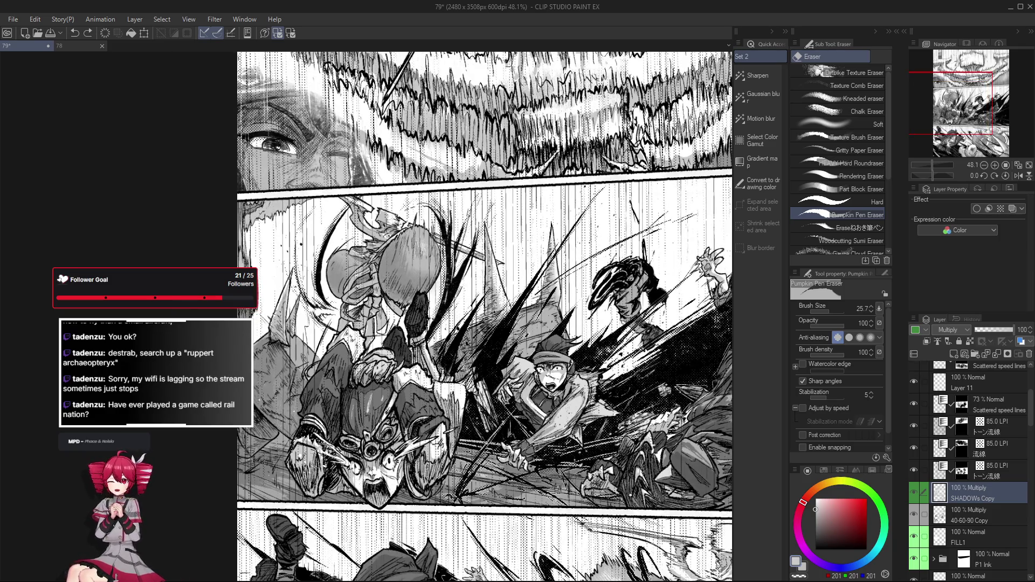
scroll(438, 537, "down", 2)
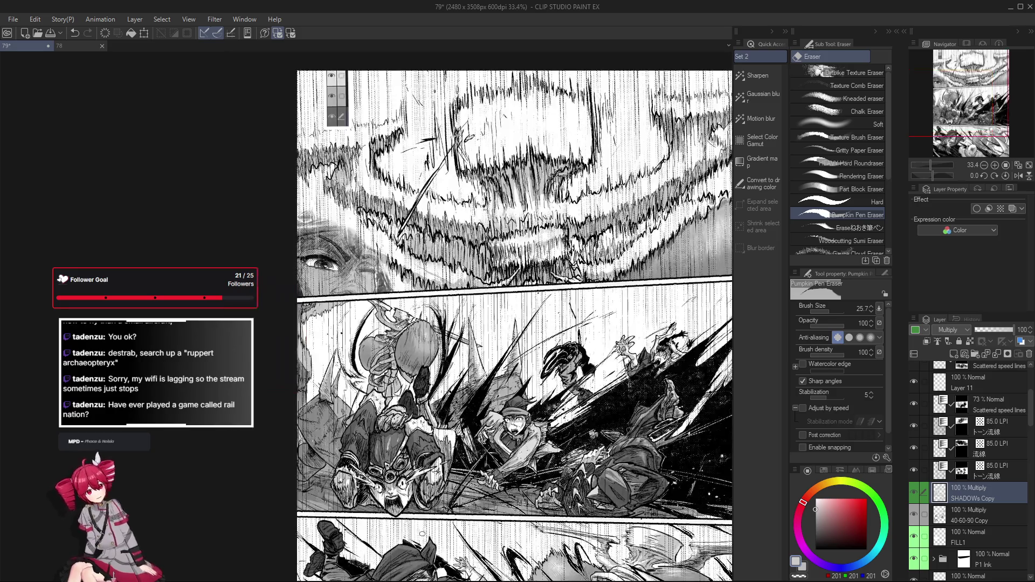
scroll(355, 438, "up", 3)
key("g")
key("g")
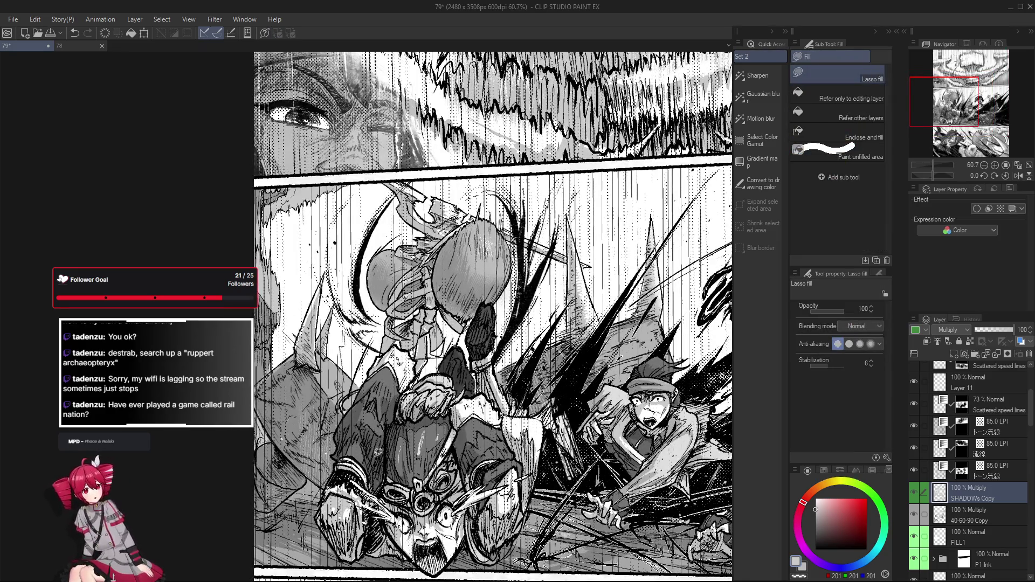
scroll(378, 449, "down", 1)
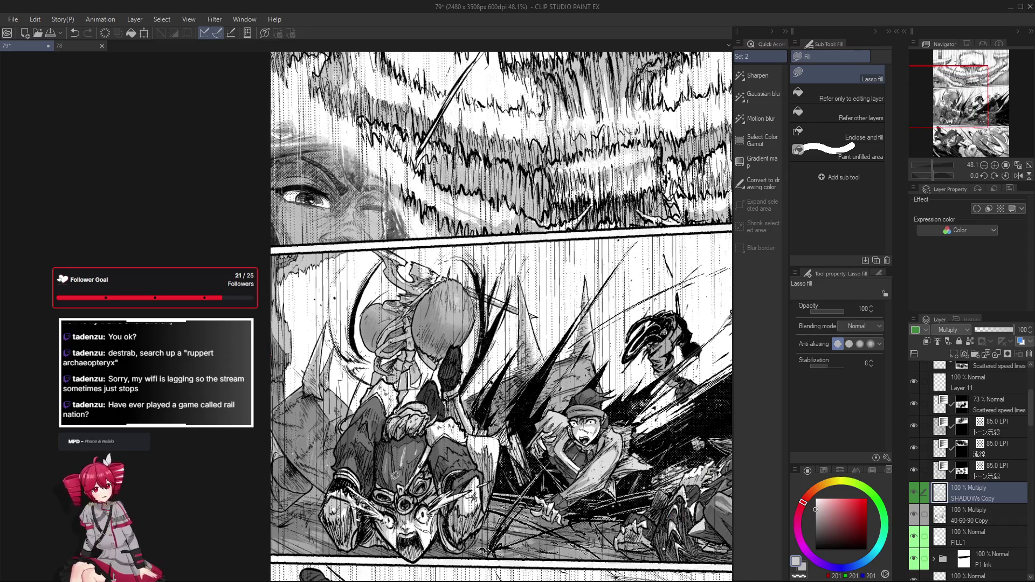
scroll(378, 449, "up", 1)
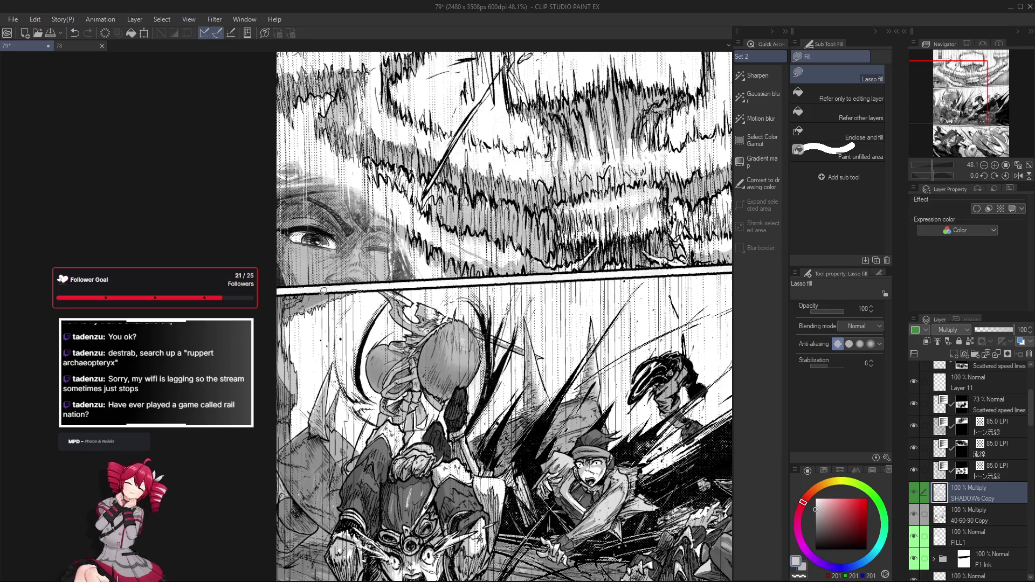
scroll(342, 310, "down", 2)
scroll(342, 310, "down", 1)
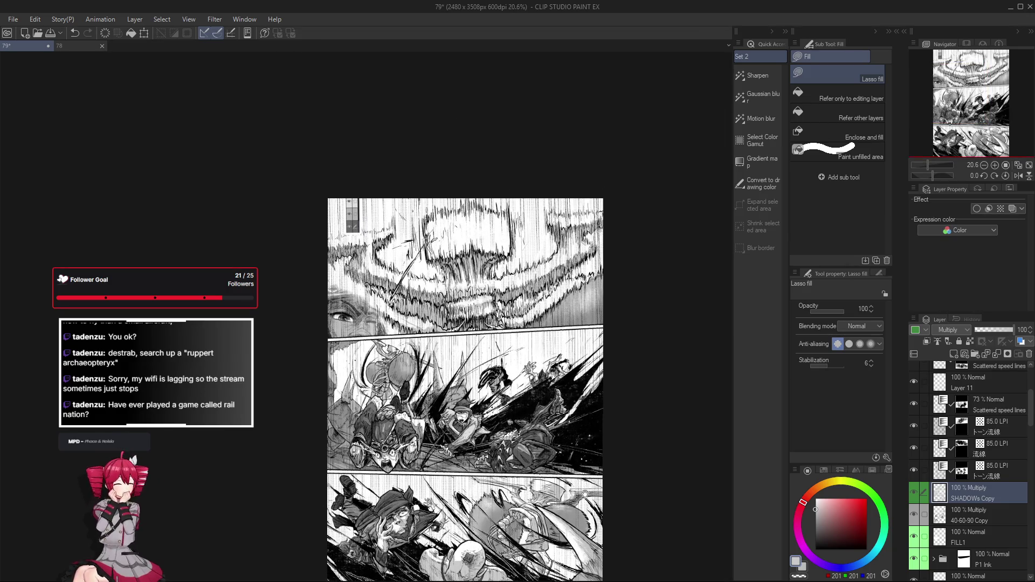
scroll(591, 439, "up", 2)
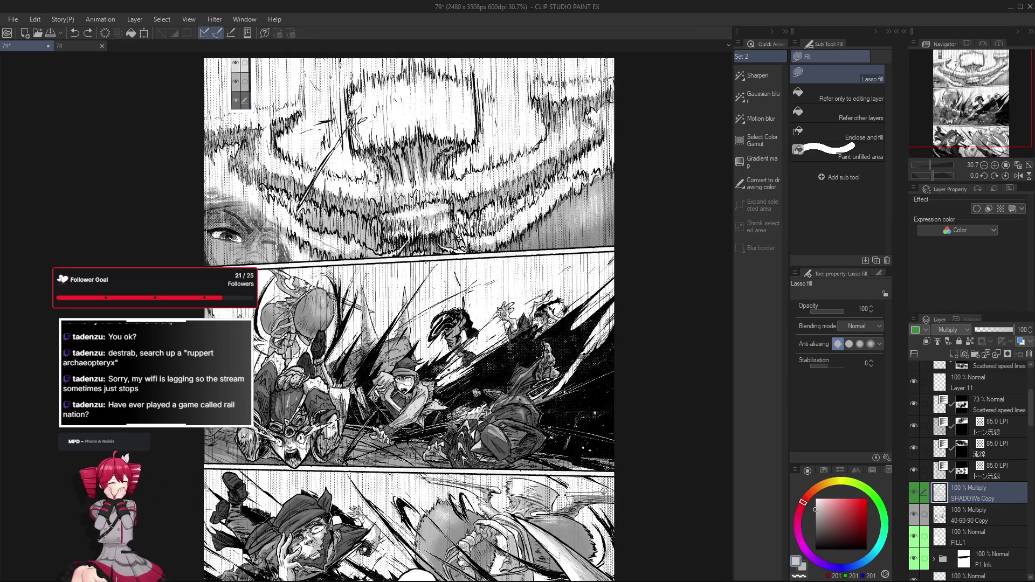
scroll(263, 272, "up", 4)
scroll(263, 271, "up", 3)
key("e")
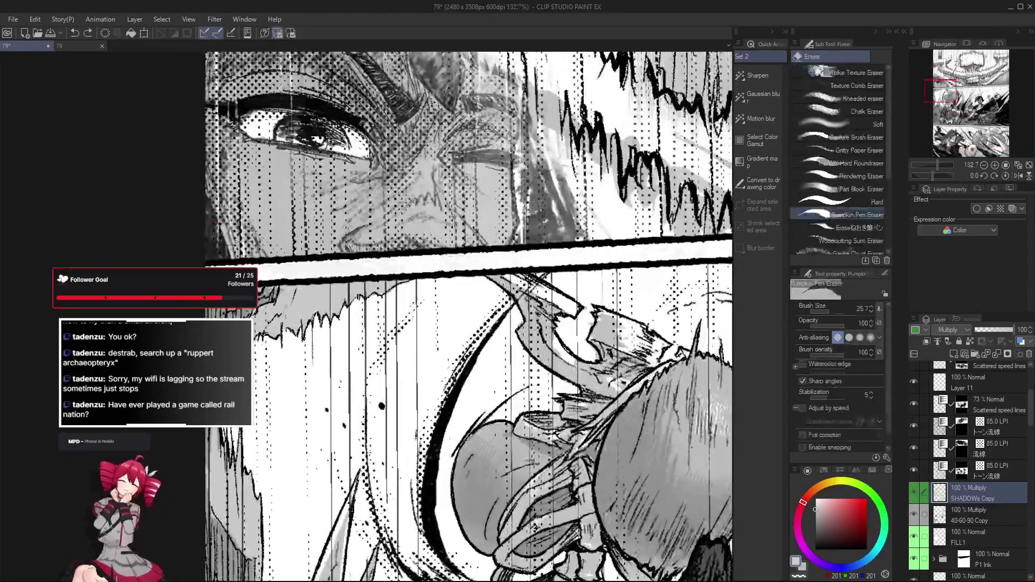
scroll(255, 380, "down", 2)
scroll(256, 381, "up", 1)
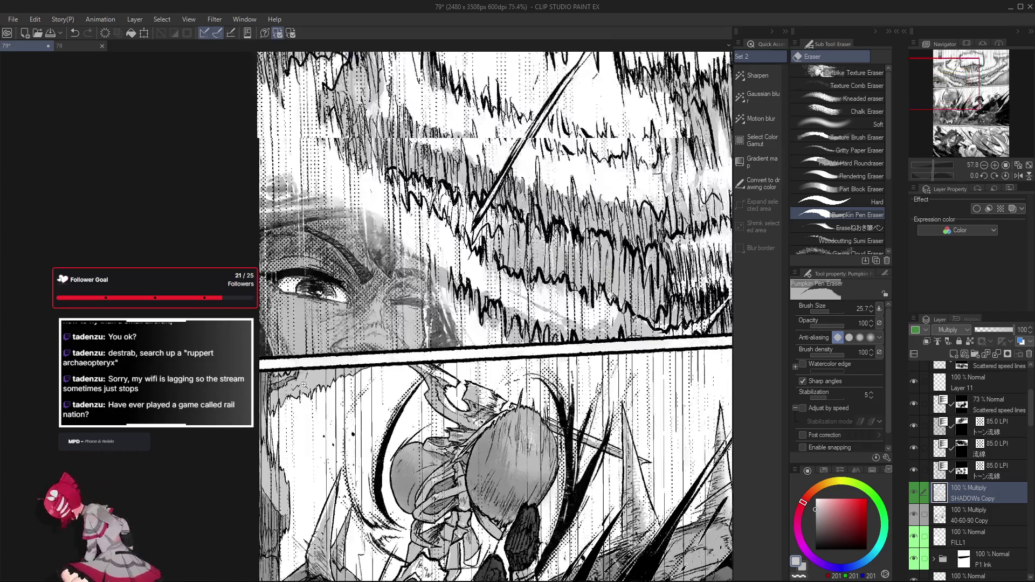
key("g")
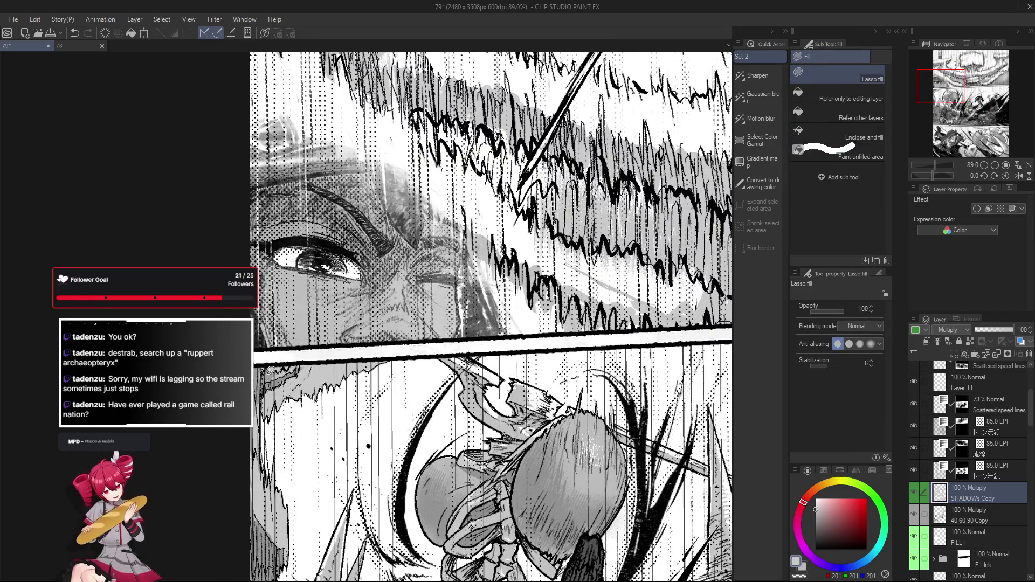
scroll(266, 380, "down", 2)
scroll(267, 380, "down", 2)
scroll(435, 414, "down", 1)
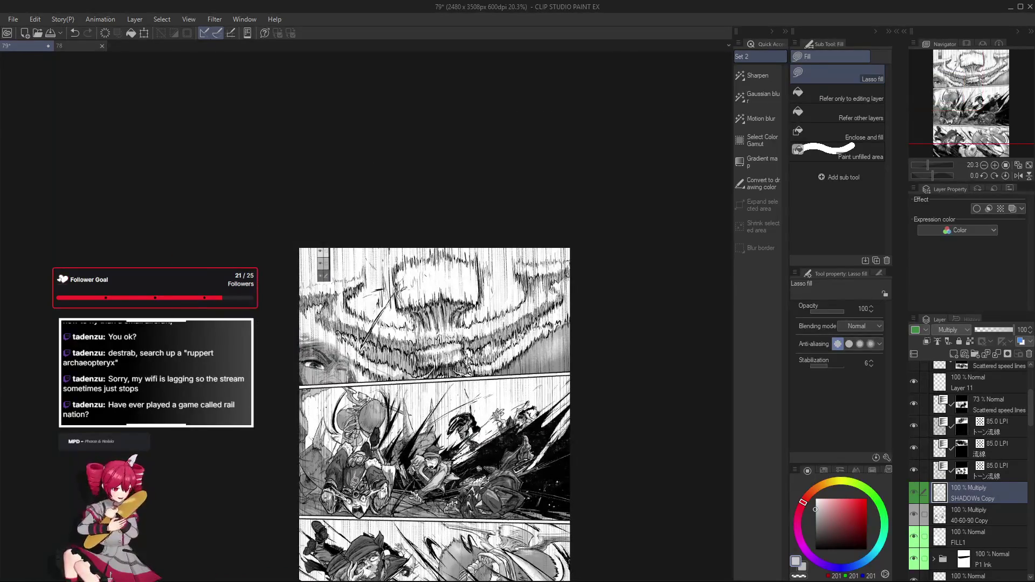
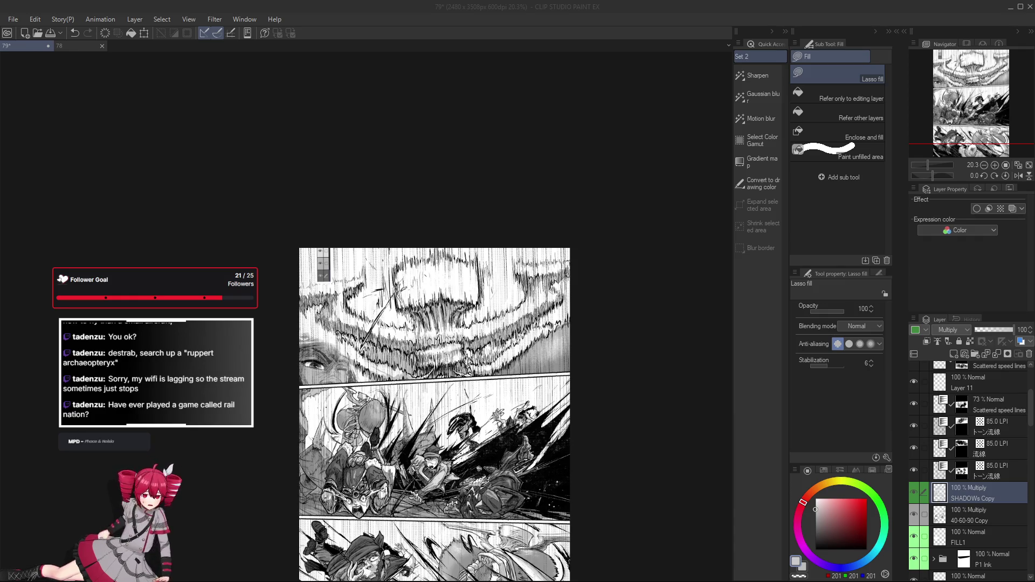
scroll(364, 307, "up", 3)
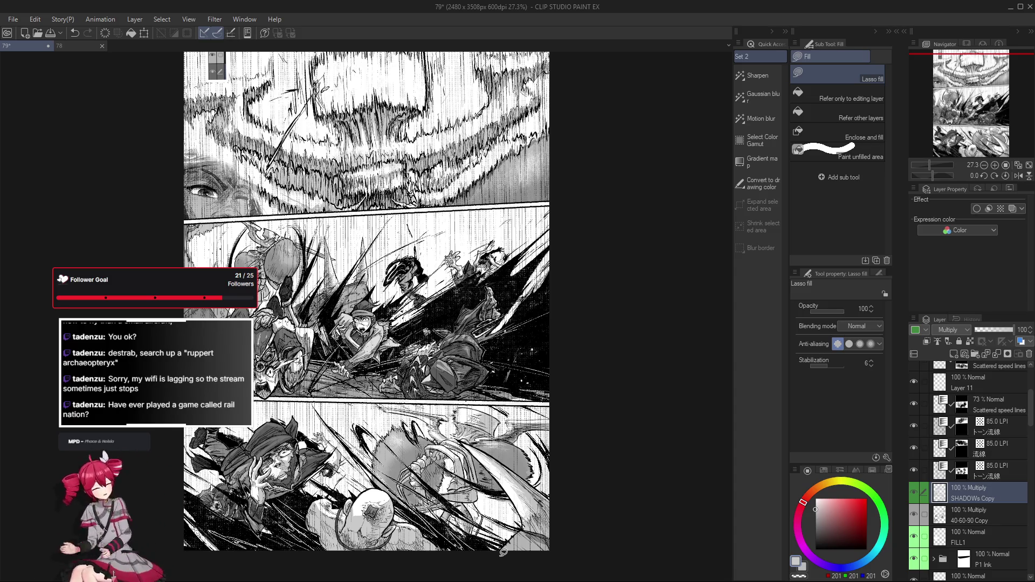
scroll(235, 517, "up", 5)
scroll(352, 489, "up", 3)
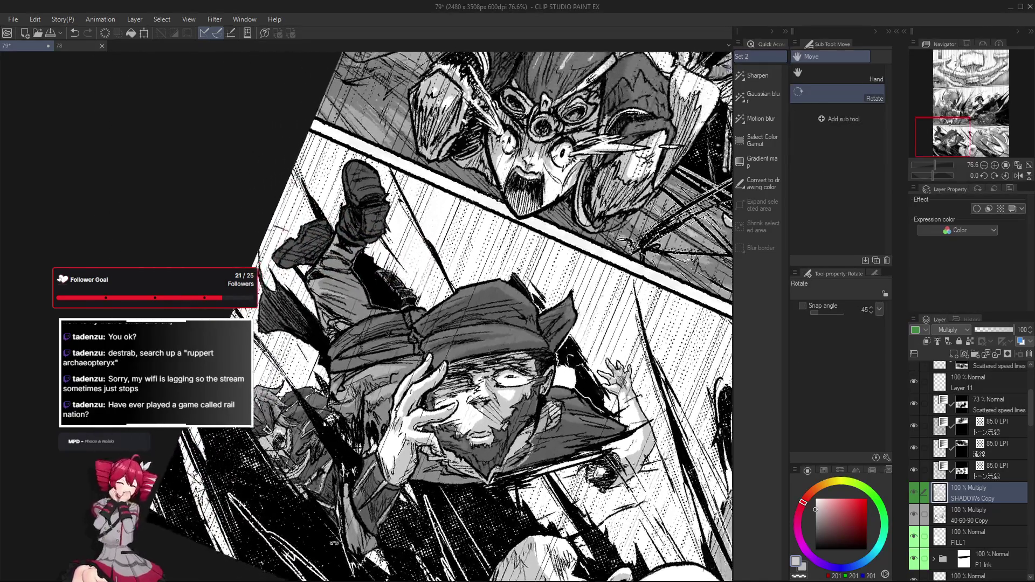
Step: Alternate erasing and lasso-filling shadow areas while reframing the lower action panel
left_click_drag(405, 323, 352, 488)
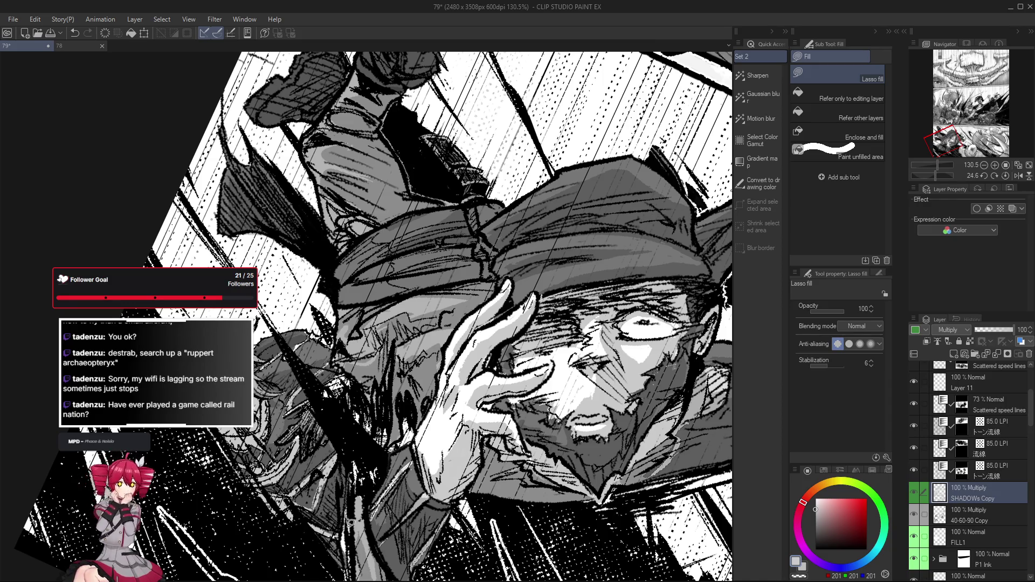
mouse_move(453, 243)
left_mouse_down()
mouse_move(502, 340)
mouse_move(453, 347)
left_mouse_up()
scroll(453, 323, "down", 2)
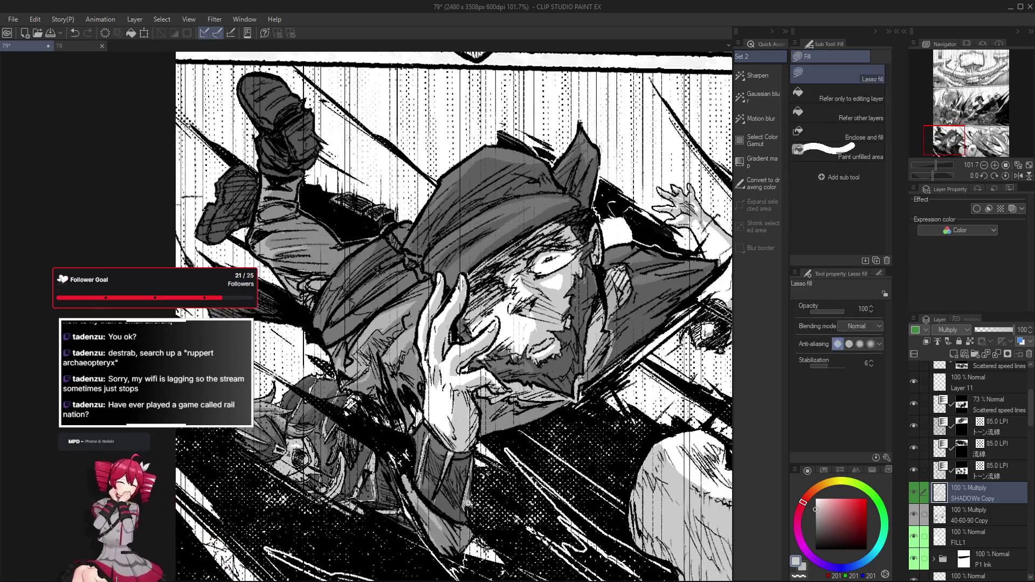
scroll(453, 316, "up", 1)
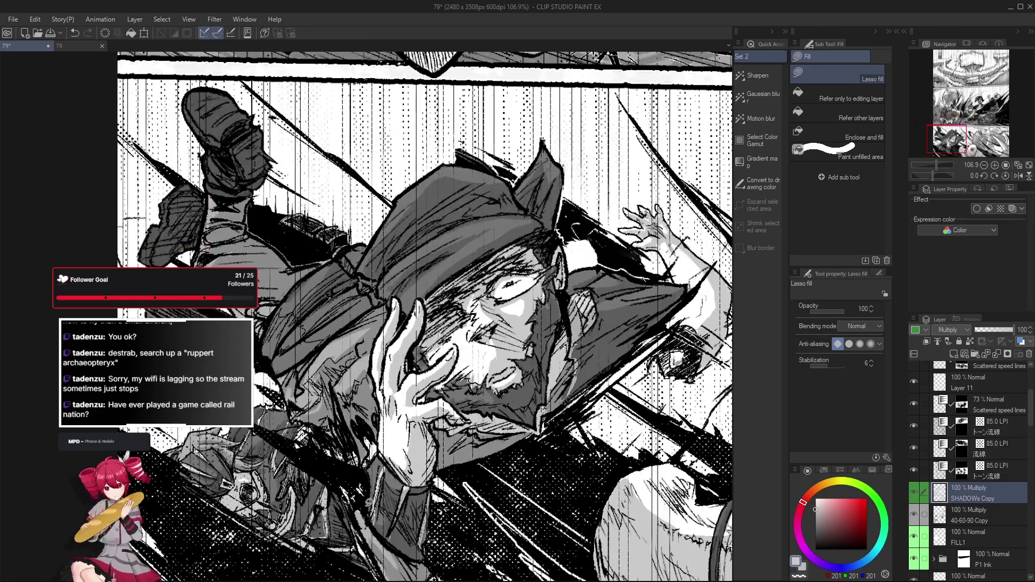
scroll(335, 453, "down", 1)
scroll(332, 449, "down", 1)
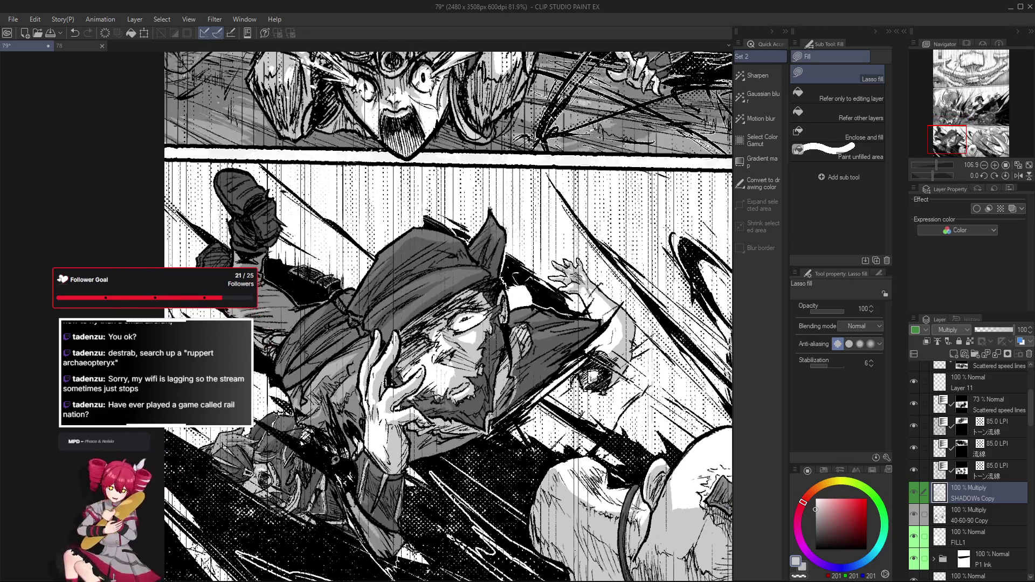
scroll(323, 448, "down", 1)
scroll(349, 449, "down", 1)
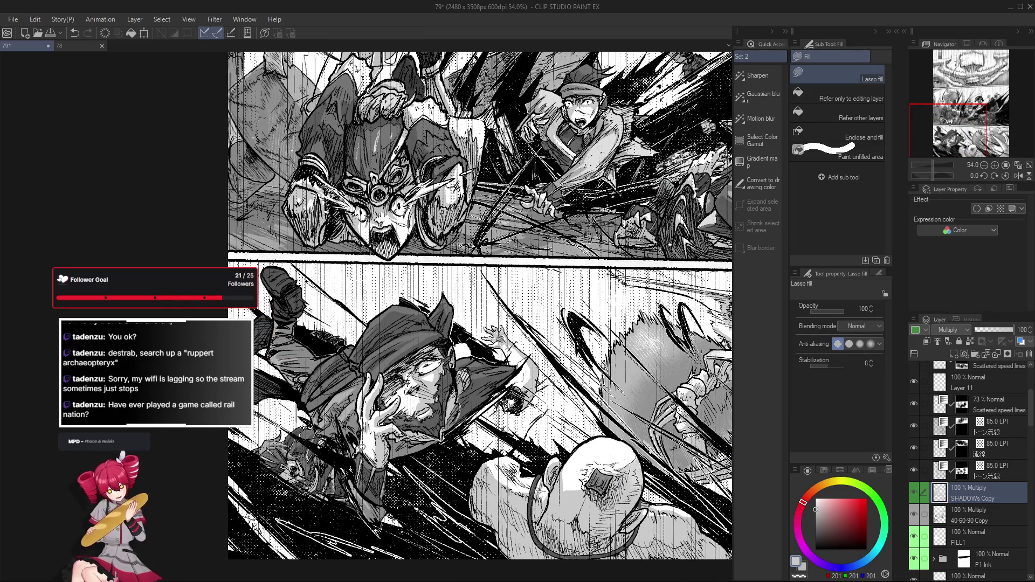
scroll(348, 429, "down", 1)
scroll(349, 433, "down", 1)
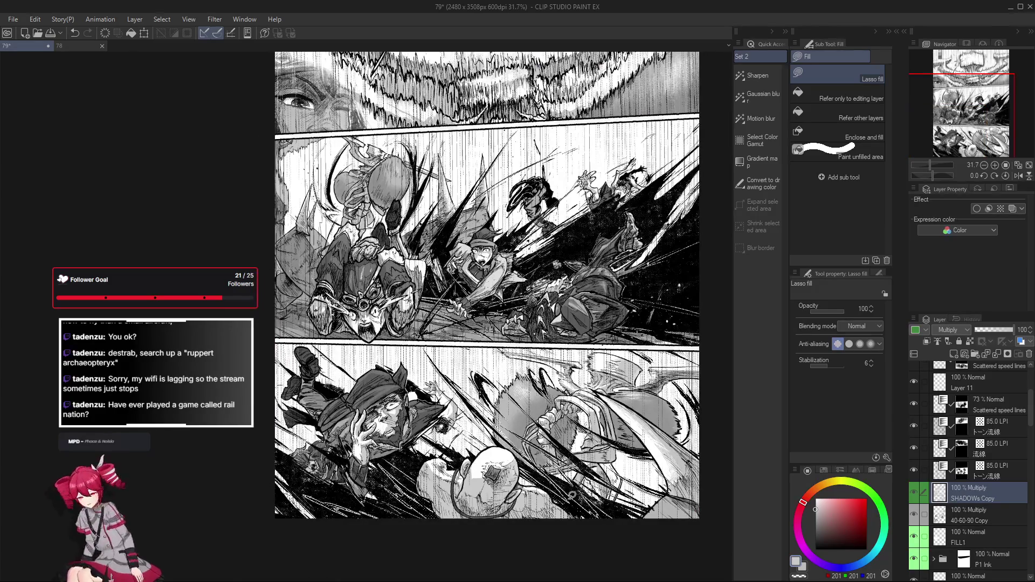
scroll(349, 429, "up", 2)
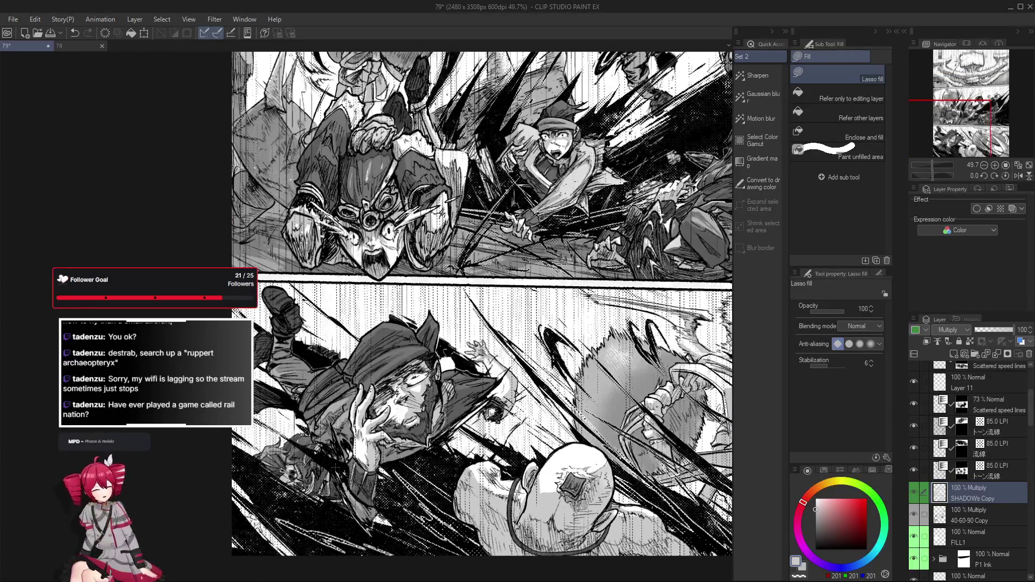
left_click_drag(482, 307, 480, 315)
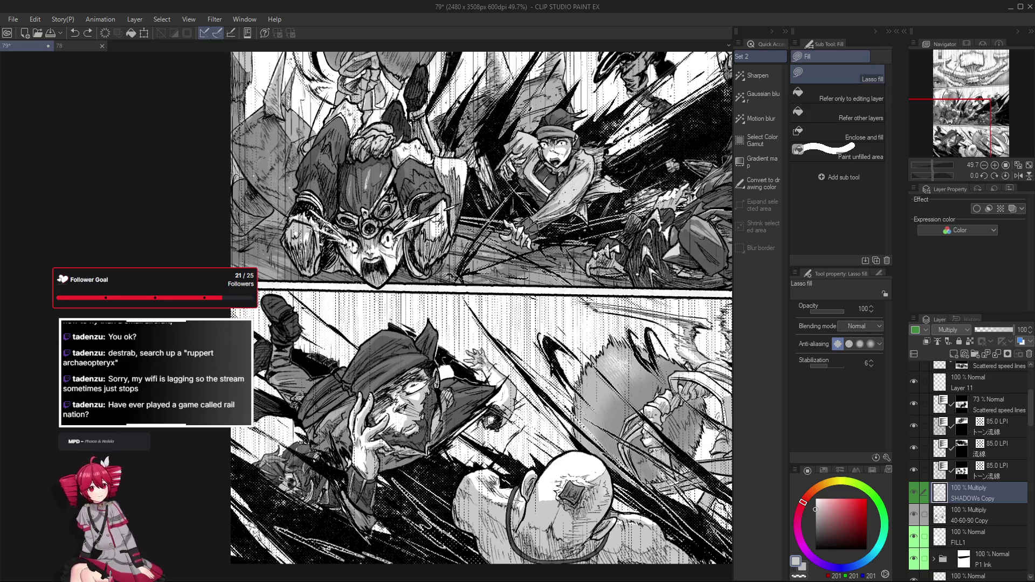
scroll(291, 396, "down", 2)
scroll(291, 397, "up", 1)
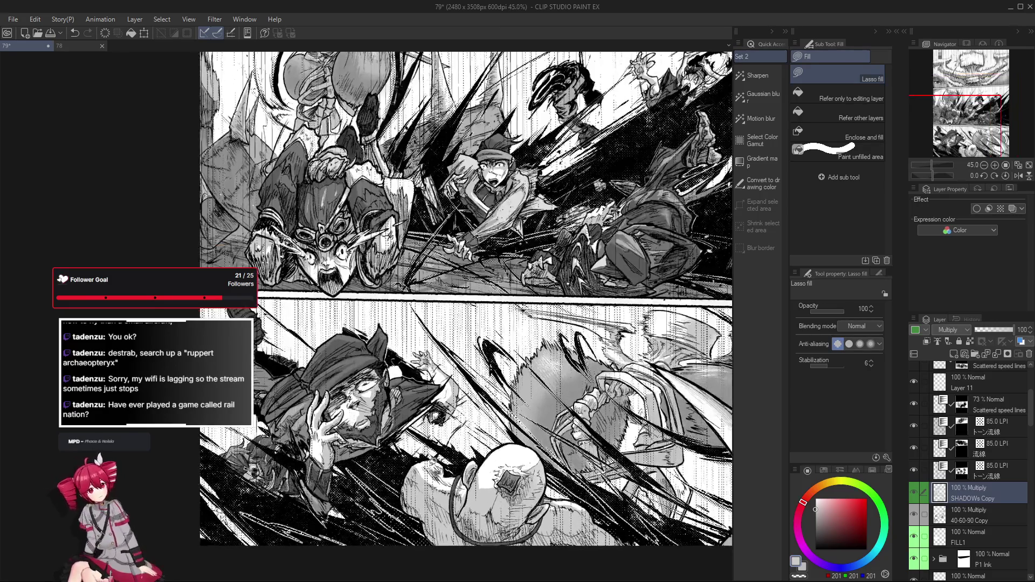
scroll(368, 416, "down", 1)
scroll(377, 443, "down", 1)
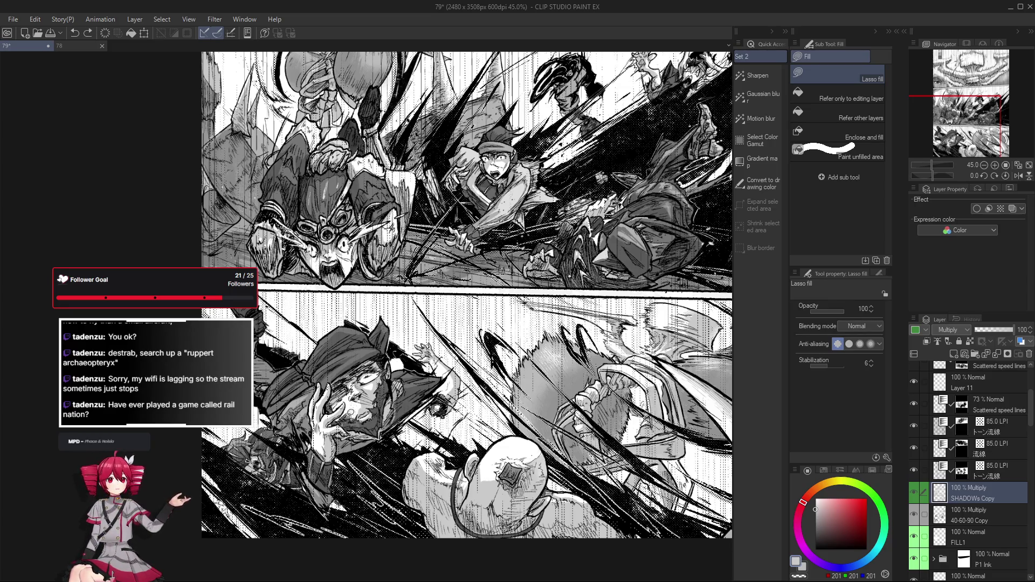
scroll(468, 296, "up", 1)
scroll(467, 297, "up", 1)
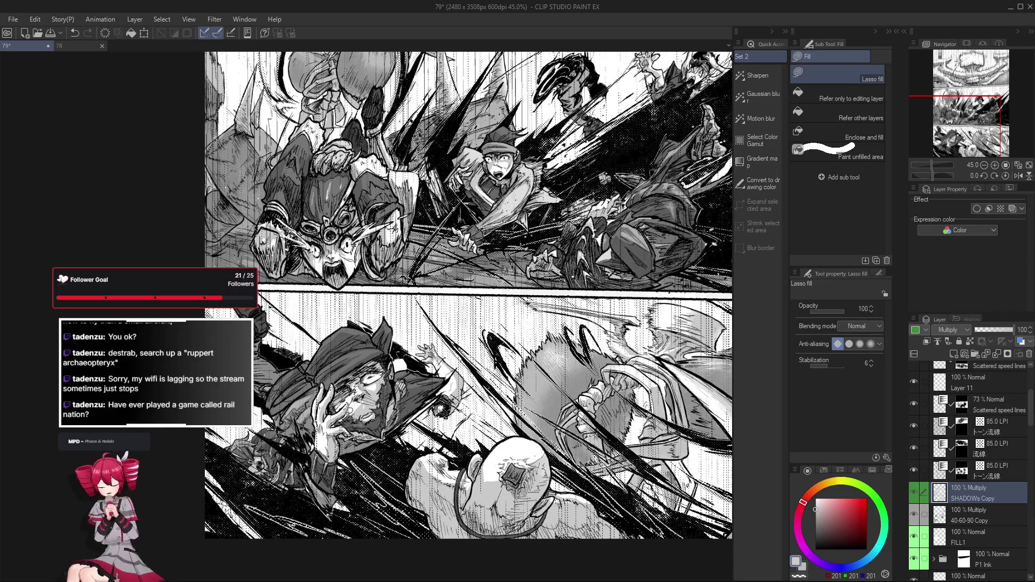
scroll(467, 296, "up", 1)
scroll(467, 297, "up", 1)
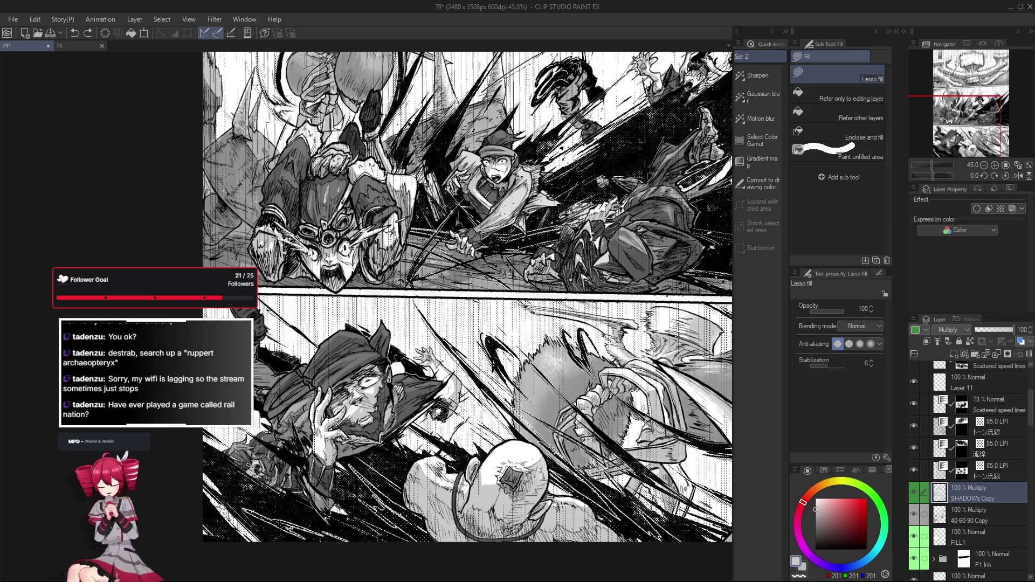
scroll(380, 434, "up", 1)
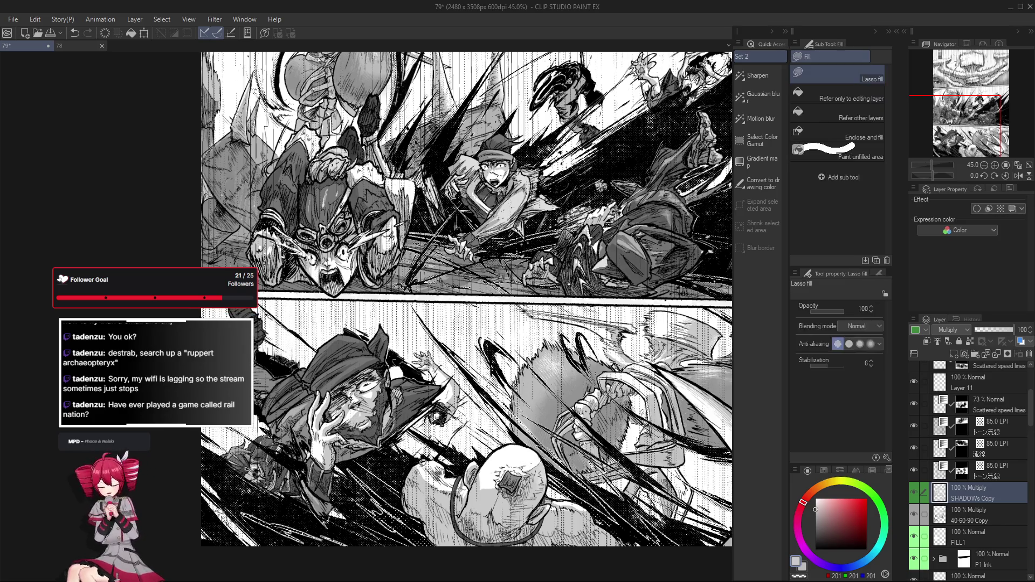
scroll(371, 386, "up", 3)
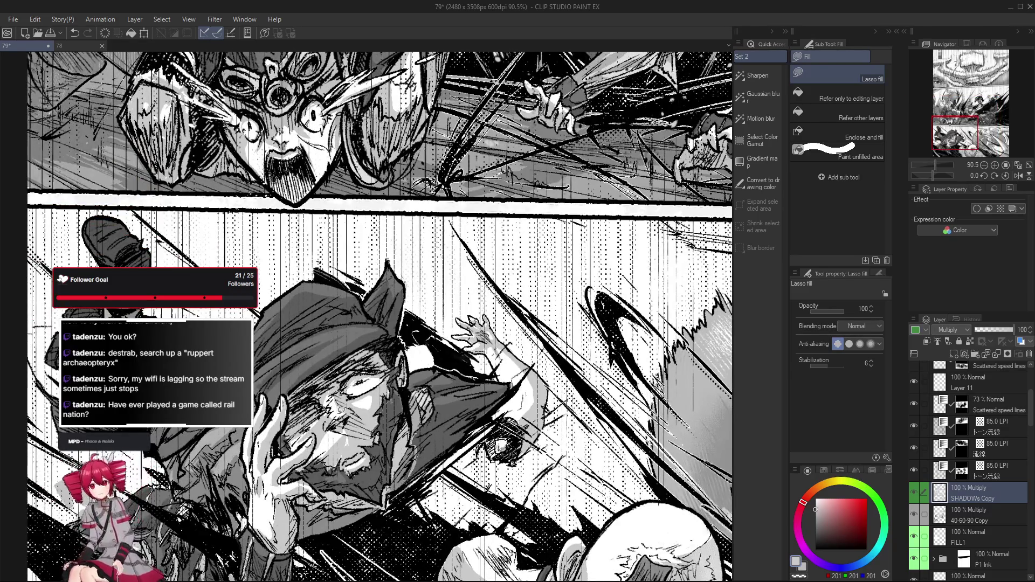
key("e")
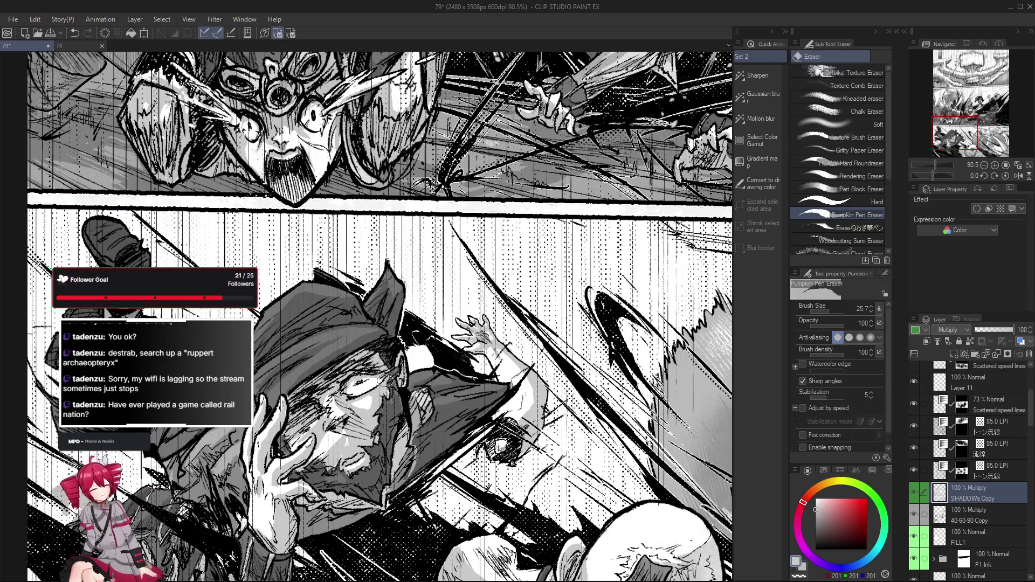
key("g")
scroll(381, 388, "down", 3)
mouse_move(381, 389)
left_mouse_down()
mouse_move(421, 356)
mouse_move(362, 386)
left_mouse_up()
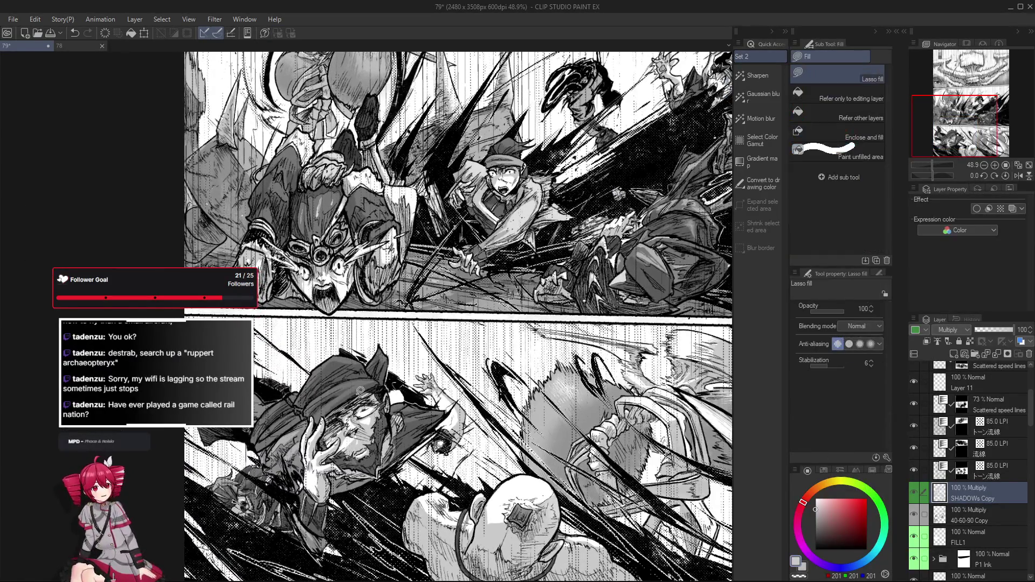
scroll(355, 410, "up", 1)
scroll(361, 390, "up", 1)
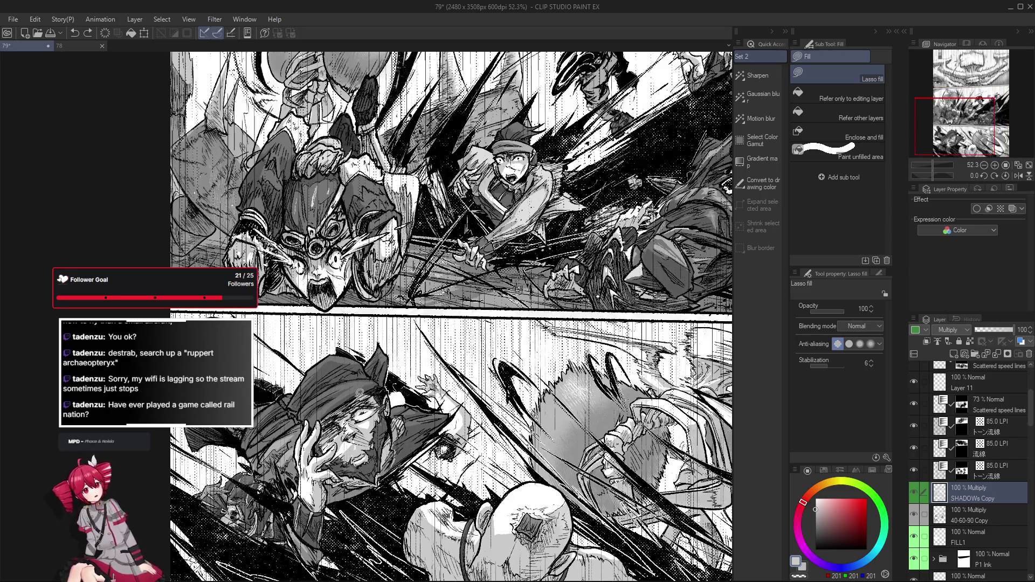
scroll(345, 406, "up", 3)
scroll(354, 395, "up", 2)
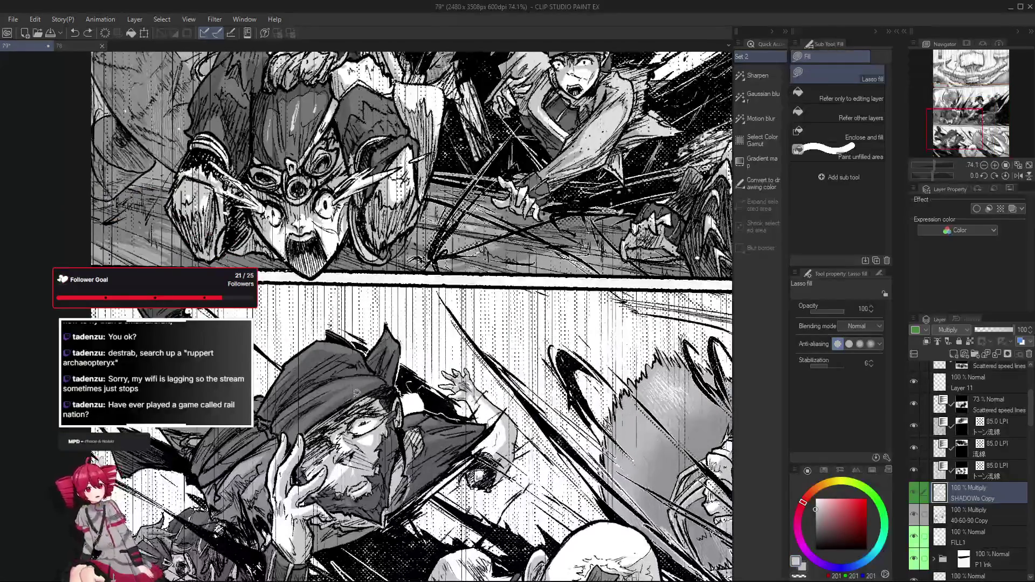
scroll(362, 380, "down", 3)
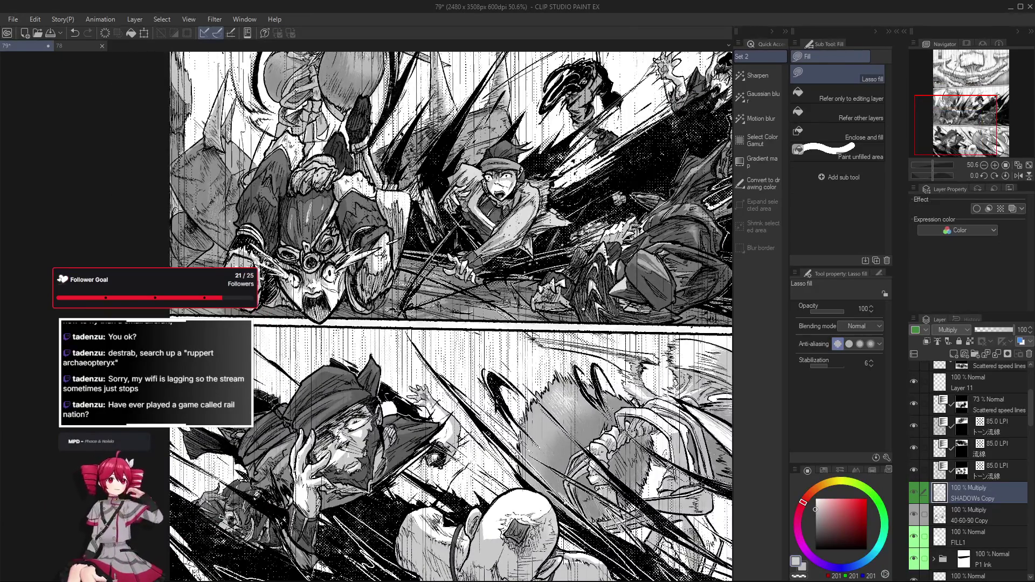
key("e")
left_click_drag(355, 394, 376, 399)
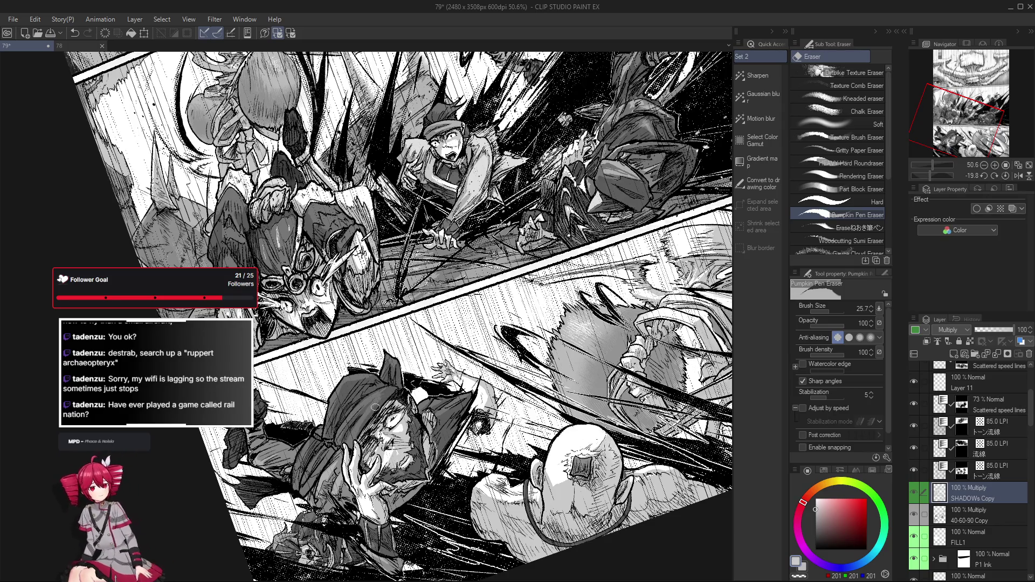
key("ctrl+@")
key("g")
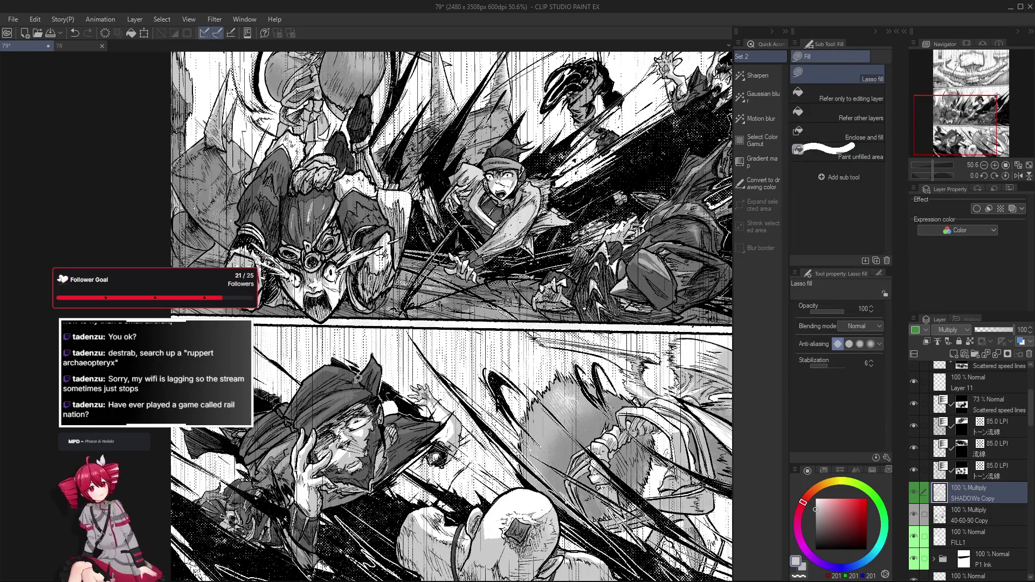
scroll(359, 377, "down", 3)
scroll(346, 387, "up", 2)
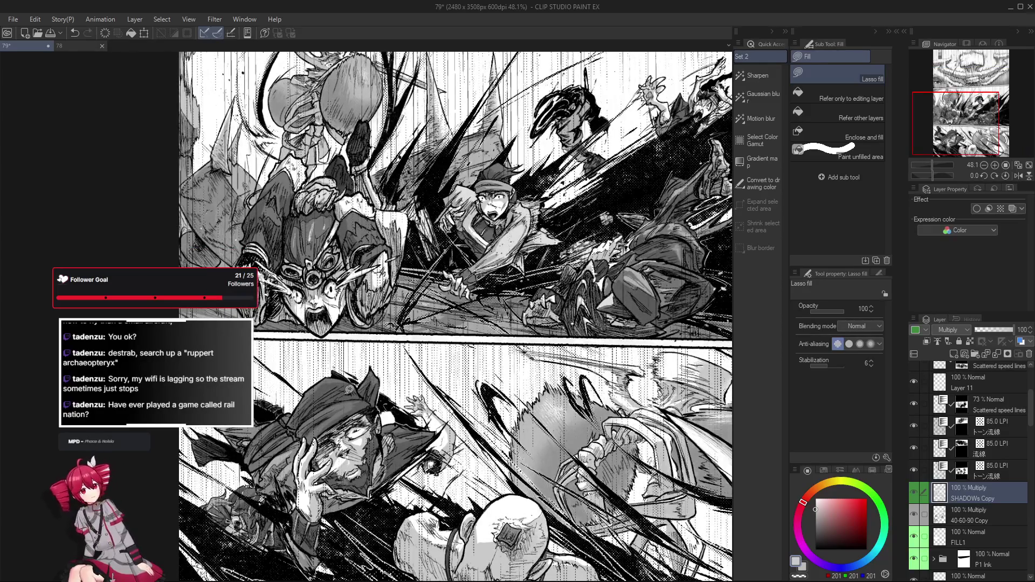
Step: Frame both panels around the hatted figure, sampling texture brushes before returning to lasso fill
left_click_drag(352, 390, 365, 381)
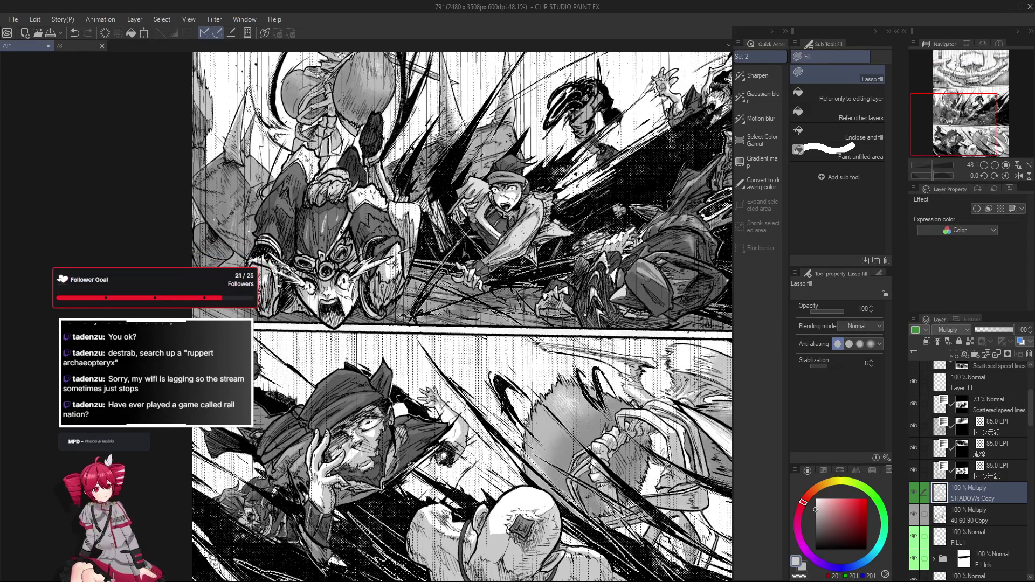
left_click_drag(411, 426, 426, 441)
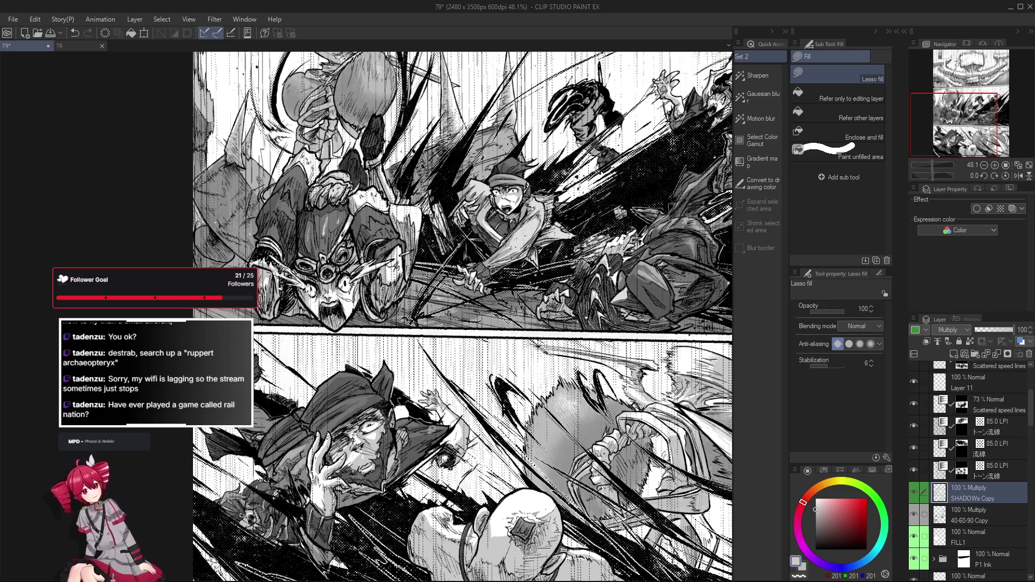
scroll(422, 426, "up", 2)
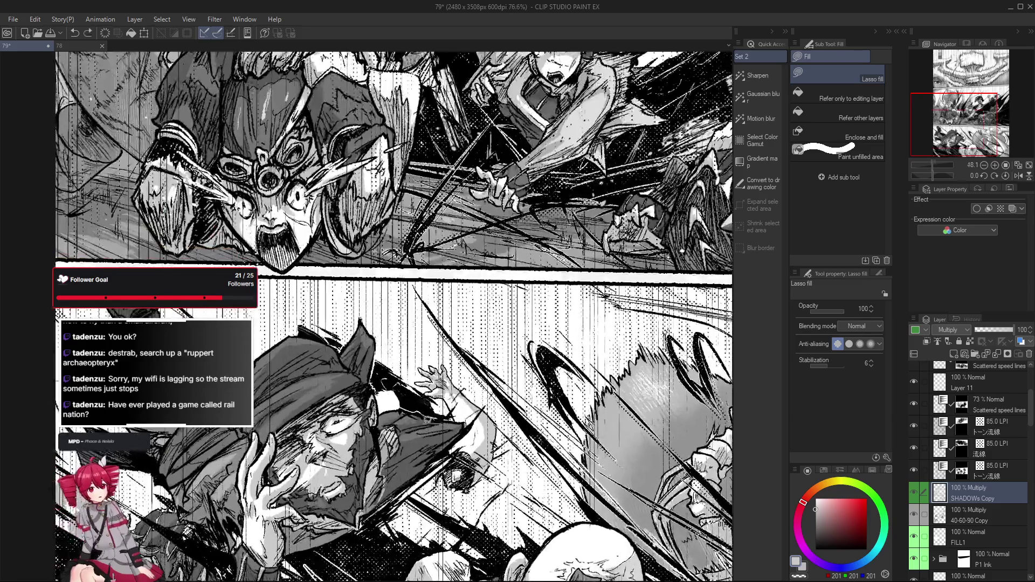
left_click_drag(429, 440, 478, 436)
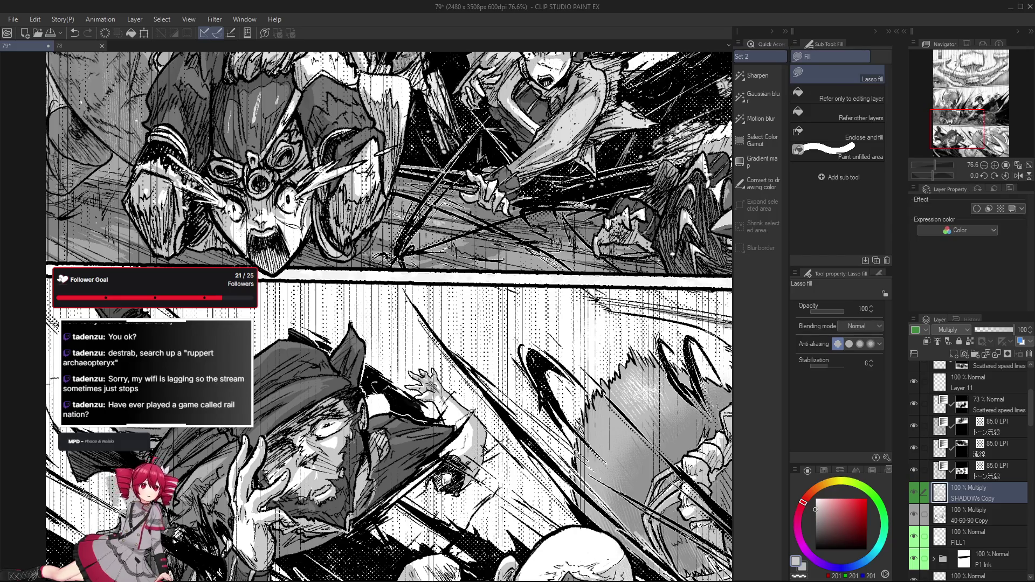
scroll(445, 392, "down", 1)
scroll(449, 394, "down", 2)
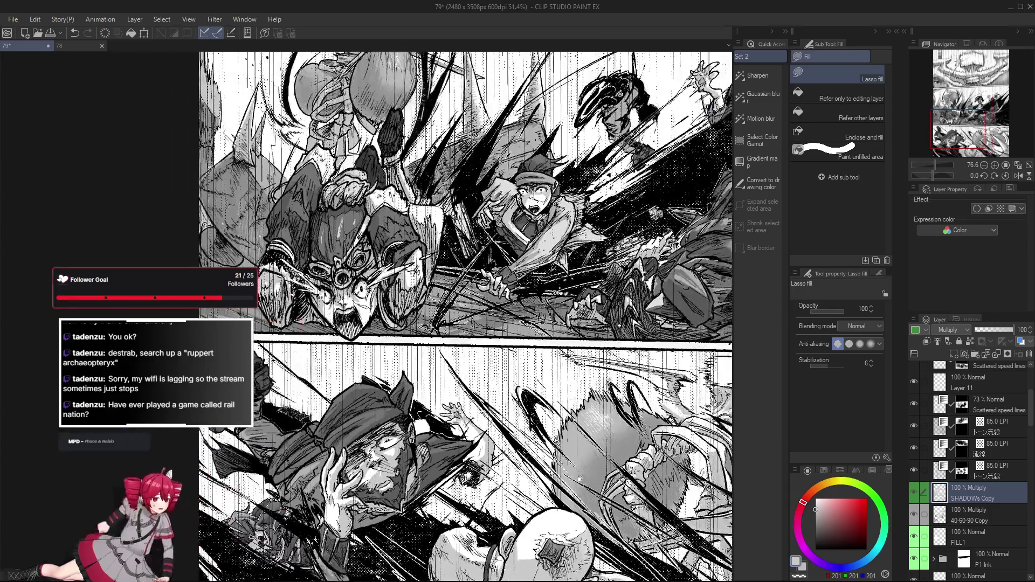
scroll(458, 394, "up", 1)
scroll(458, 393, "up", 1)
scroll(469, 388, "up", 1)
scroll(481, 385, "up", 1)
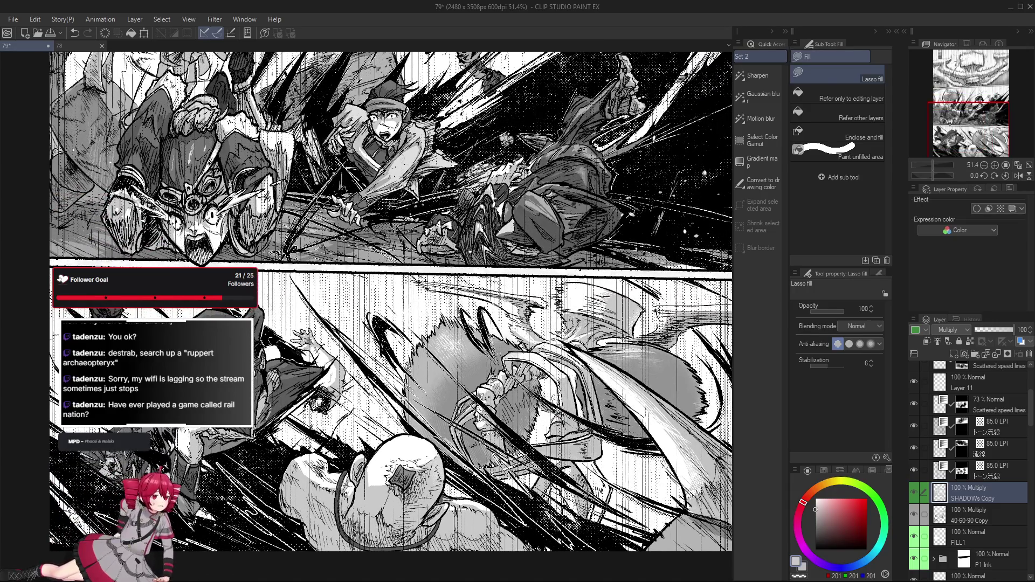
key("u")
key("b")
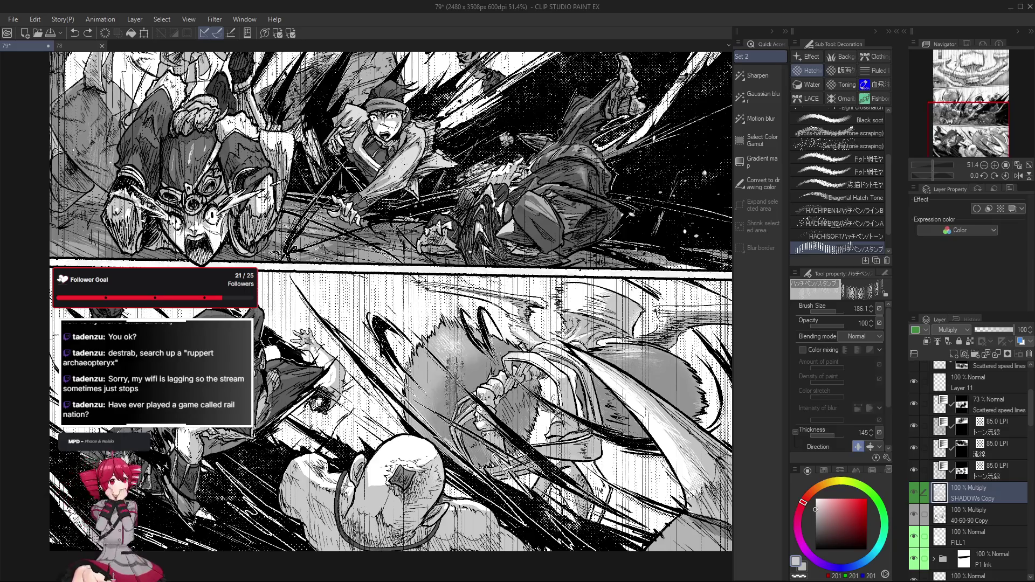
mouse_move(477, 372)
left_mouse_down()
mouse_move(448, 365)
mouse_move(388, 453)
left_mouse_up()
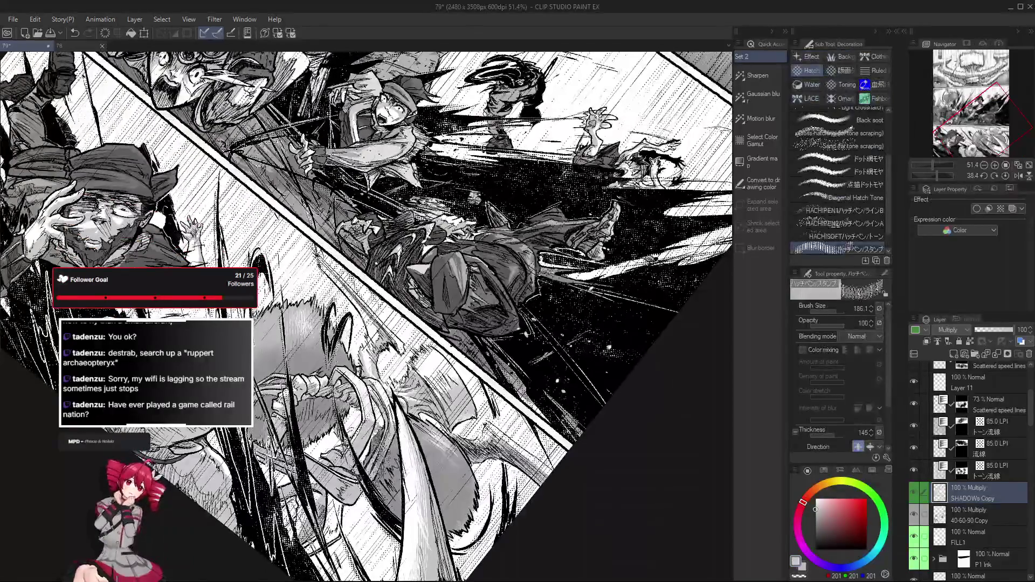
scroll(380, 453, "up", 2)
key("e")
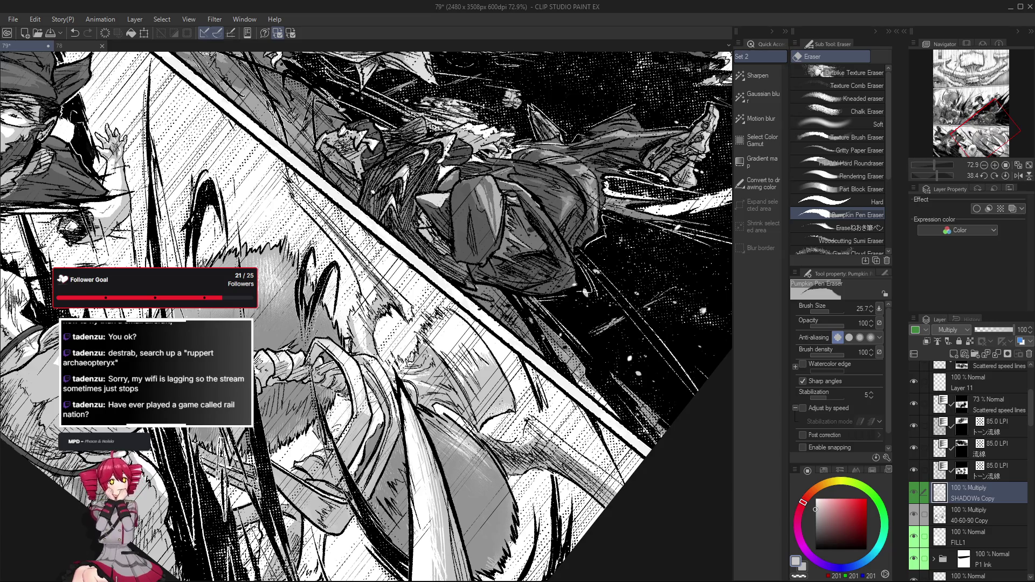
key("g")
key("ctrl+at")
key("g")
key("g")
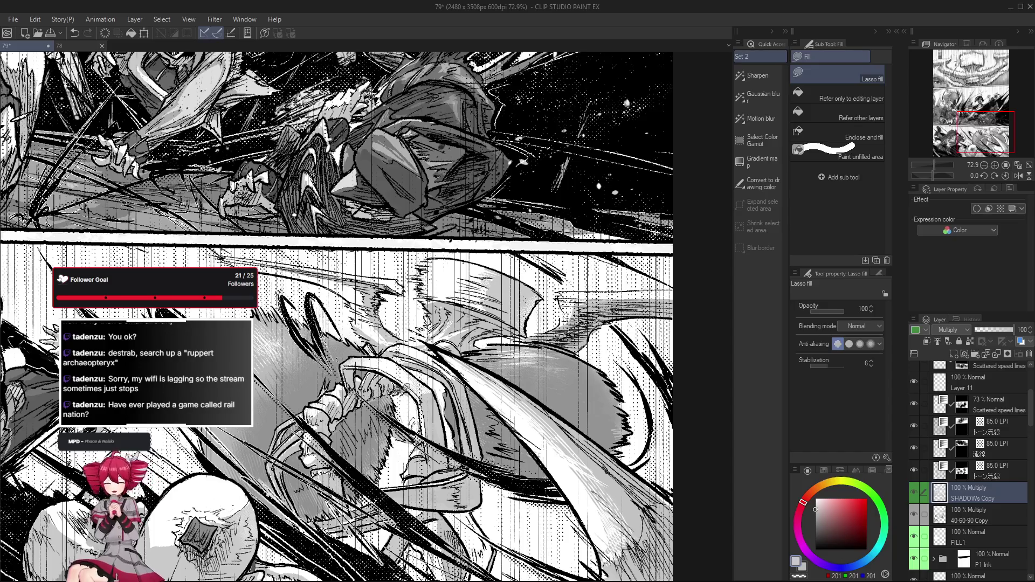
scroll(387, 374, "down", 2)
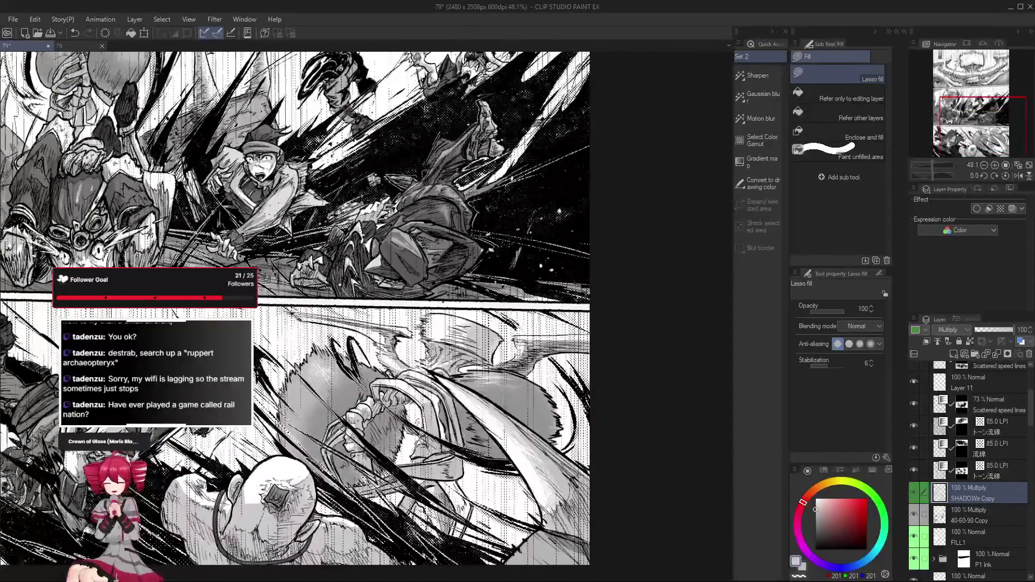
left_click_drag(603, 497, 613, 480)
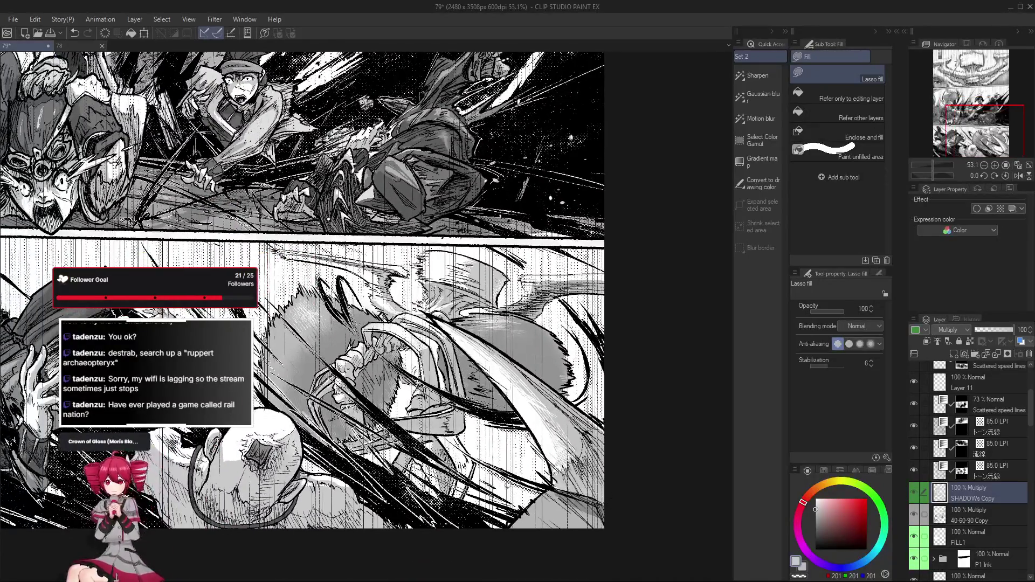
scroll(461, 455, "up", 1)
scroll(462, 454, "up", 1)
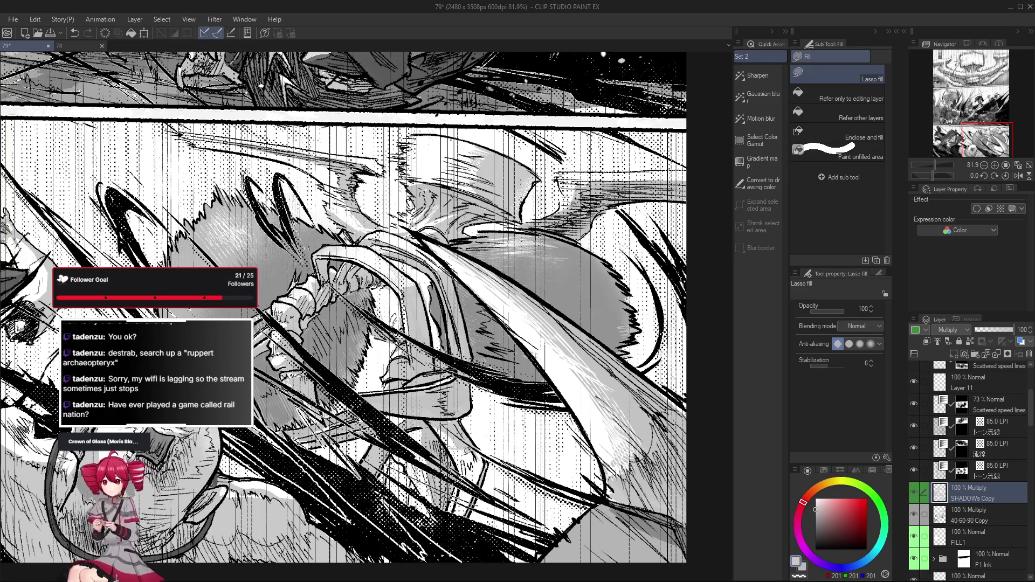
scroll(484, 451, "down", 2)
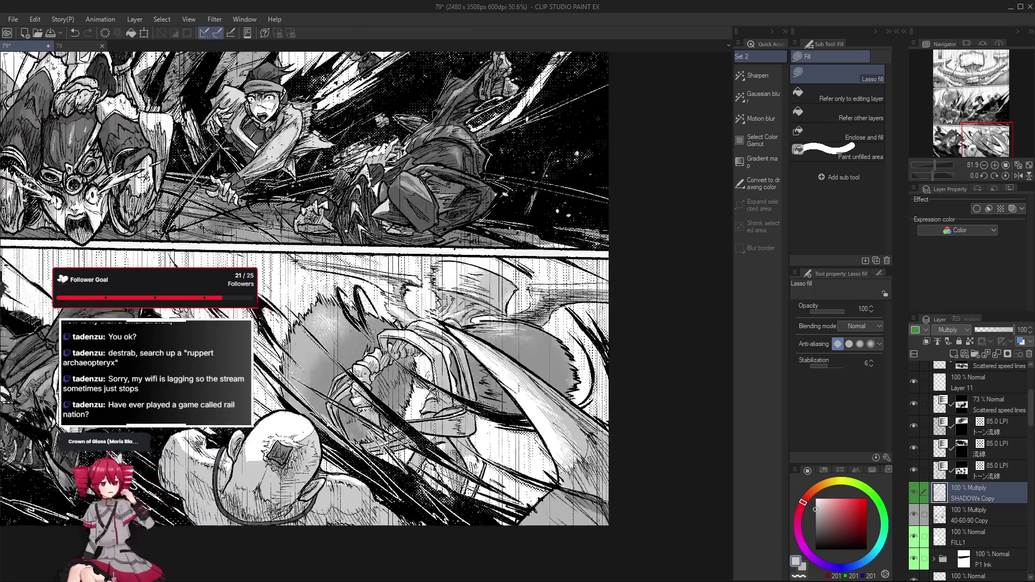
scroll(478, 477, "down", 1)
scroll(468, 511, "down", 1)
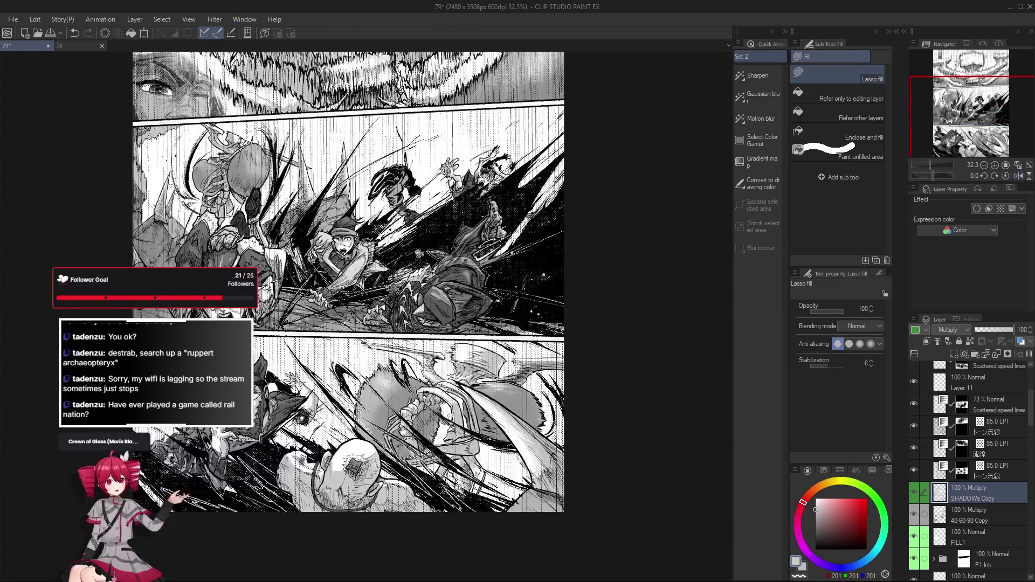
scroll(450, 477, "up", 1)
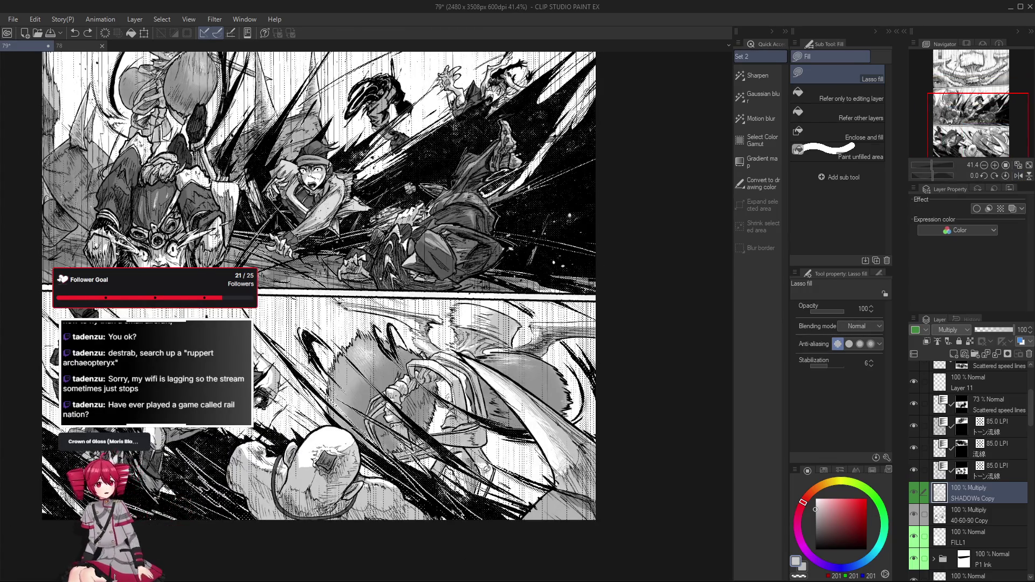
scroll(487, 470, "down", 1)
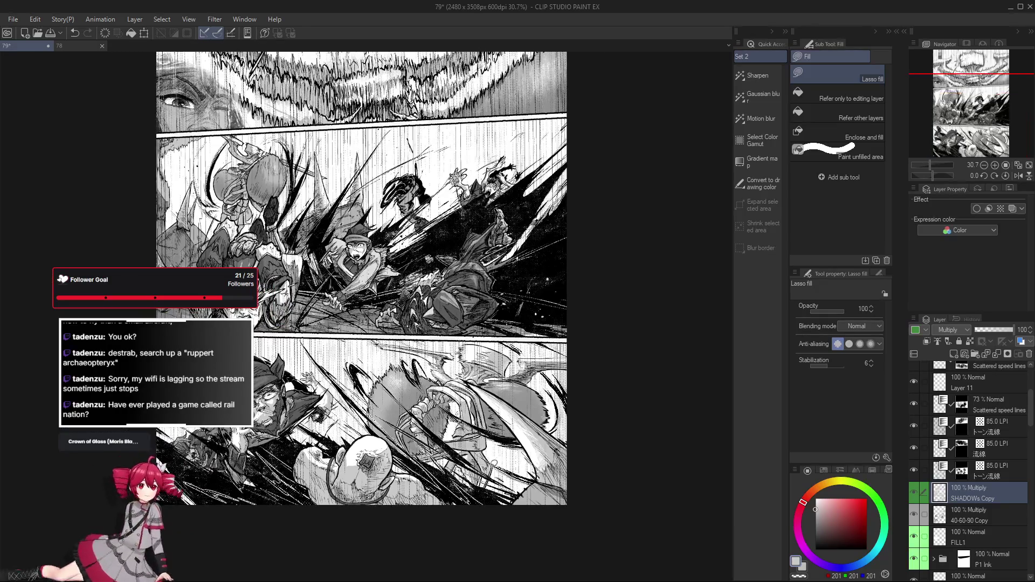
scroll(485, 469, "up", 1)
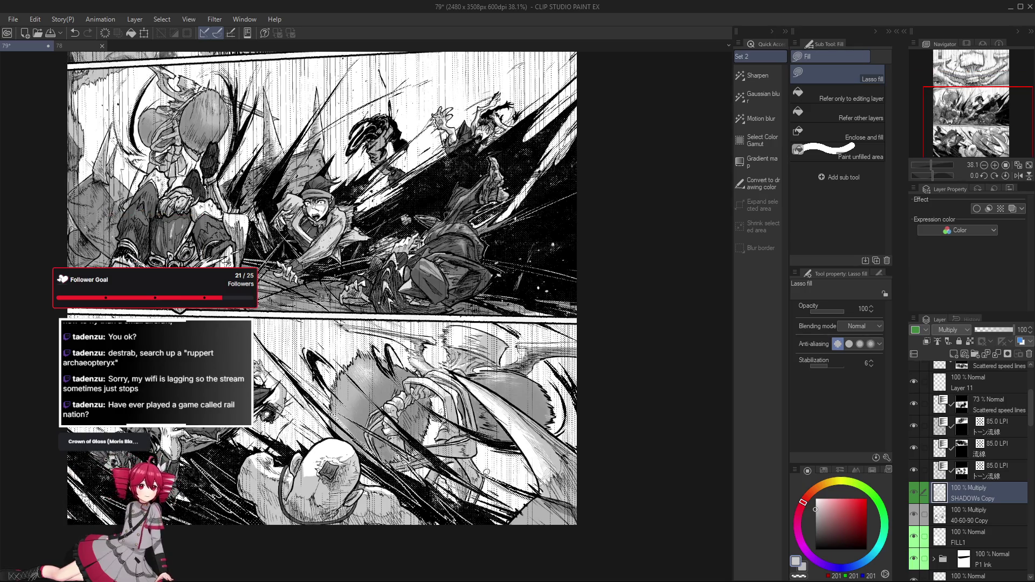
scroll(488, 396, "up", 1)
scroll(501, 440, "up", 1)
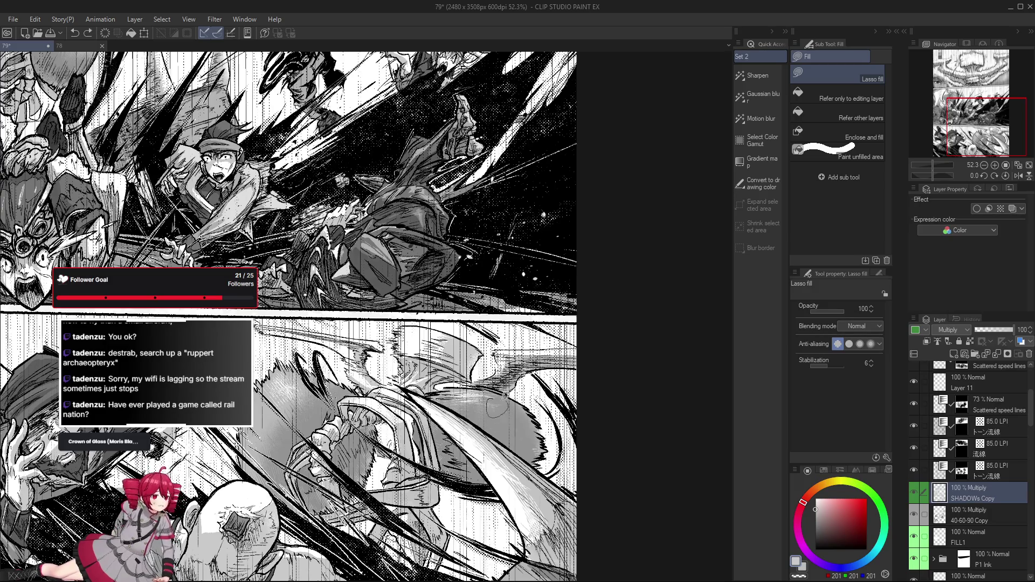
Step: Pick the gauze cloud brush, rotate and reset the view, then go back to lasso filling
key("b")
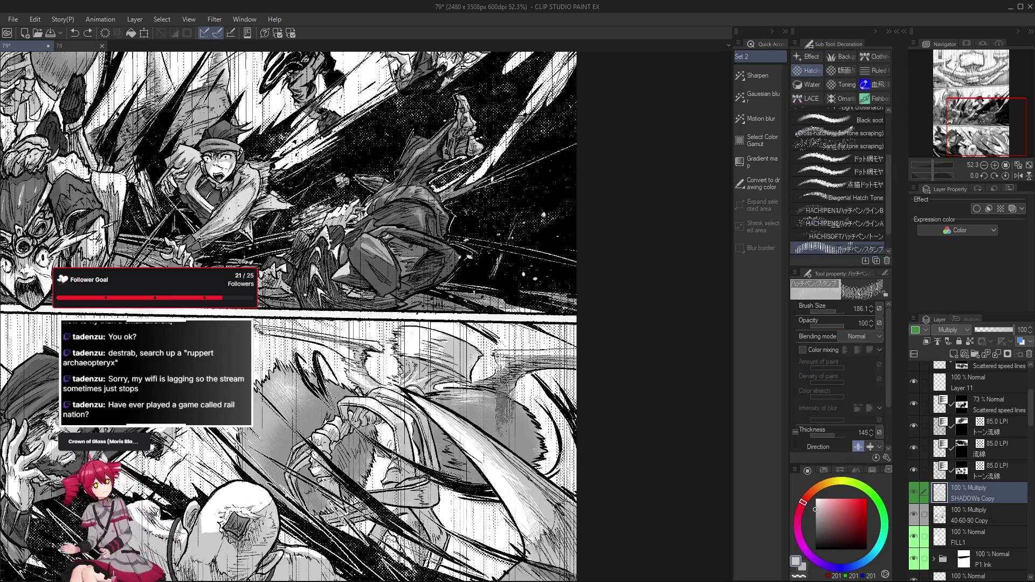
key("period")
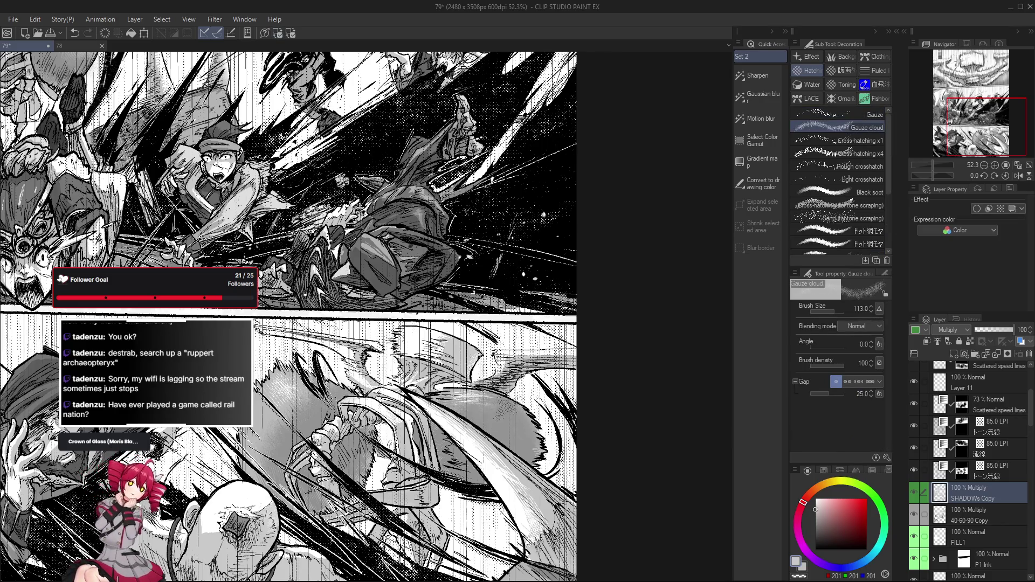
key("r")
left_click_drag(493, 421, 527, 270)
left_click_drag(496, 502, 496, 490)
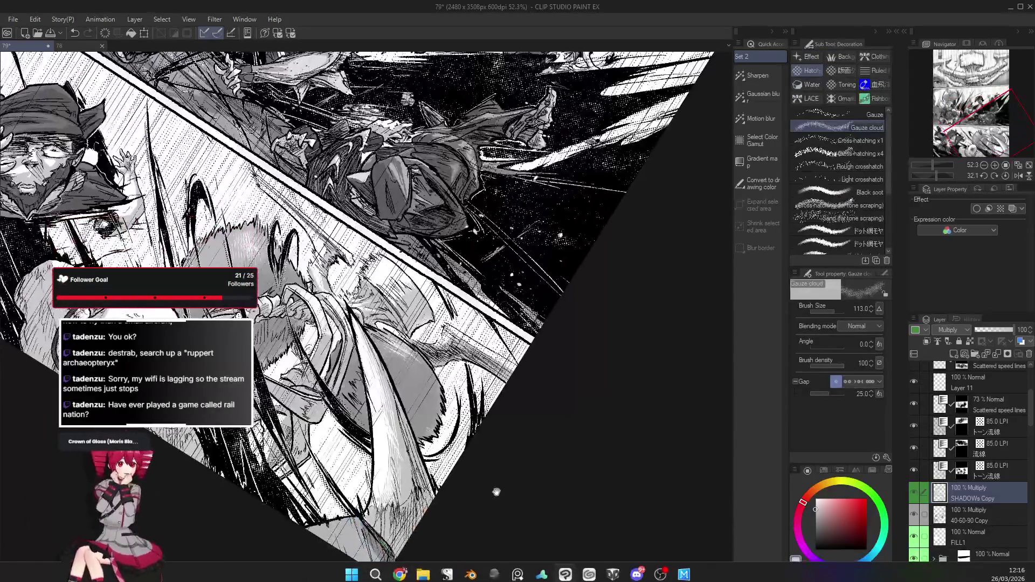
key("ctrl+shift+r")
mouse_move(544, 423)
left_mouse_down()
mouse_move(523, 490)
mouse_move(489, 447)
left_mouse_up()
left_click_drag(470, 207, 475, 221)
key("g")
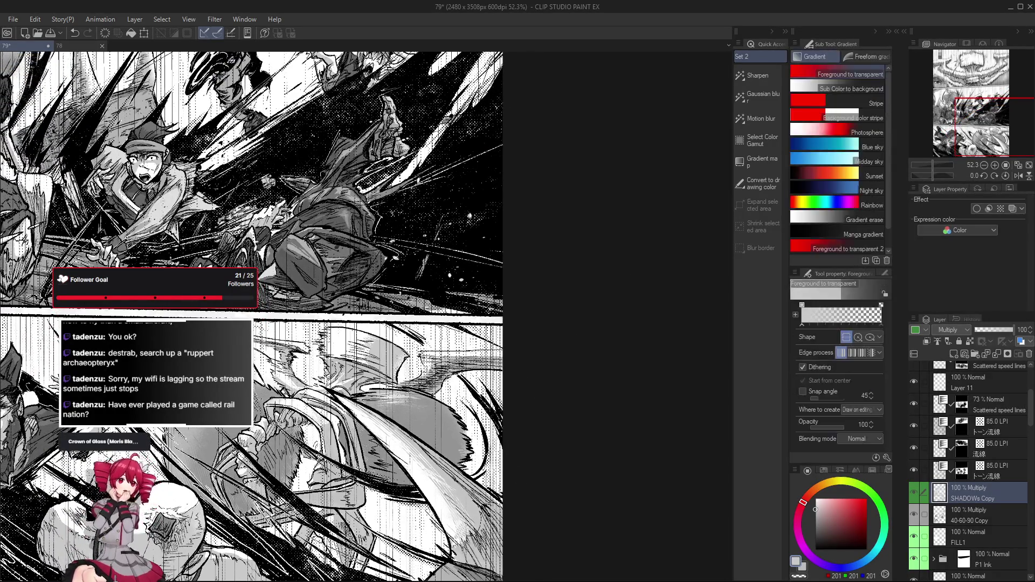
key("g")
scroll(430, 370, "down", 2)
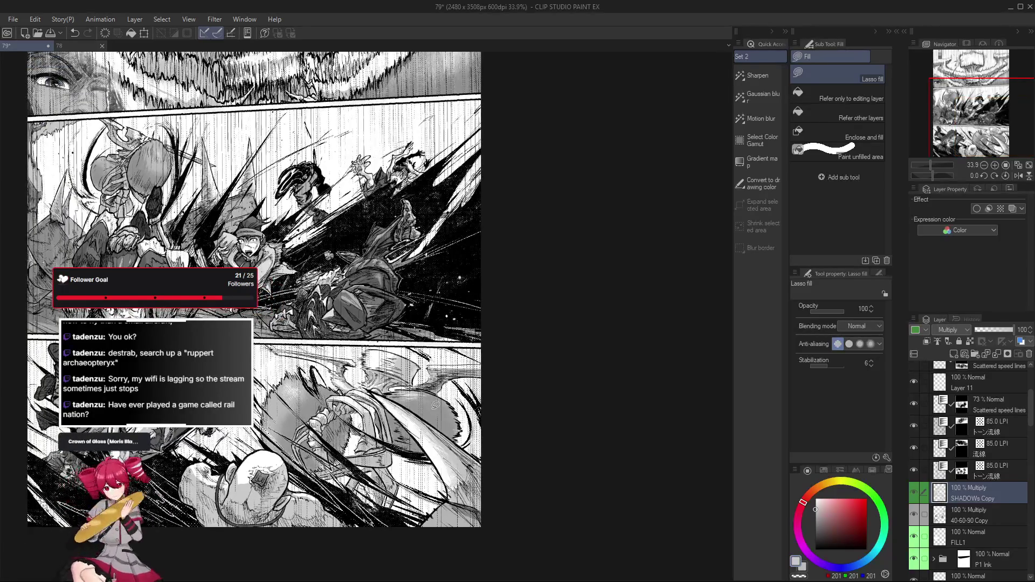
scroll(440, 398, "up", 1)
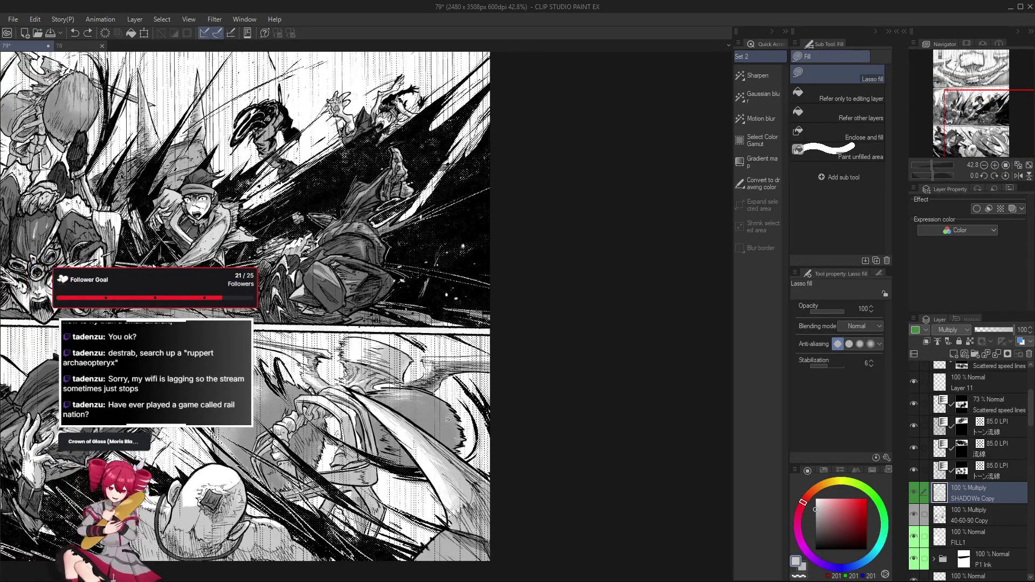
Step: Lasso-fill two small gray shadow areas on the middle-panel boy
left_click_drag(430, 359, 477, 479)
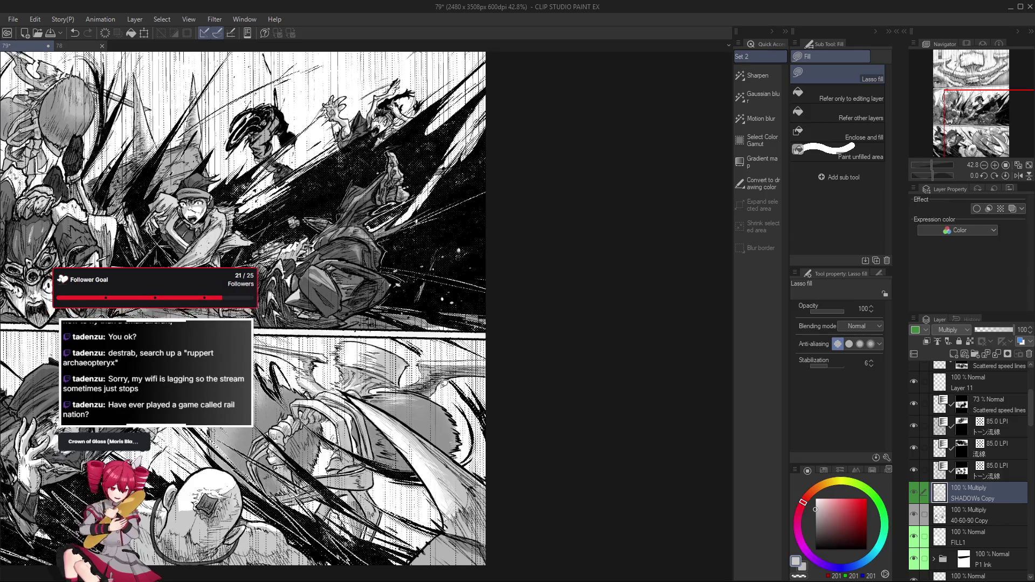
left_click_drag(496, 439, 493, 453)
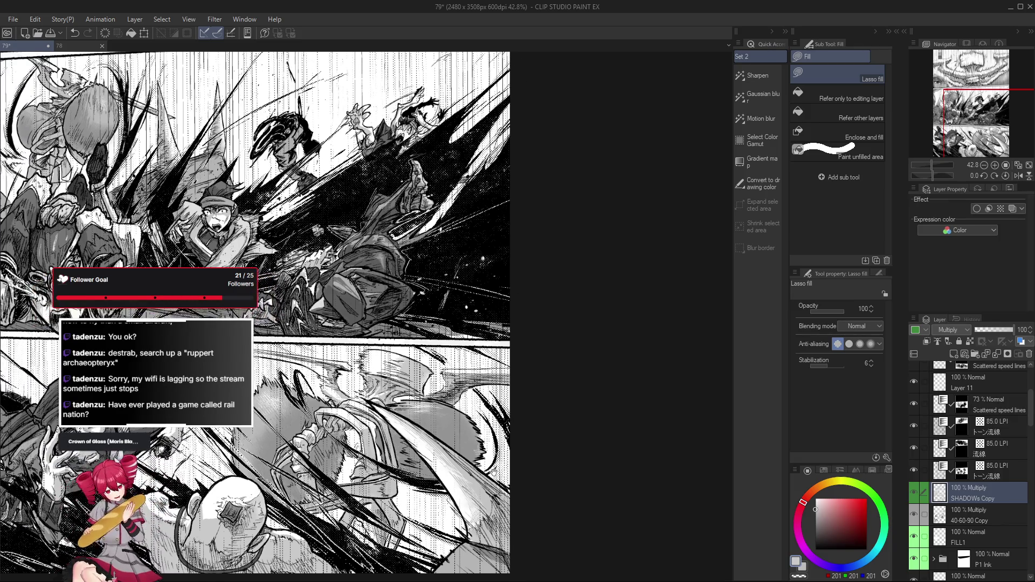
left_click_drag(454, 256, 568, 451)
scroll(469, 477, "up", 2)
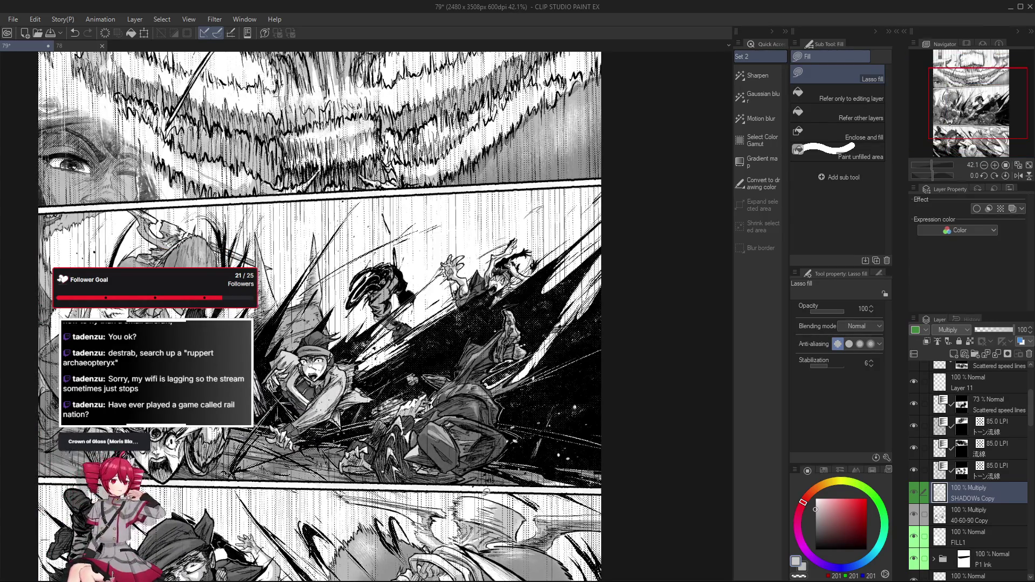
scroll(332, 317, "down", 1)
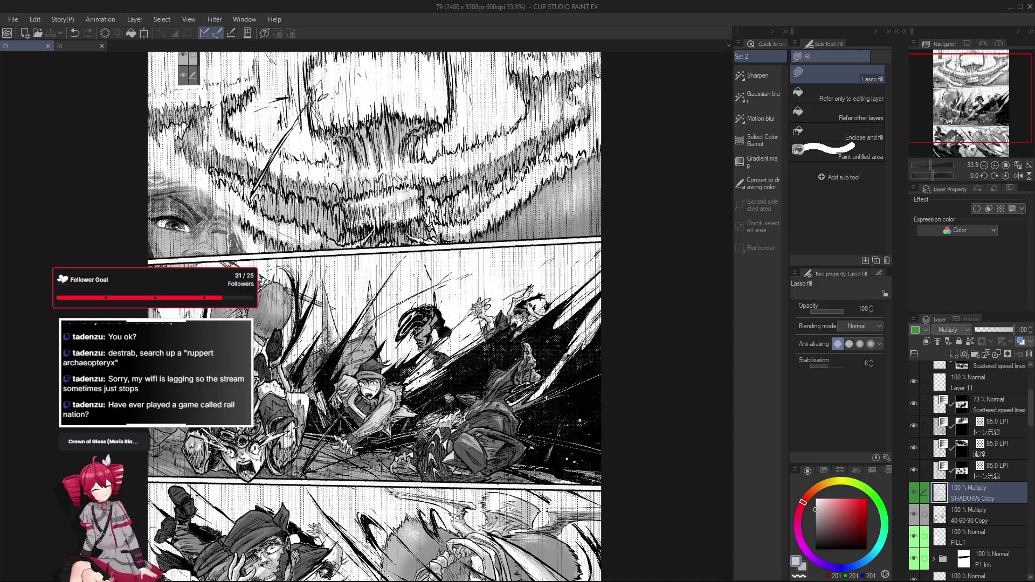
scroll(381, 437, "up", 1)
scroll(380, 436, "up", 1)
scroll(380, 436, "up", 1)
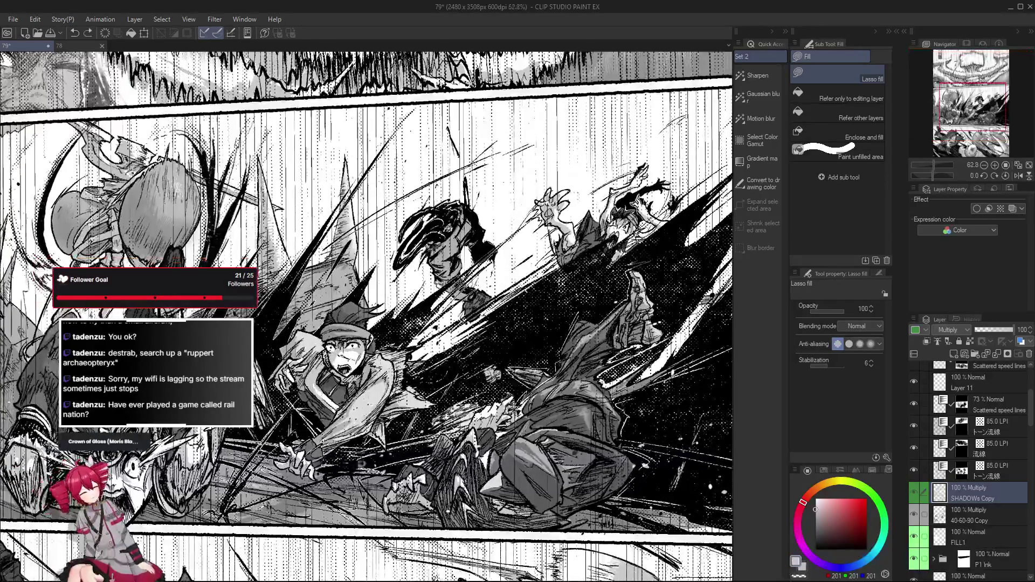
left_click_drag(327, 445, 356, 443)
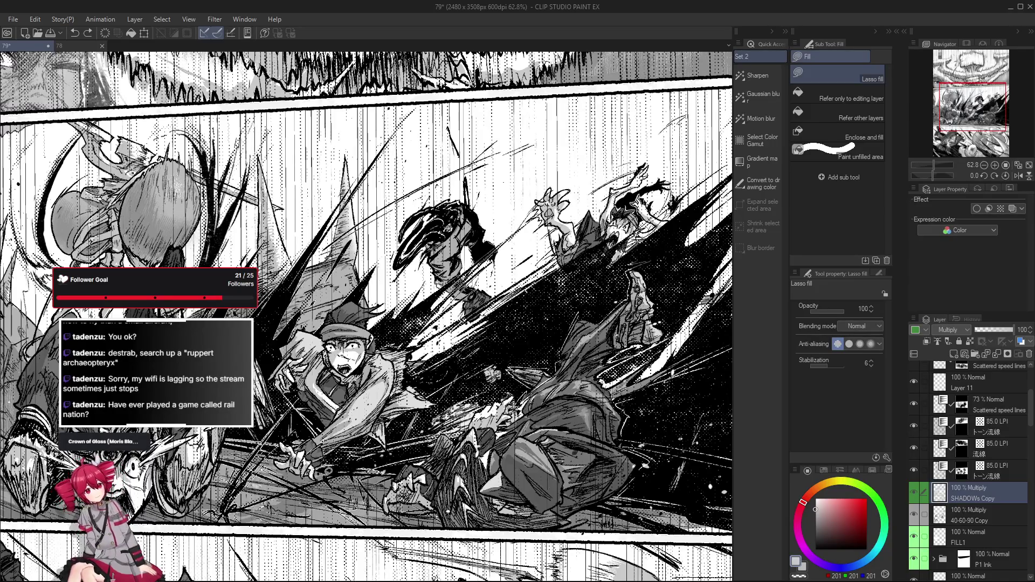
left_click_drag(366, 317, 368, 324)
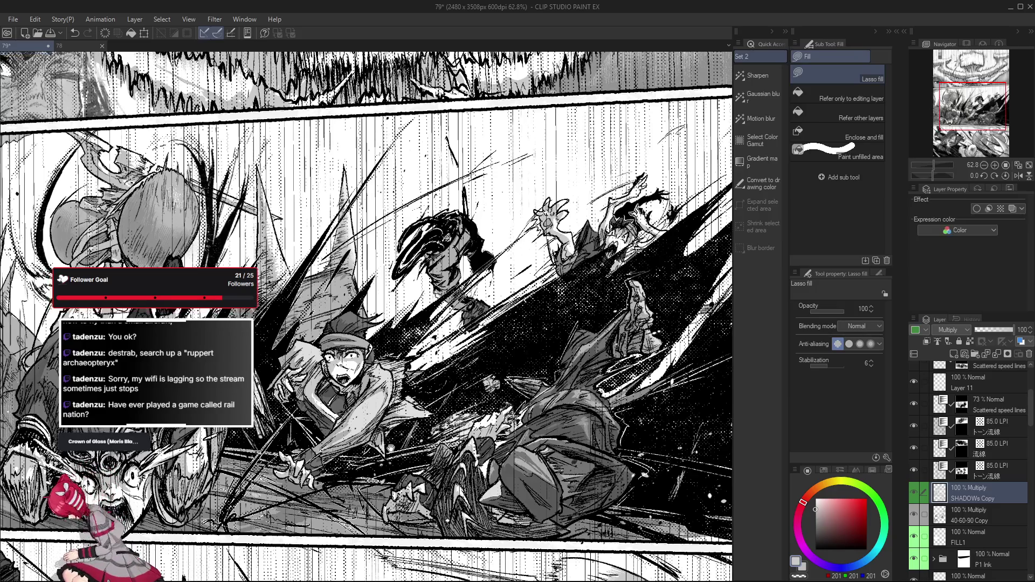
mouse_move(387, 440)
left_mouse_down()
mouse_move(382, 449)
mouse_move(421, 401)
mouse_move(387, 414)
left_mouse_up()
left_click_drag(393, 370, 388, 413)
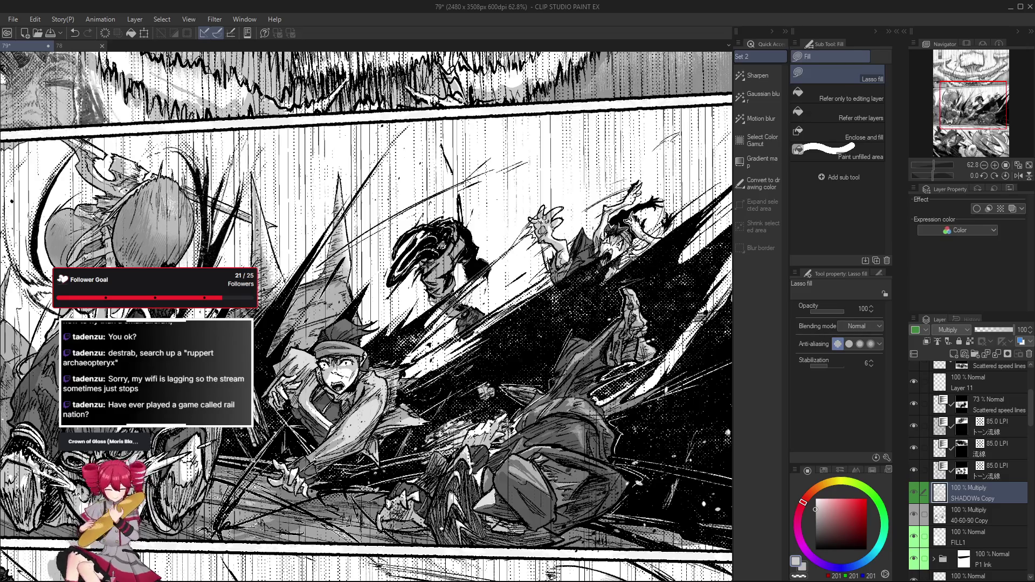
scroll(381, 372, "up", 1)
scroll(351, 350, "up", 1)
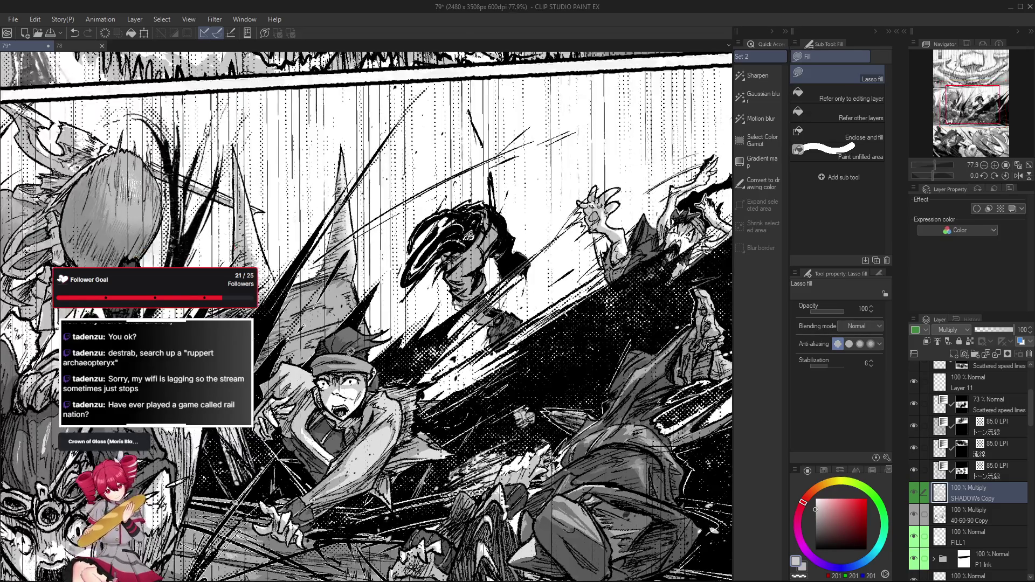
Step: Take the pen and make the 40-60-90 Copy layer active for new strokes
left_click_drag(346, 340, 358, 357)
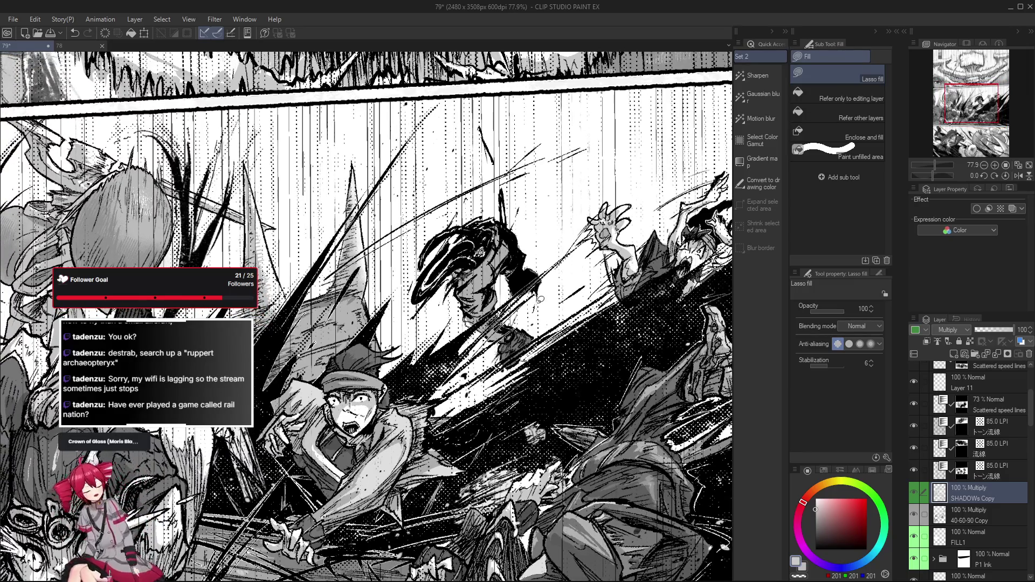
scroll(364, 324, "down", 2)
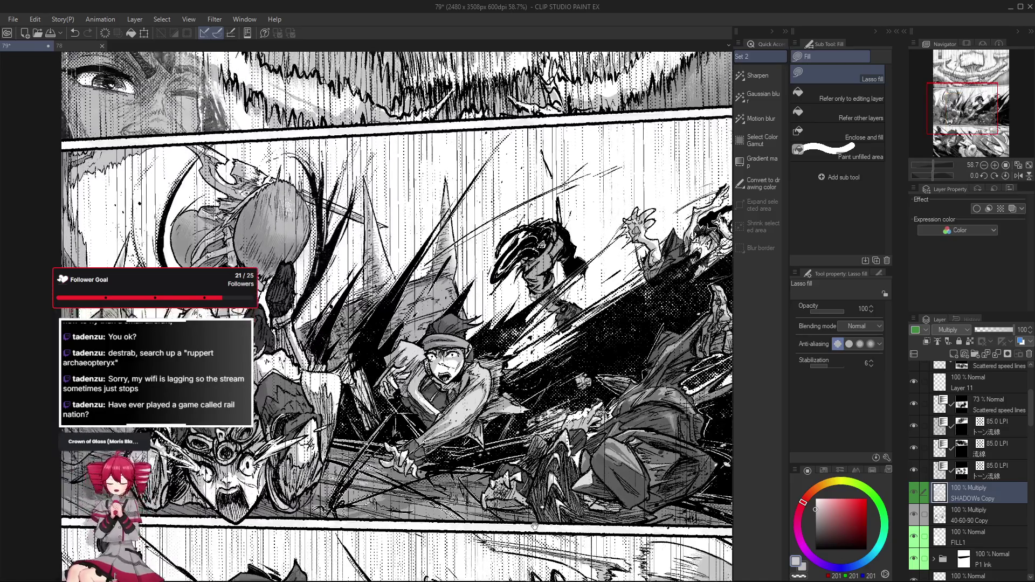
left_click_drag(404, 243, 359, 366)
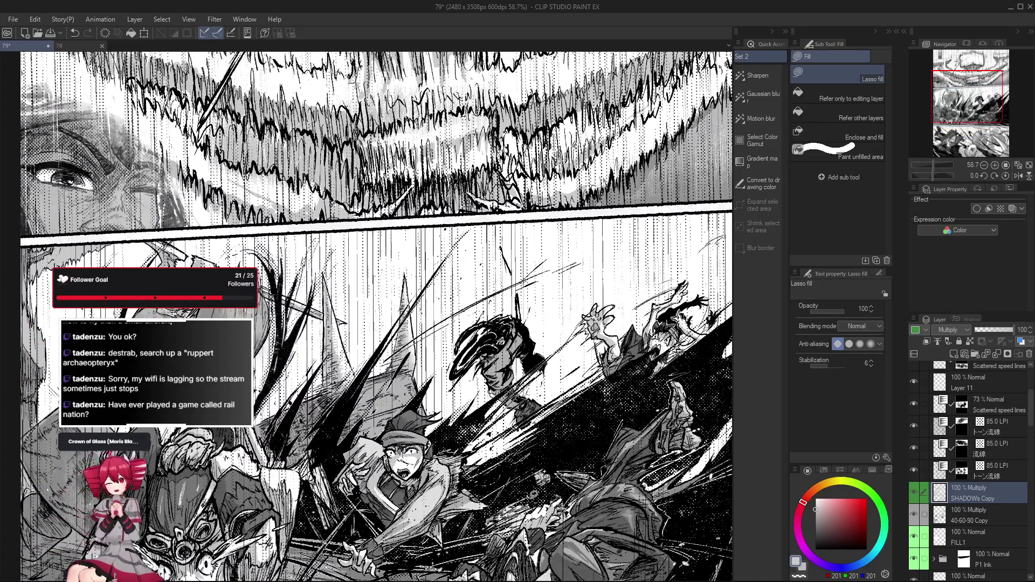
scroll(461, 316, "down", 2)
scroll(545, 381, "down", 1)
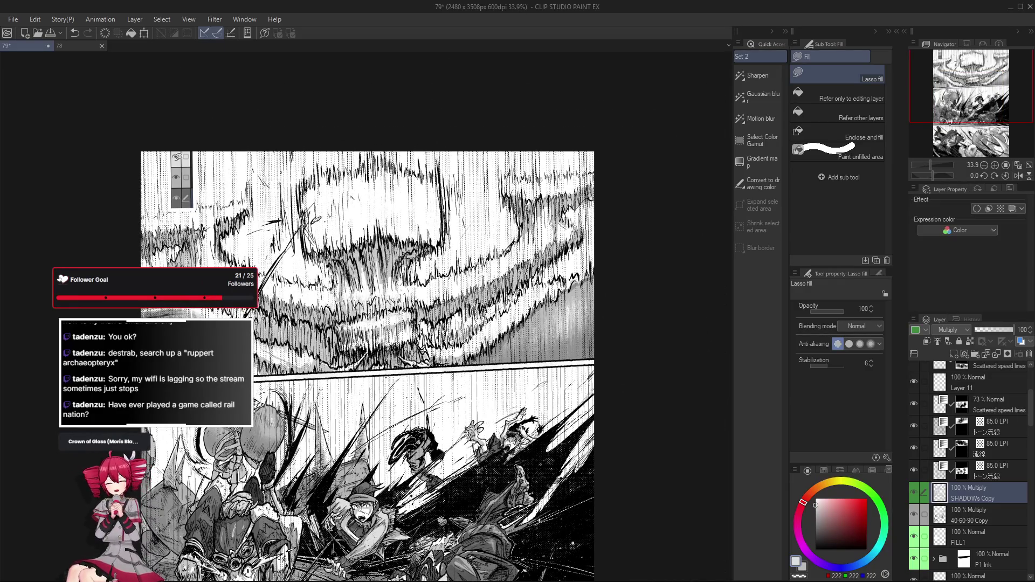
key("p")
left_click(975, 513)
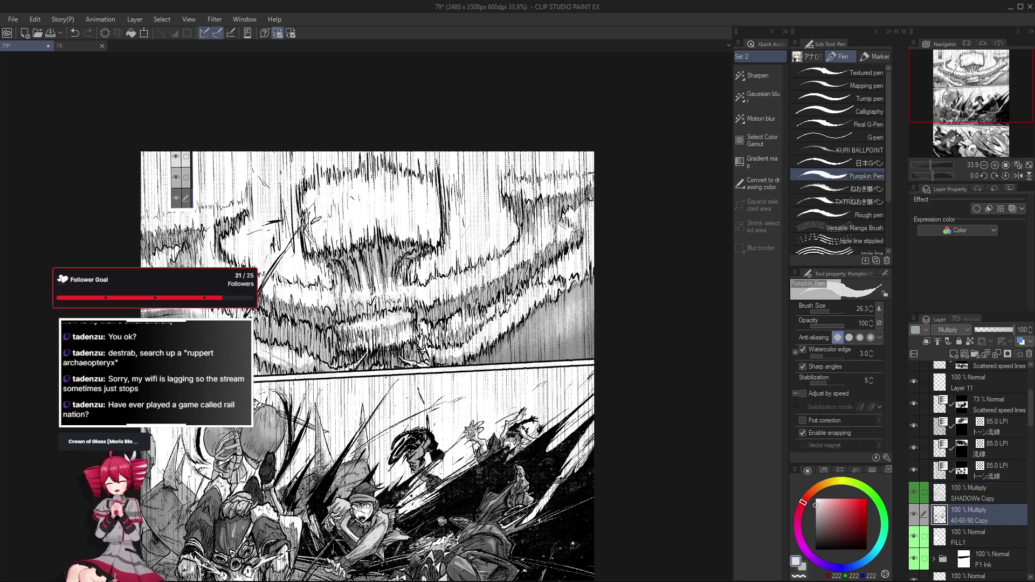
scroll(384, 477, "up", 5)
Step: Reduce the pen size to 13.6
left_click_drag(384, 477, 380, 473)
scroll(347, 469, "up", 2)
scroll(348, 469, "down", 2)
scroll(348, 469, "up", 2)
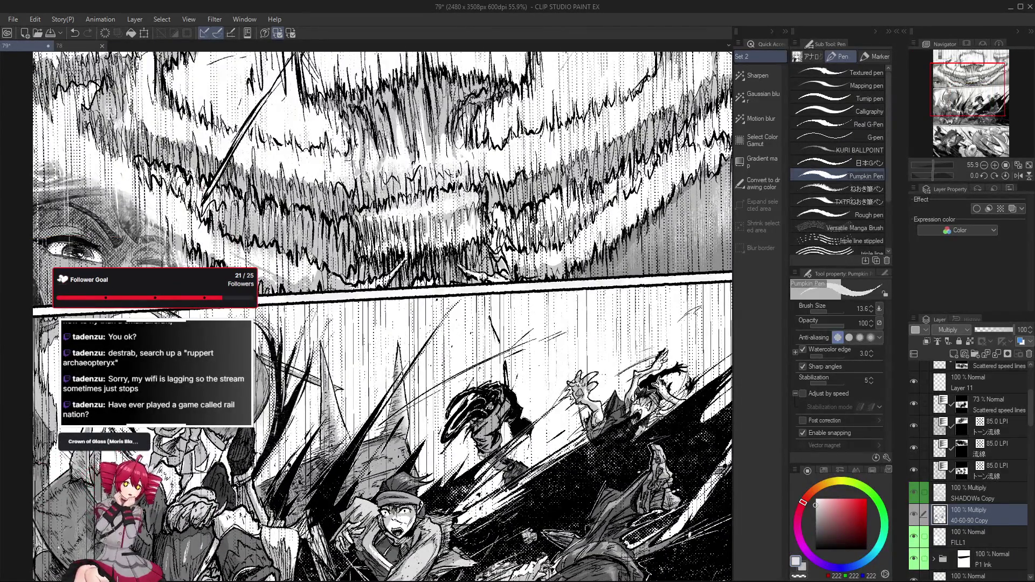
scroll(510, 161, "down", 1)
scroll(509, 162, "down", 1)
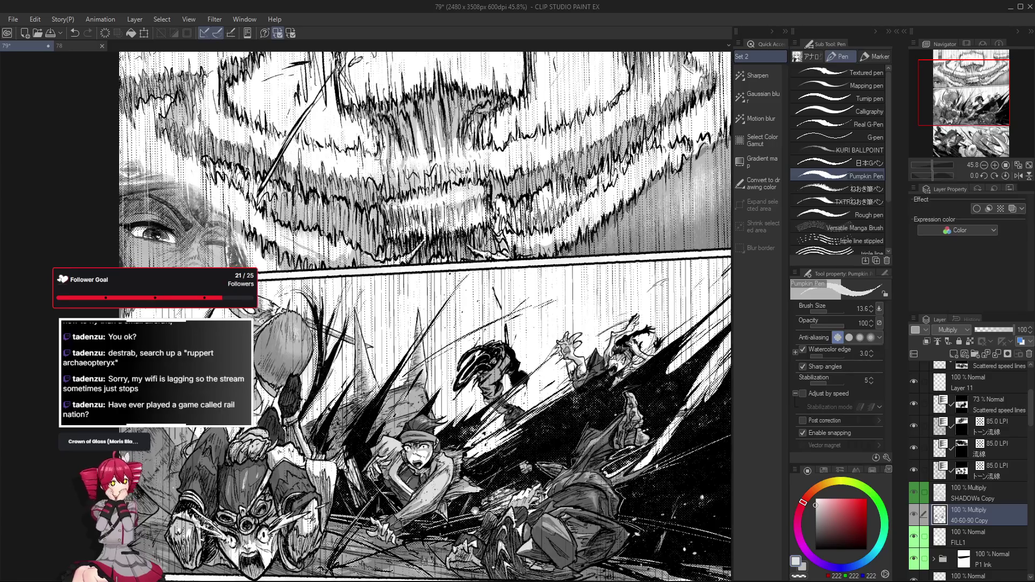
scroll(421, 453, "up", 4)
scroll(421, 453, "up", 1)
scroll(428, 433, "down", 1)
scroll(429, 433, "down", 3)
scroll(429, 433, "down", 1)
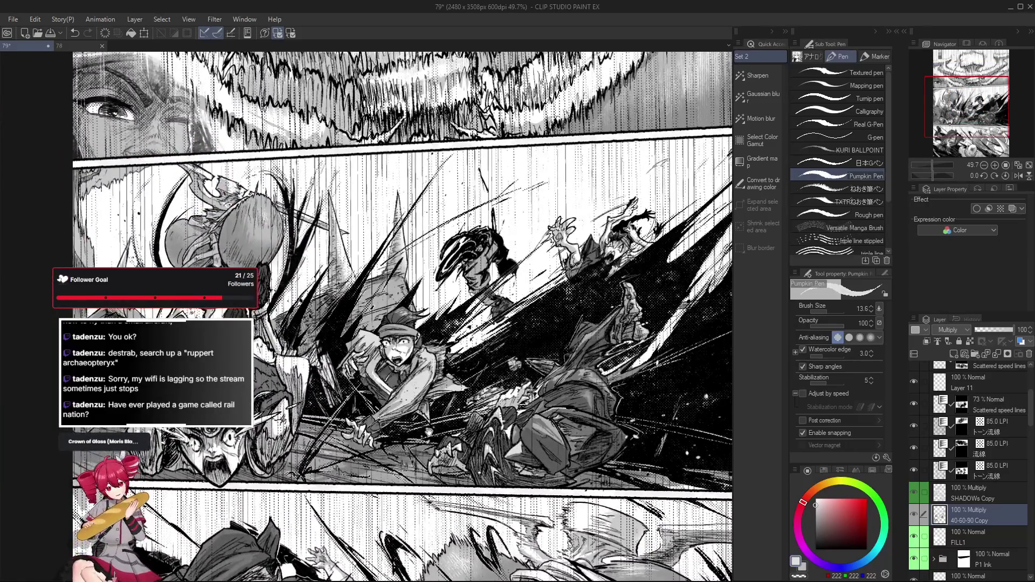
scroll(428, 431, "up", 8)
scroll(465, 446, "down", 1)
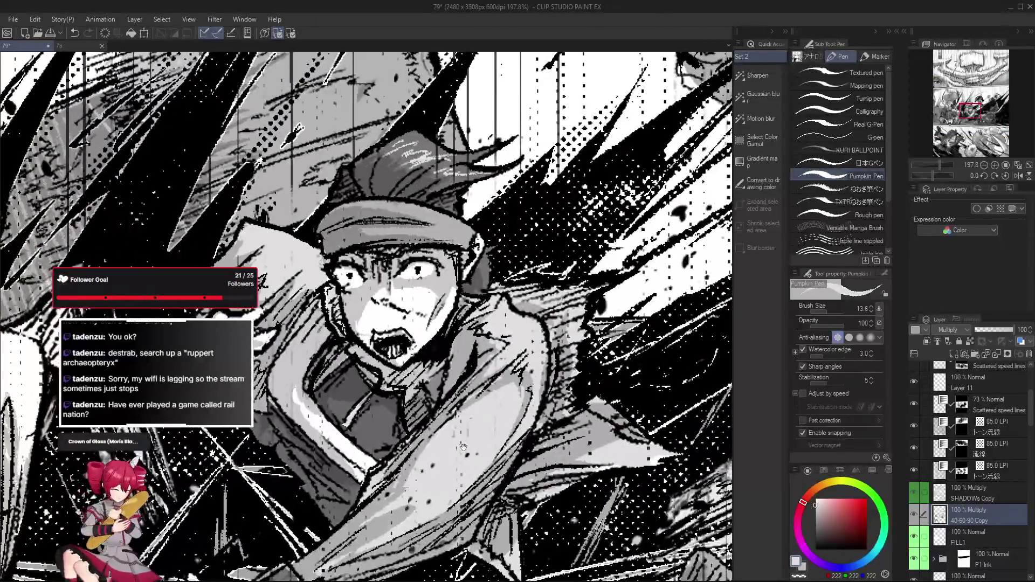
scroll(464, 446, "down", 2)
scroll(464, 446, "down", 2)
scroll(465, 446, "down", 2)
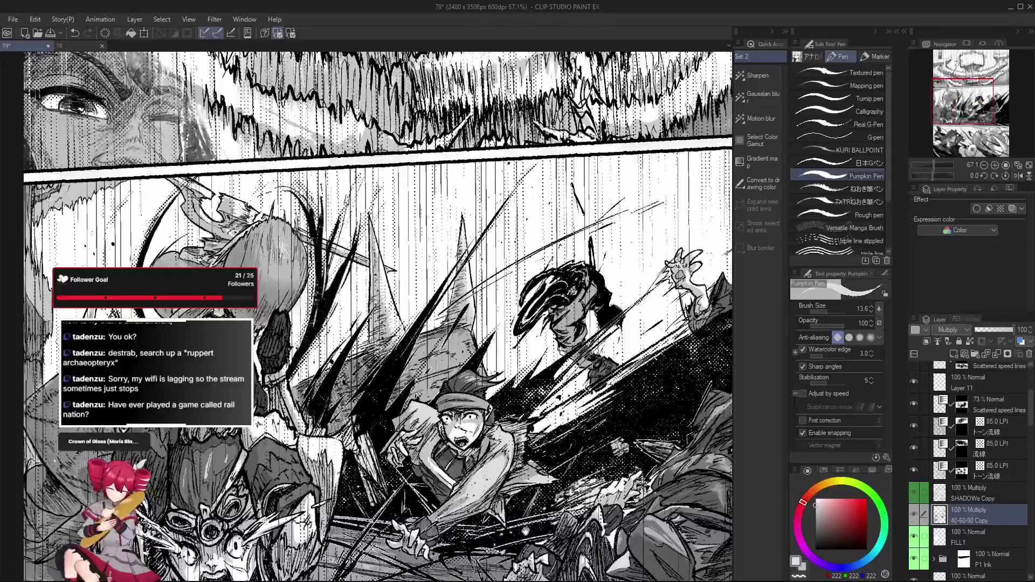
scroll(465, 446, "down", 1)
scroll(465, 446, "down", 1)
scroll(464, 446, "down", 1)
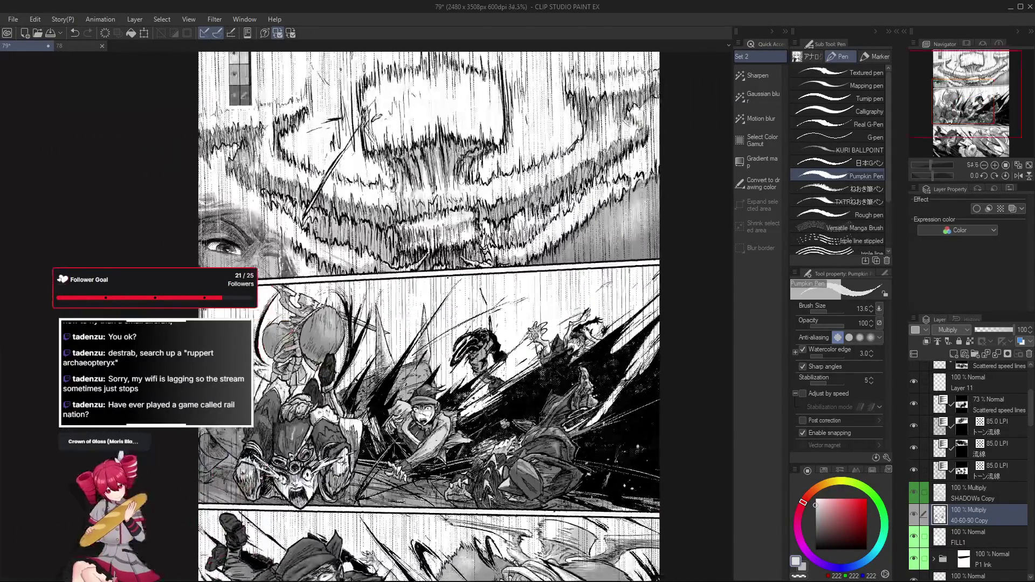
scroll(473, 513, "up", 1)
scroll(1005, 397, "down", 1)
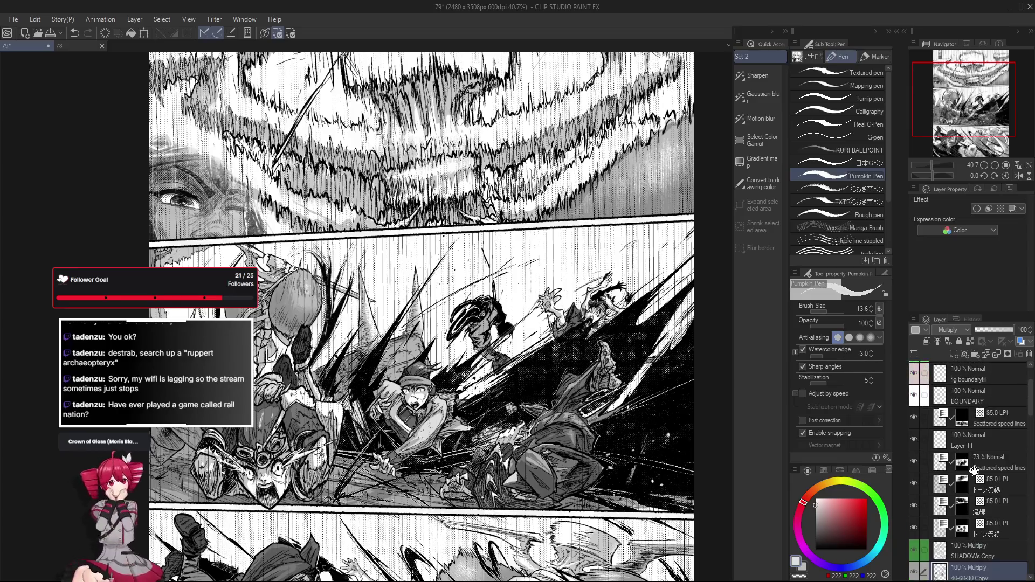
scroll(1005, 398, "down", 2)
scroll(1003, 420, "down", 2)
scroll(995, 469, "down", 2)
scroll(985, 524, "down", 1)
scroll(985, 524, "down", 1)
Step: Add a new raster layer above the skin tone layer and name it 'dust separator'
left_click(995, 508)
left_click(914, 505)
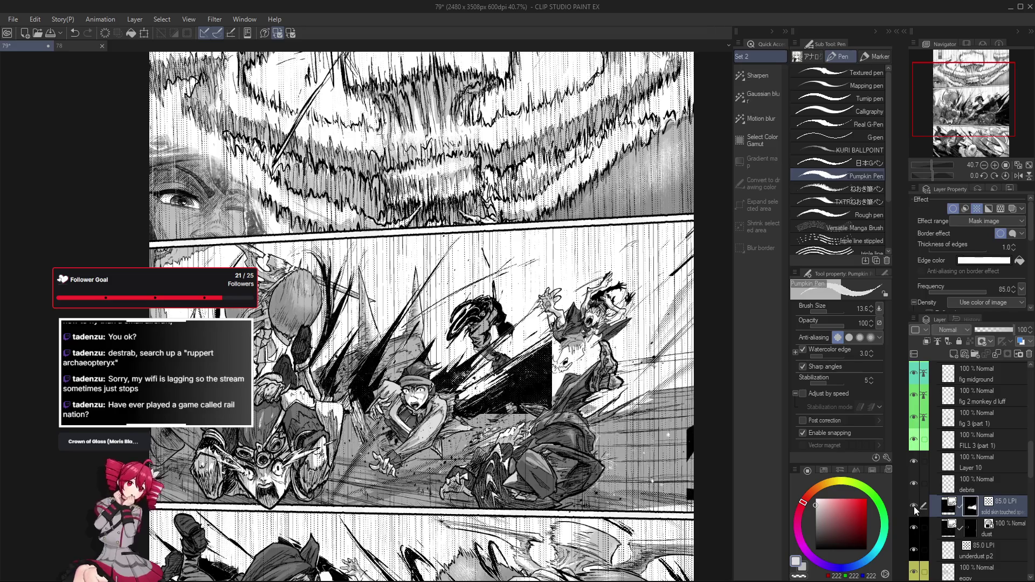
left_click(952, 352)
double_click(988, 508)
type("dust separat")
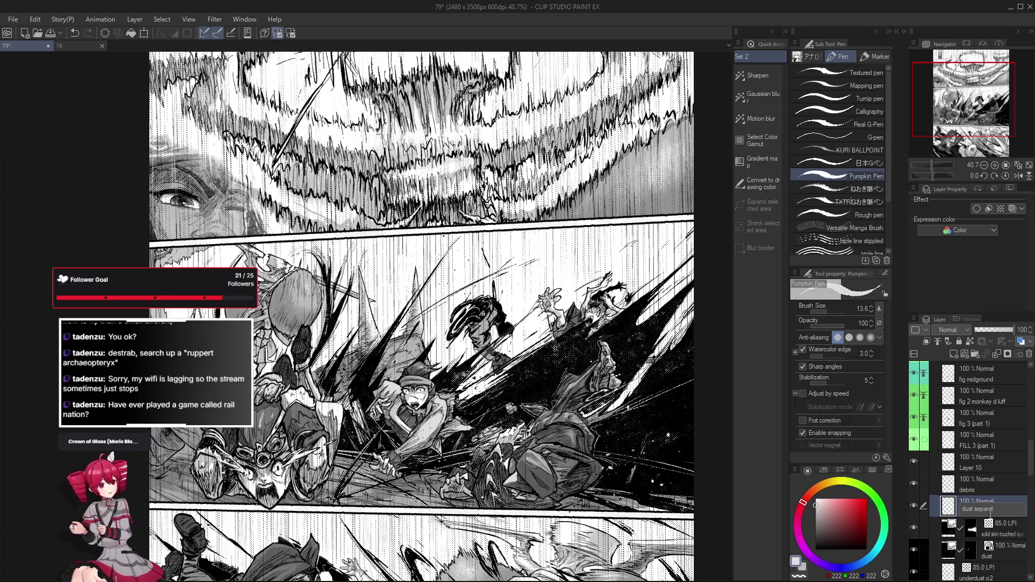
type("or")
key("Return")
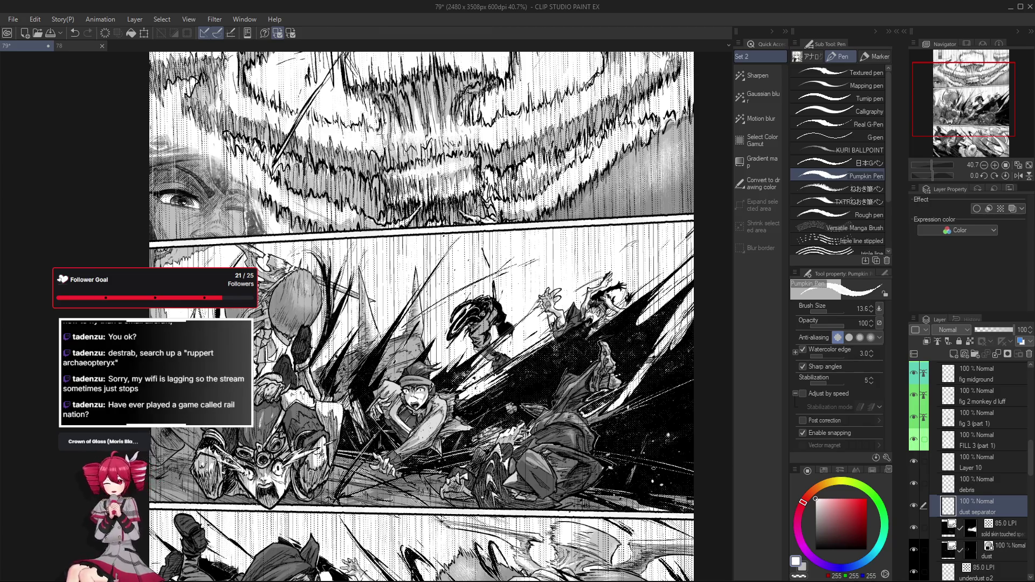
Step: Swap the drawing colour, sample from the page, and ready the gauze cloud texture brush
key("x")
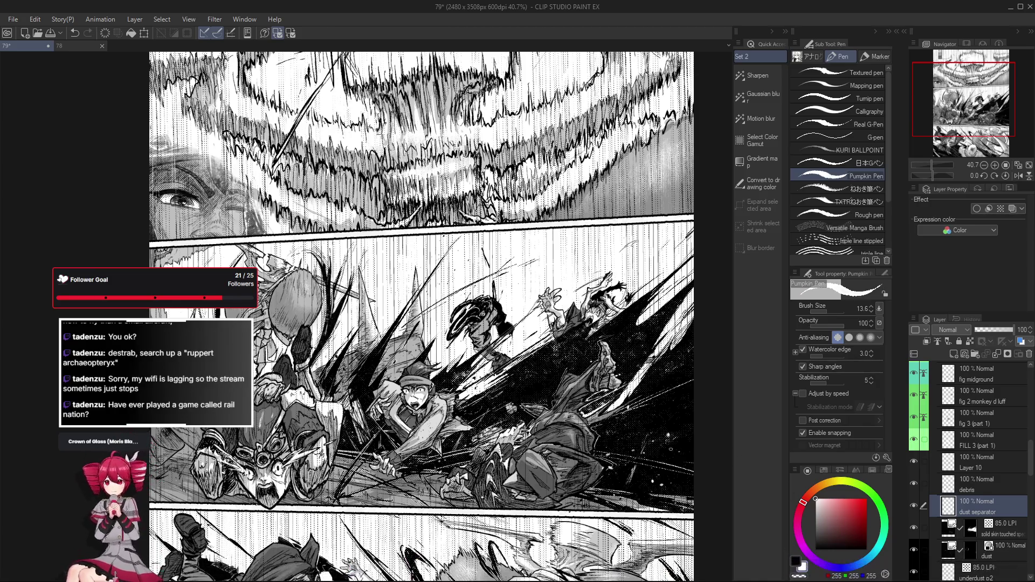
key("i")
key("b")
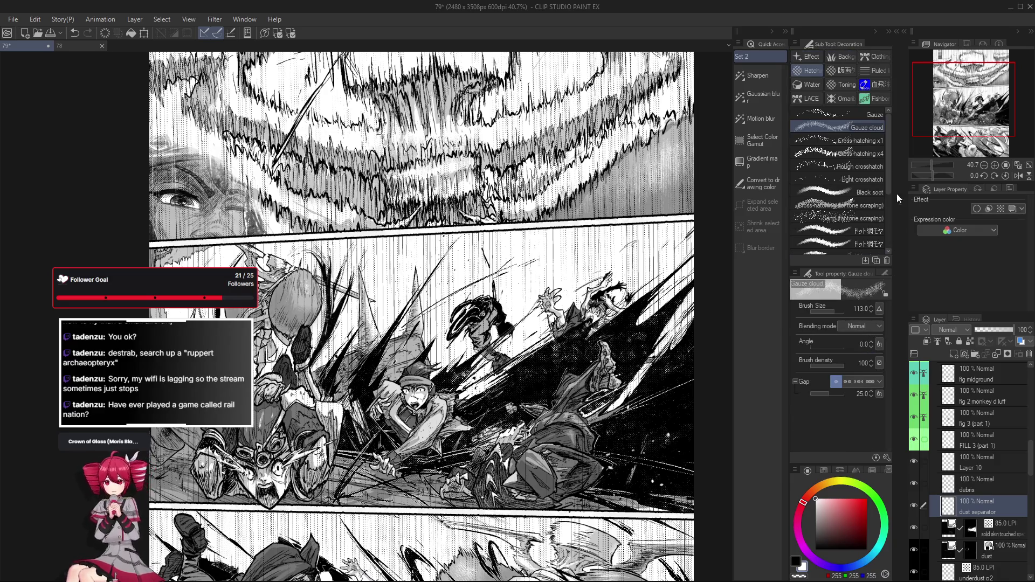
Step: Size the gauze cloud brush to about 278 and lay first dust over the middle panel
left_click_drag(461, 425, 550, 506)
left_click_drag(368, 396, 558, 534)
left_click_drag(501, 454, 595, 538)
mouse_move(441, 377)
left_mouse_down()
mouse_move(610, 473)
mouse_move(566, 469)
left_mouse_up()
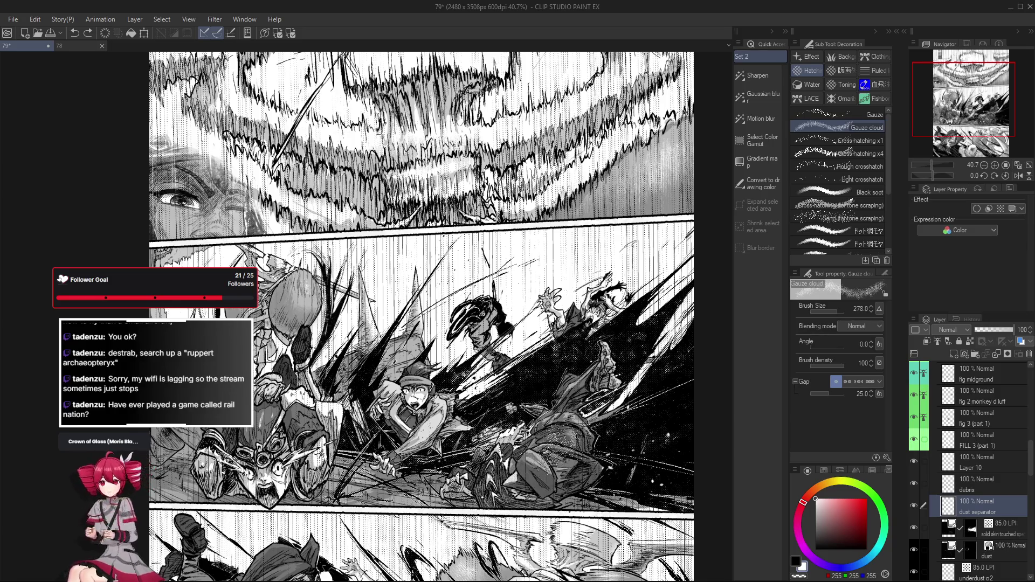
left_click_drag(485, 437, 582, 485)
mouse_move(518, 446)
left_mouse_down()
mouse_move(606, 526)
mouse_move(598, 477)
mouse_move(535, 526)
left_mouse_up()
scroll(525, 453, "up", 1)
Step: Build up dust texture across the lower middle panel and its right side
left_click_drag(464, 445, 526, 498)
scroll(525, 453, "down", 1)
mouse_move(537, 408)
left_mouse_down()
mouse_move(586, 494)
mouse_move(566, 453)
mouse_move(619, 485)
left_mouse_up()
scroll(526, 453, "up", 1)
left_click_drag(461, 445, 567, 526)
left_click_drag(526, 461, 647, 494)
mouse_move(602, 461)
left_mouse_down()
mouse_move(666, 534)
mouse_move(663, 525)
left_mouse_up()
left_click_drag(602, 397, 655, 510)
left_click_drag(583, 421, 639, 509)
left_click_drag(615, 368, 659, 413)
left_click_drag(566, 428, 647, 497)
left_click_drag(567, 380, 711, 477)
left_click_drag(647, 429, 654, 425)
Step: Work dust texture around the central boy's right side and refine it
left_click_drag(493, 437, 534, 477)
left_click_drag(477, 400, 521, 461)
mouse_move(441, 372)
left_mouse_down()
mouse_move(525, 474)
mouse_move(542, 461)
left_mouse_up()
left_click_drag(444, 464, 498, 510)
mouse_move(409, 381)
left_mouse_down()
mouse_move(526, 481)
mouse_move(518, 477)
left_mouse_up()
left_click_drag(457, 383, 521, 457)
left_click_drag(444, 421, 485, 469)
left_click_drag(404, 421, 557, 380)
left_click_drag(428, 453, 550, 388)
mouse_move(405, 421)
left_mouse_down()
mouse_move(509, 437)
mouse_move(477, 469)
left_mouse_up()
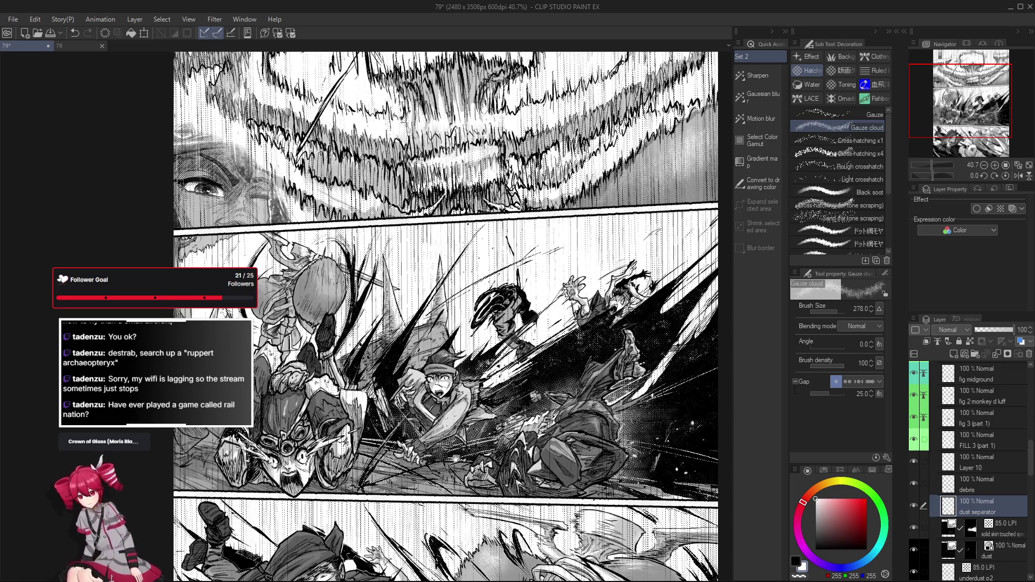
left_click_drag(453, 363, 466, 371)
left_click_drag(437, 465, 480, 505)
Step: Add dust around the lower-left figures and thicken it along the panel's bottom edge
left_click_drag(320, 417, 388, 477)
left_click_drag(364, 388, 352, 502)
left_click_drag(389, 457, 339, 493)
mouse_move(331, 456)
left_mouse_down()
mouse_move(300, 518)
mouse_move(428, 503)
mouse_move(418, 521)
mouse_move(465, 530)
left_mouse_up()
left_click_drag(404, 538, 453, 494)
left_click_drag(514, 534, 611, 485)
left_click_drag(570, 525, 675, 481)
left_click_drag(465, 525, 618, 509)
left_click_drag(372, 518, 477, 498)
mouse_move(416, 526)
left_mouse_down()
mouse_move(489, 457)
mouse_move(413, 514)
mouse_move(481, 433)
mouse_move(473, 454)
left_mouse_up()
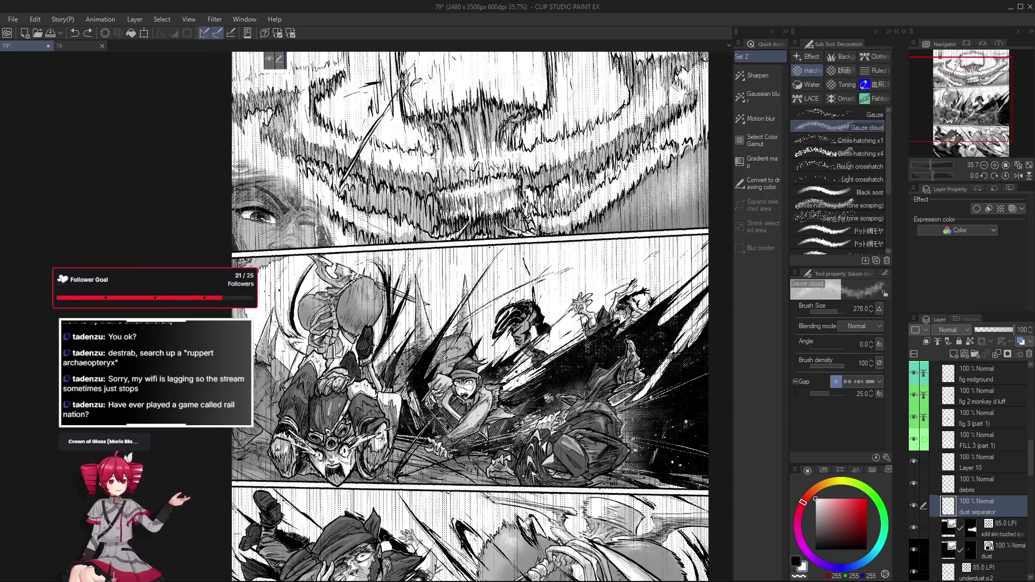
scroll(475, 454, "down", 2)
scroll(473, 454, "up", 1)
scroll(474, 454, "up", 1)
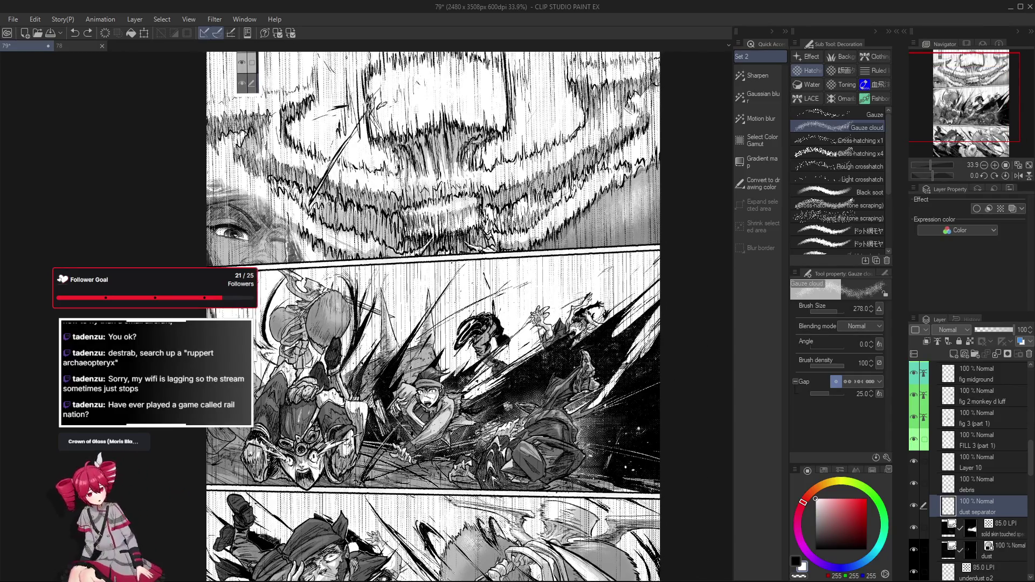
scroll(474, 454, "up", 1)
Step: Check the dust with eraser and gauze toggles, reset rotation and mirror the page
left_click_drag(474, 453, 470, 451)
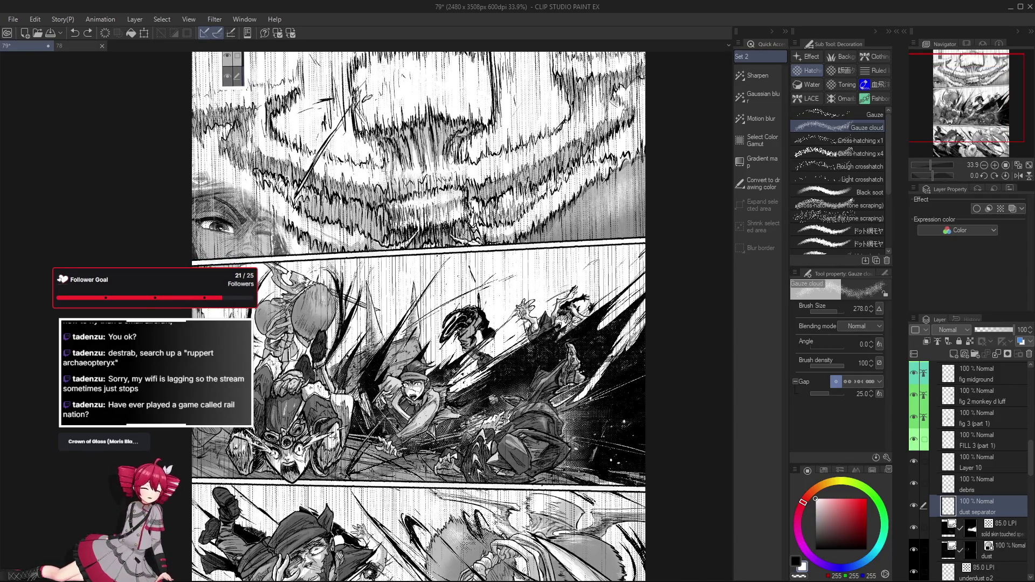
scroll(914, 521, "up", 1)
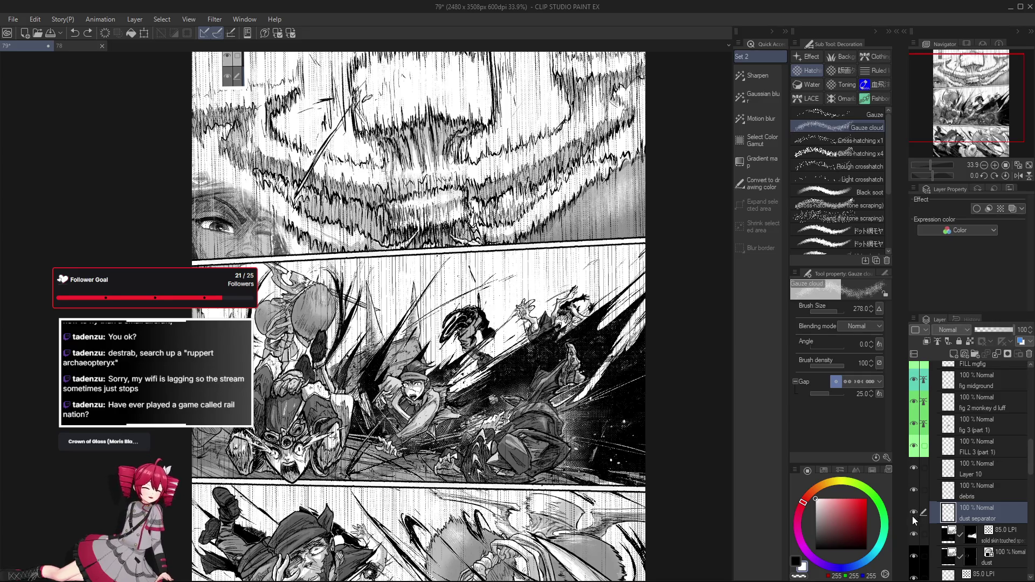
key("e")
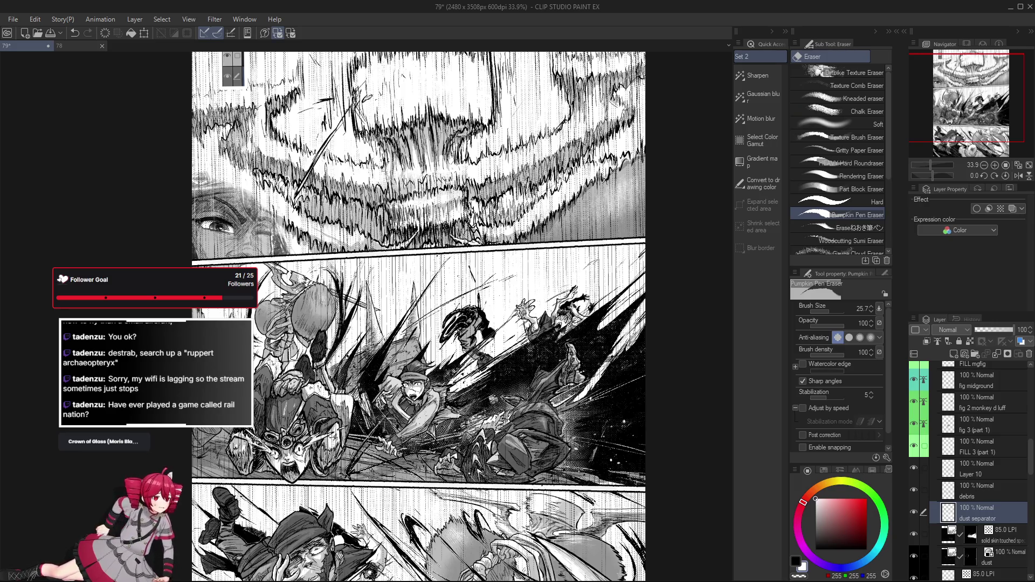
scroll(499, 419, "up", 2)
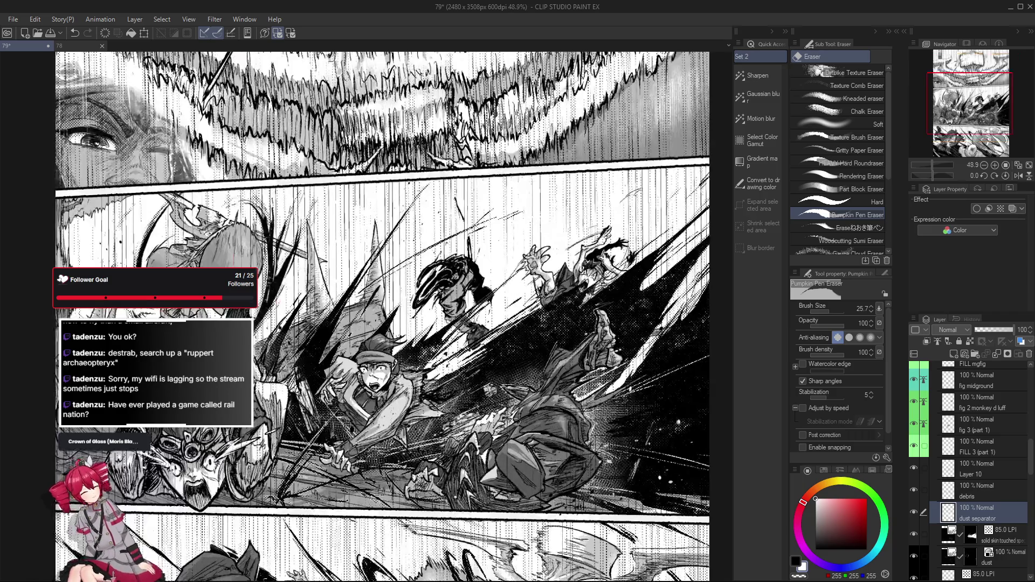
key("b")
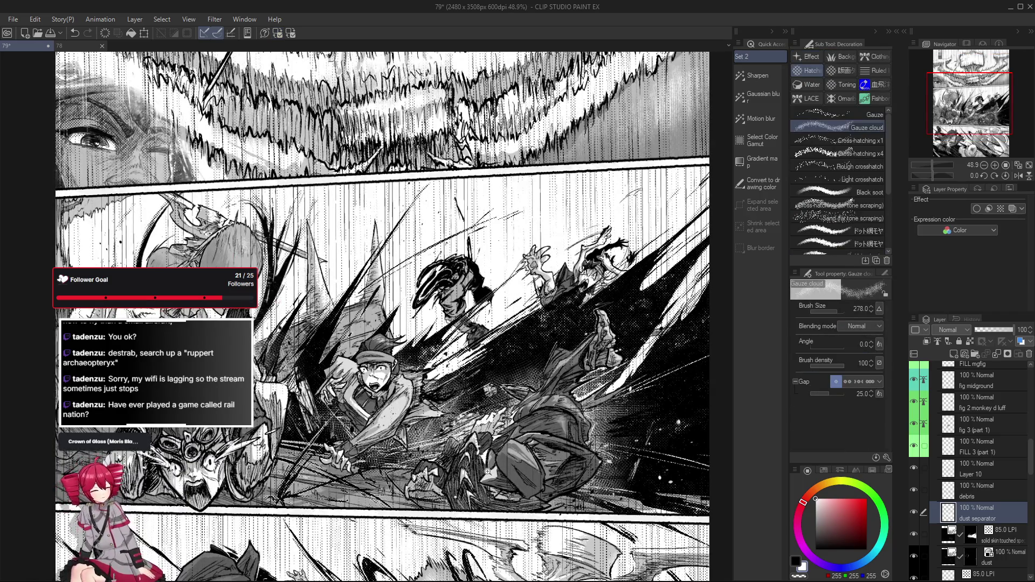
scroll(473, 449, "up", 1)
scroll(405, 476, "down", 2)
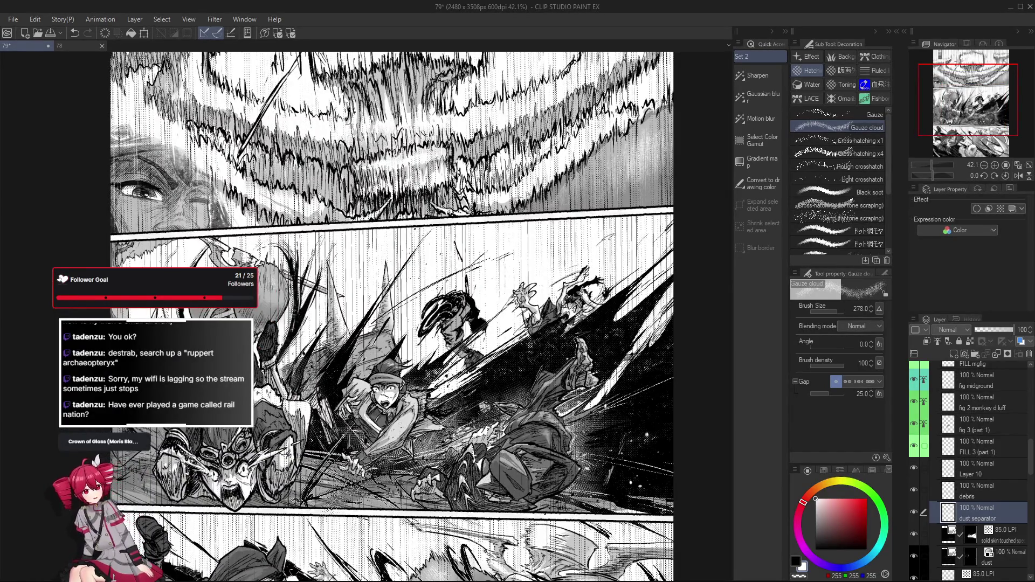
key("r")
left_click_drag(411, 469, 443, 457)
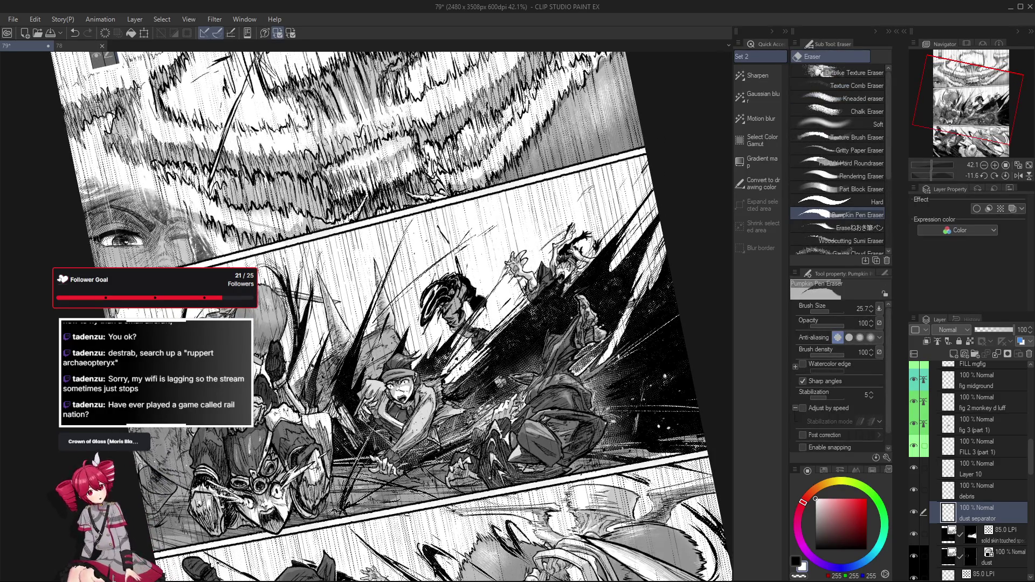
key("ctrl+@")
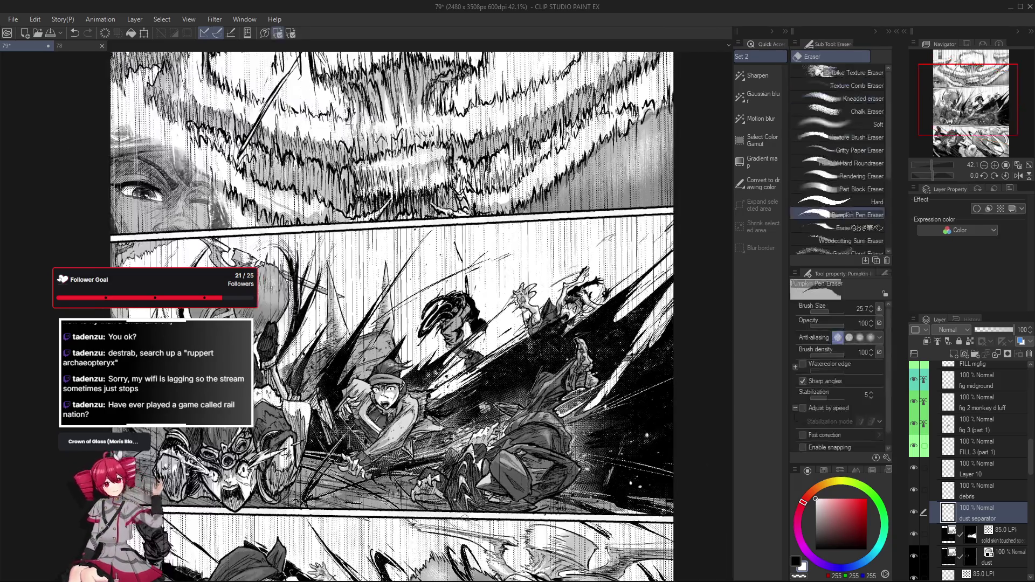
key("h")
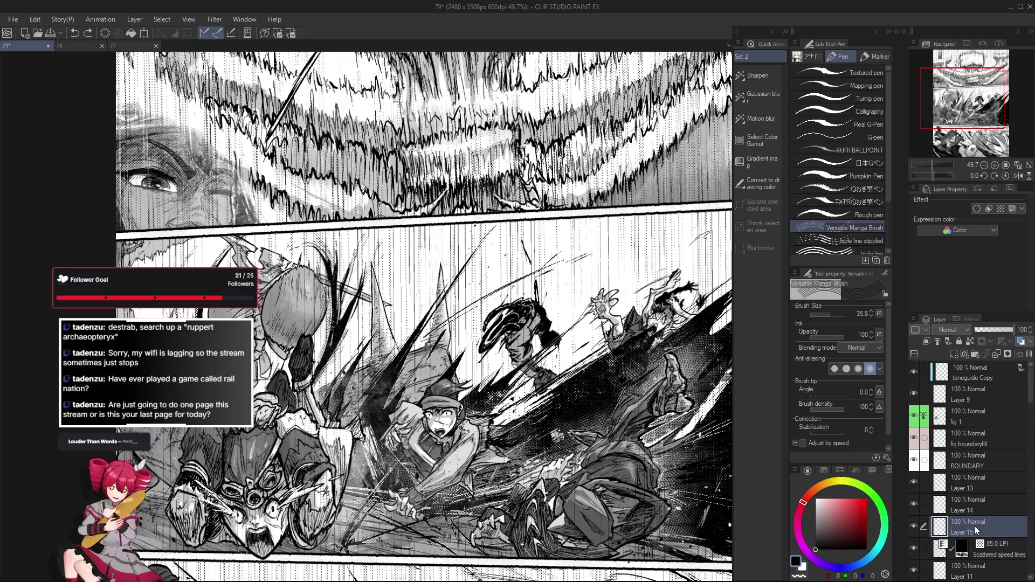
Step: Undo the stray hatch strokes, pick the Pumpkin Pen and eyedrop mid grey (169,169,169)
key("ctrl+z")
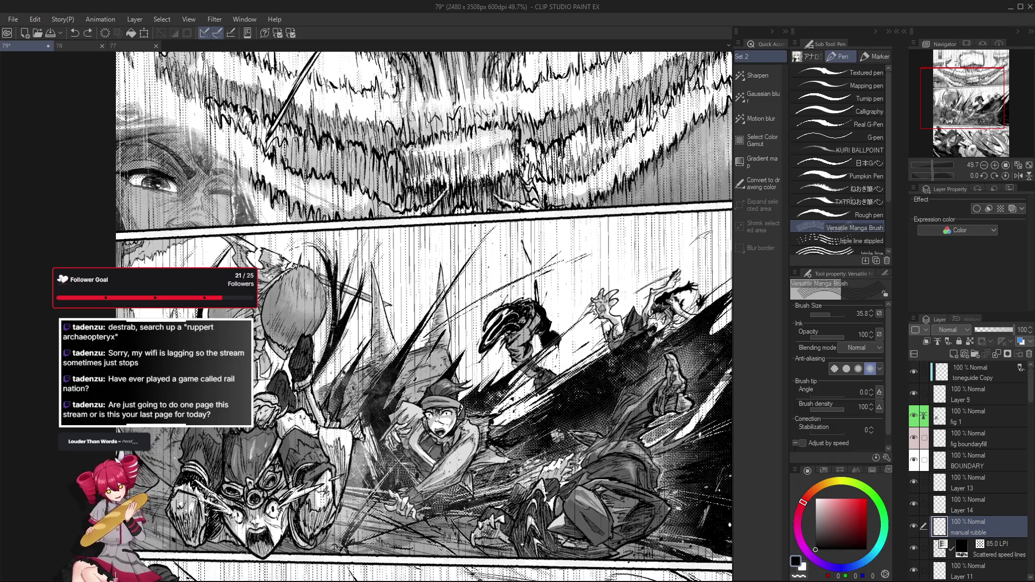
left_click(840, 202)
left_click(842, 175)
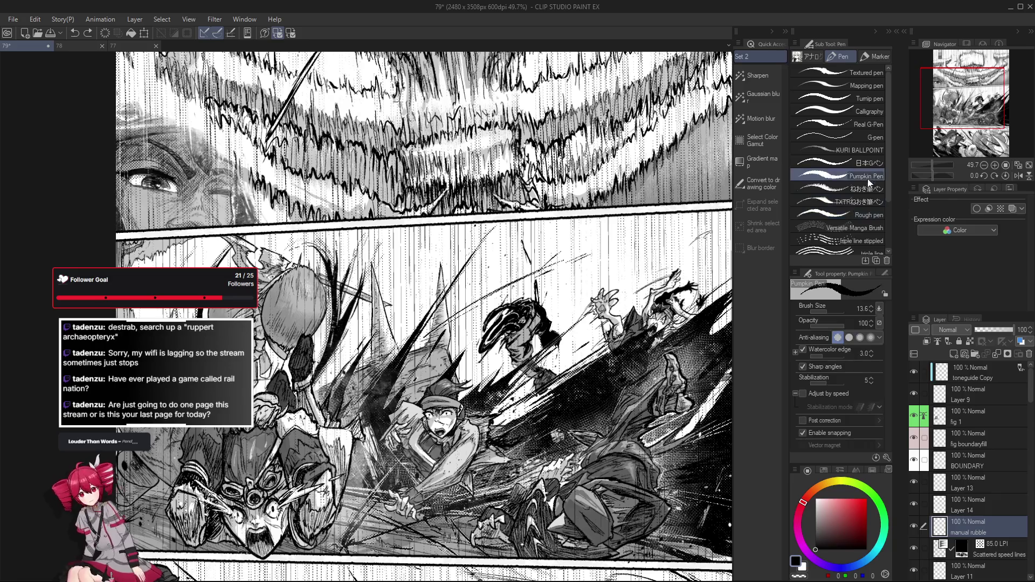
scroll(425, 315, "down", 1)
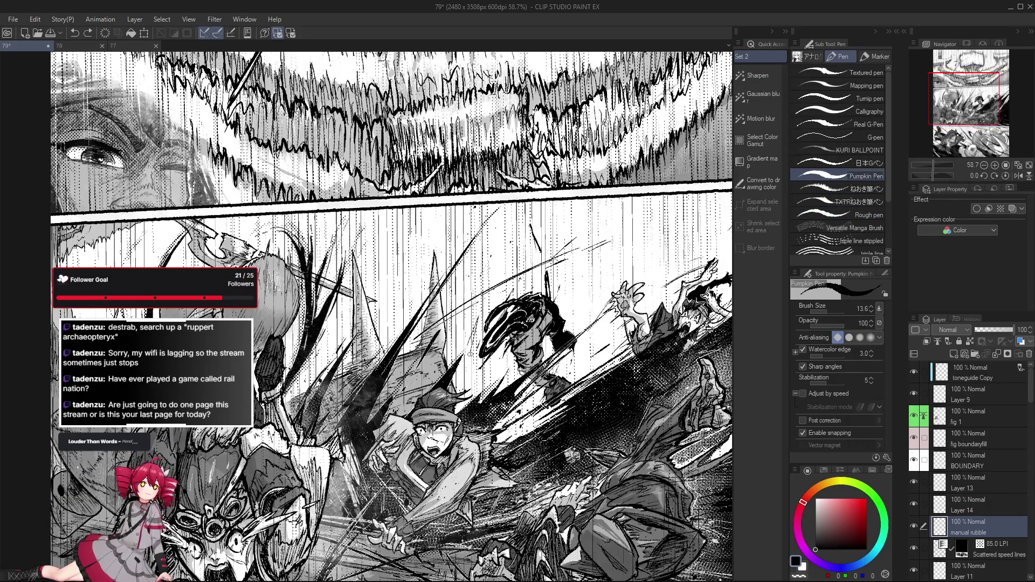
scroll(424, 316, "down", 1)
scroll(463, 368, "up", 1)
scroll(463, 368, "up", 1)
scroll(464, 368, "up", 1)
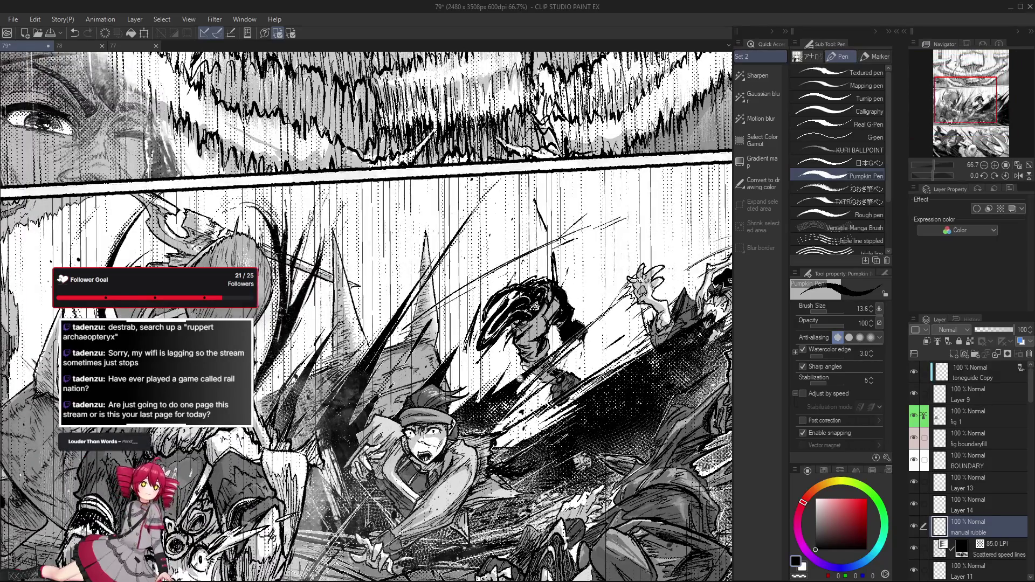
scroll(366, 315, "down", 2)
scroll(366, 316, "up", 1)
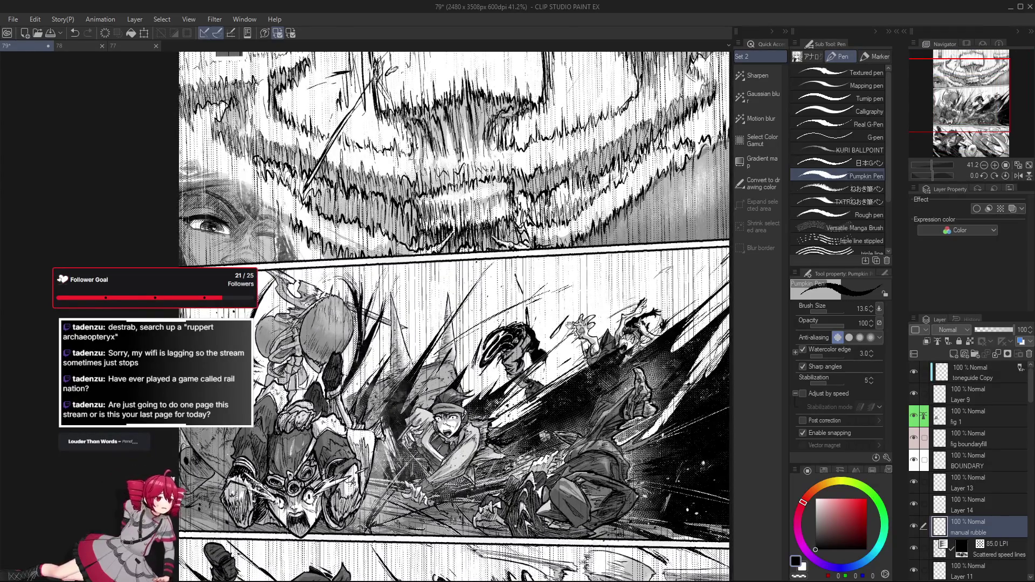
scroll(566, 336, "up", 1)
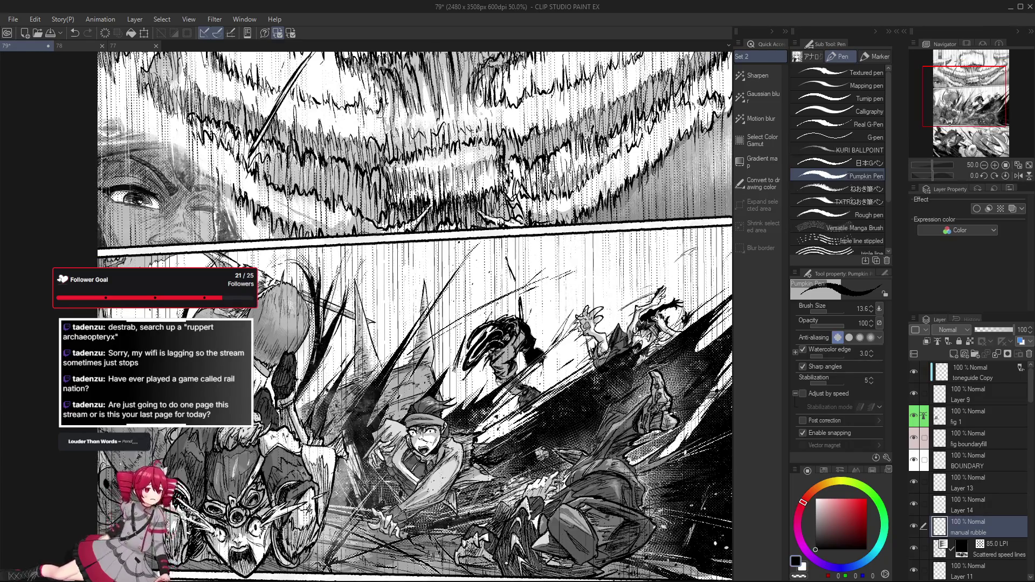
scroll(556, 371, "down", 1)
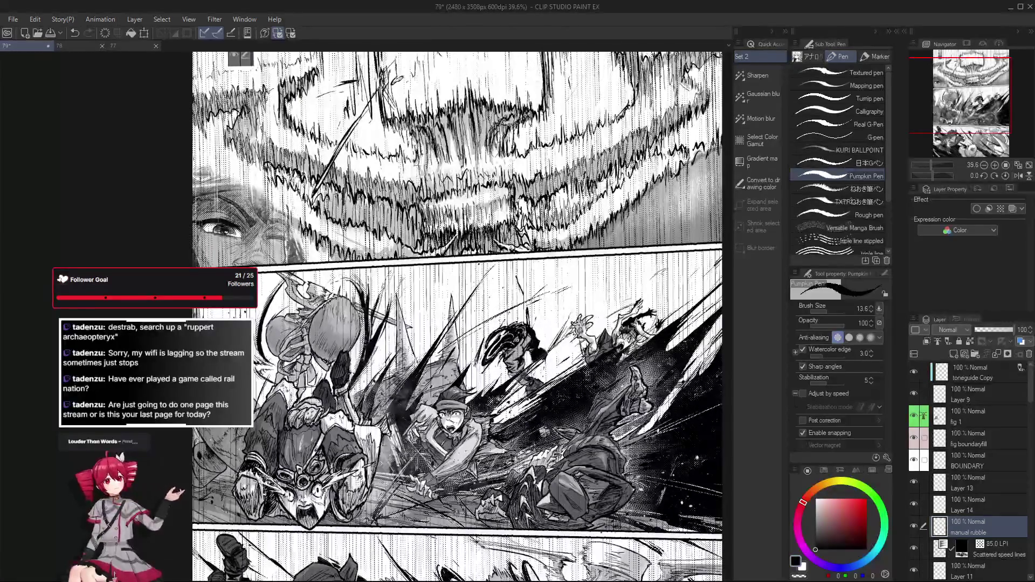
key("m")
scroll(573, 351, "up", 4)
scroll(566, 349, "down", 1)
scroll(550, 356, "down", 3)
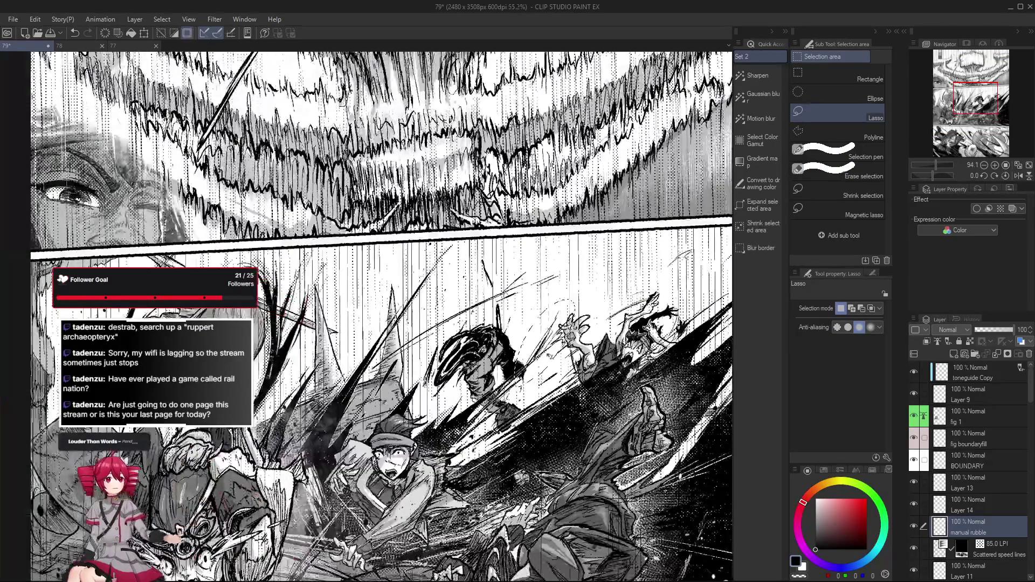
scroll(504, 446, "down", 2)
scroll(506, 446, "up", 2)
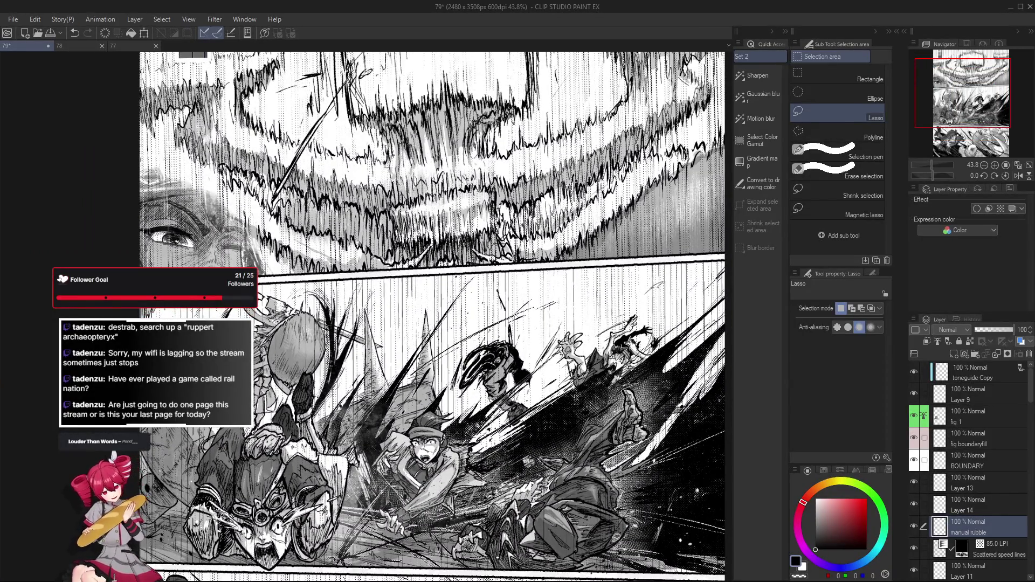
key("p")
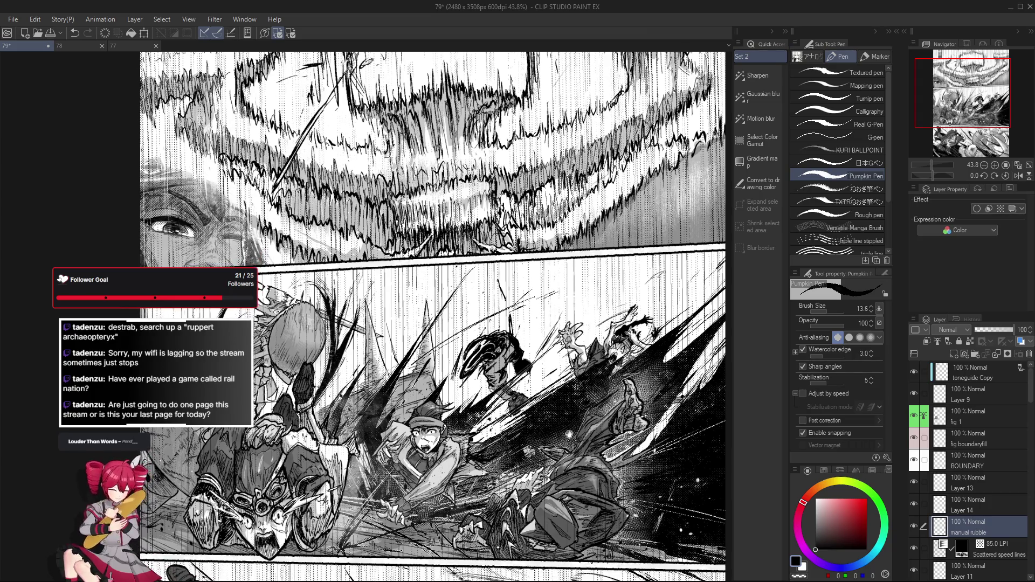
left_click_drag(433, 324, 432, 315)
left_click(416, 550, "alt")
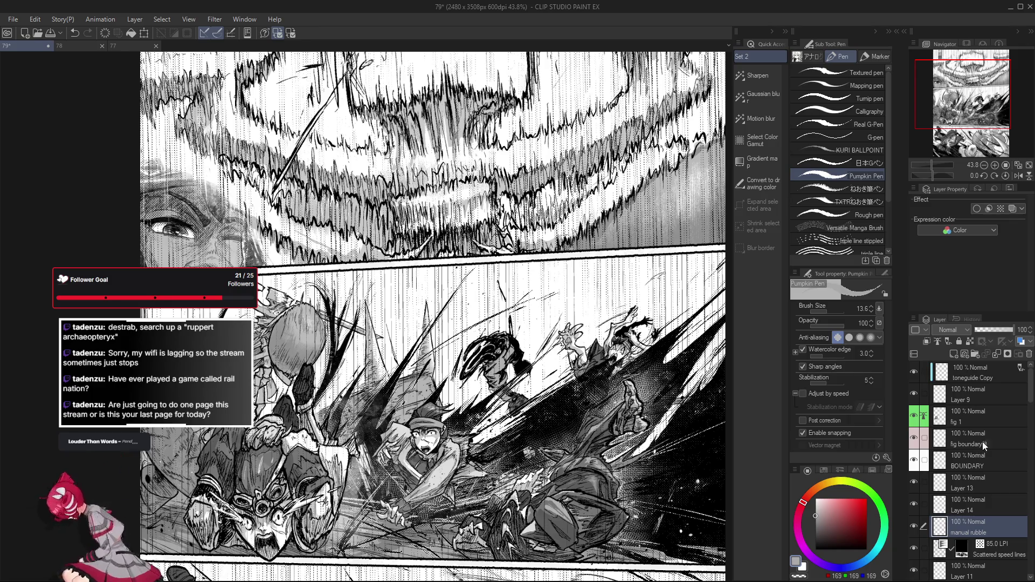
Step: Give the manual rubble layer a black border effect with edge thickness 2
left_click(975, 209)
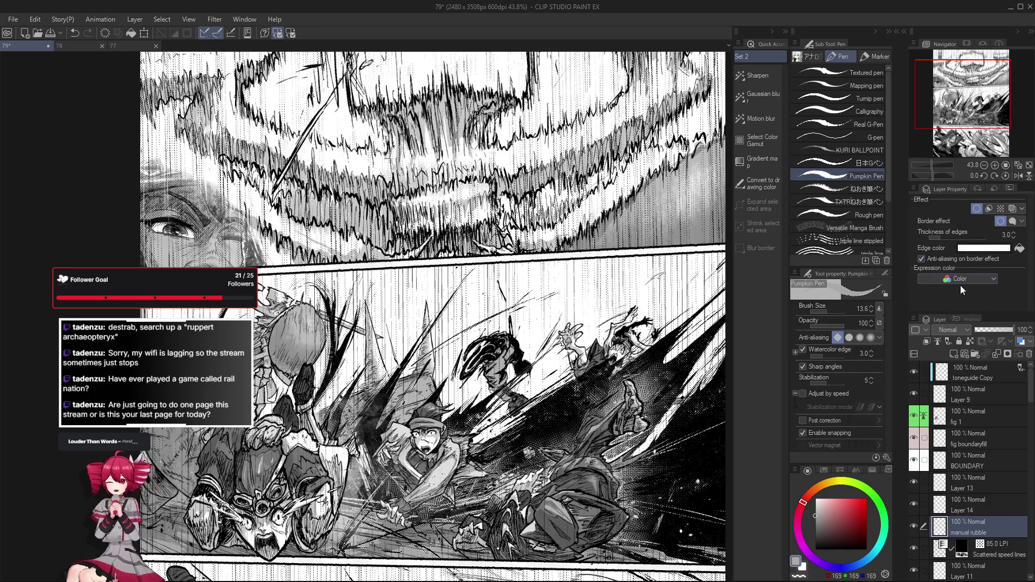
left_click(971, 248)
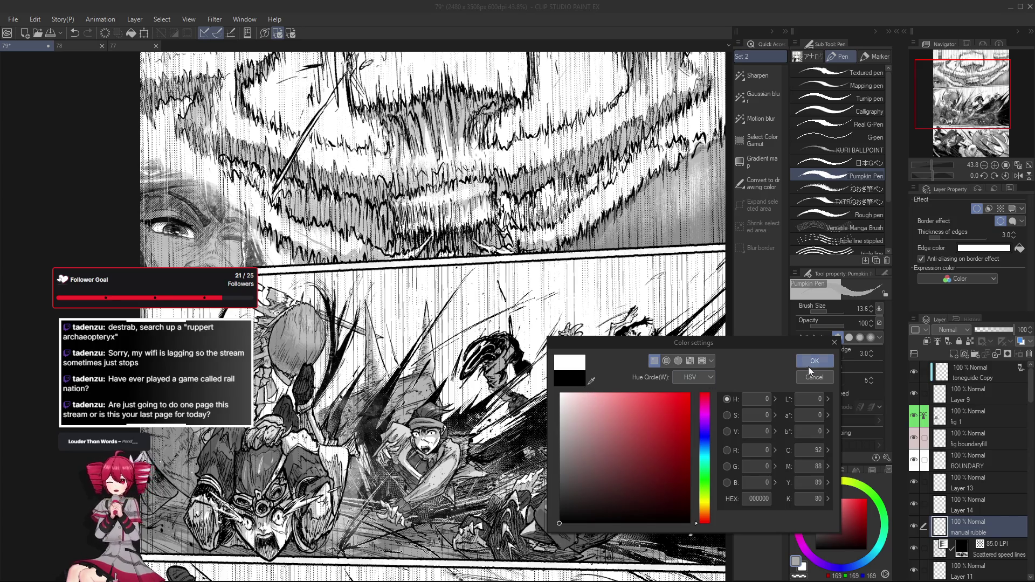
left_click(811, 361)
left_click(1013, 236)
key("ctrl+plus")
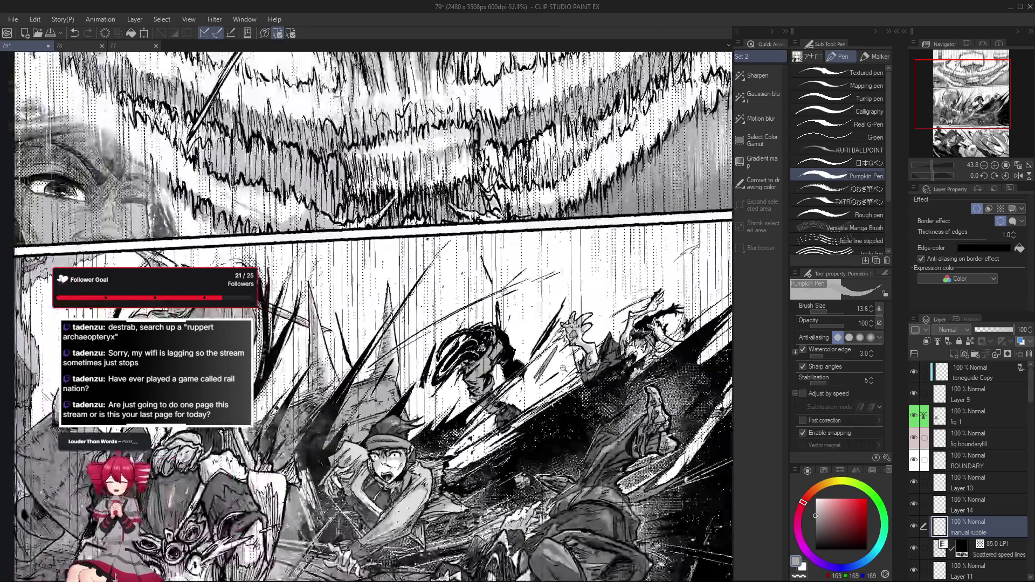
left_click(1012, 233)
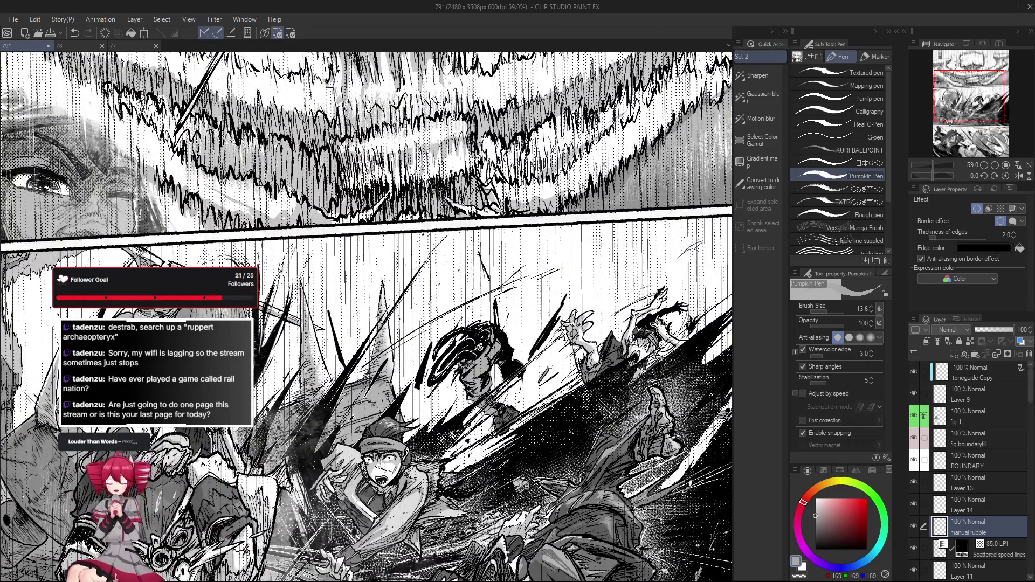
scroll(366, 317, "down", 3)
key("ctrl+0")
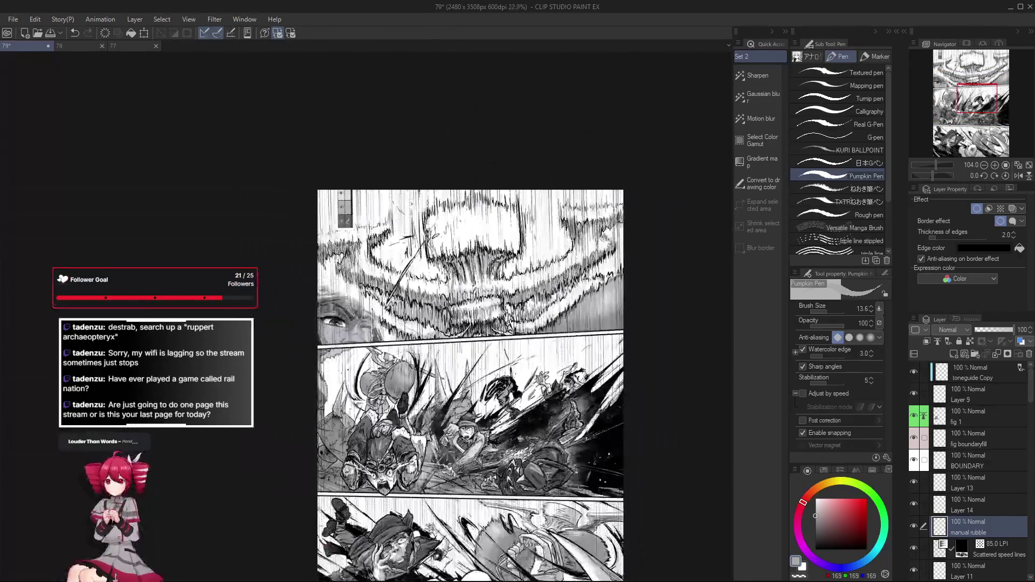
scroll(367, 317, "up", 3)
scroll(366, 318, "down", 1)
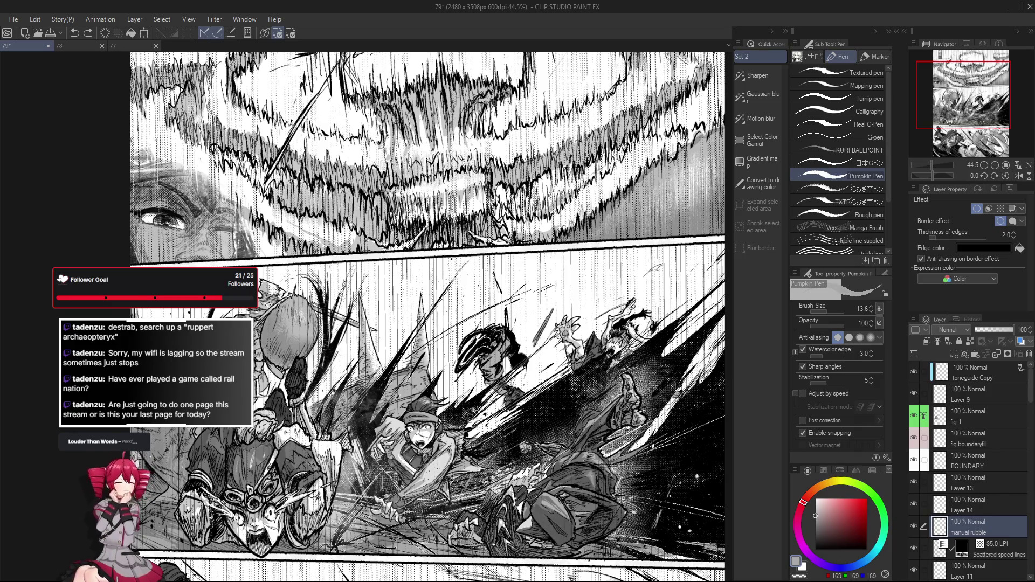
scroll(432, 317, "up", 1)
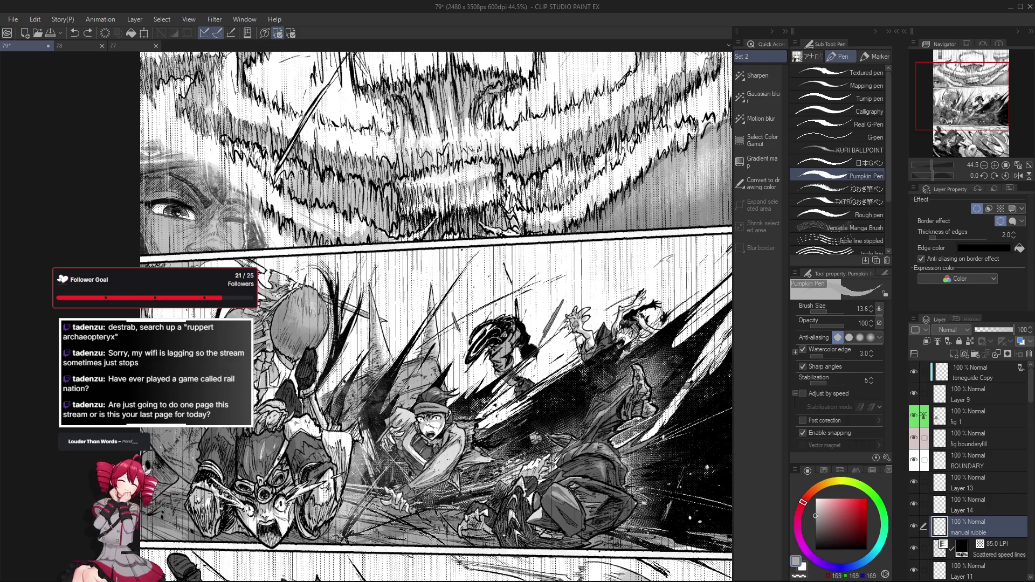
scroll(459, 337, "up", 1)
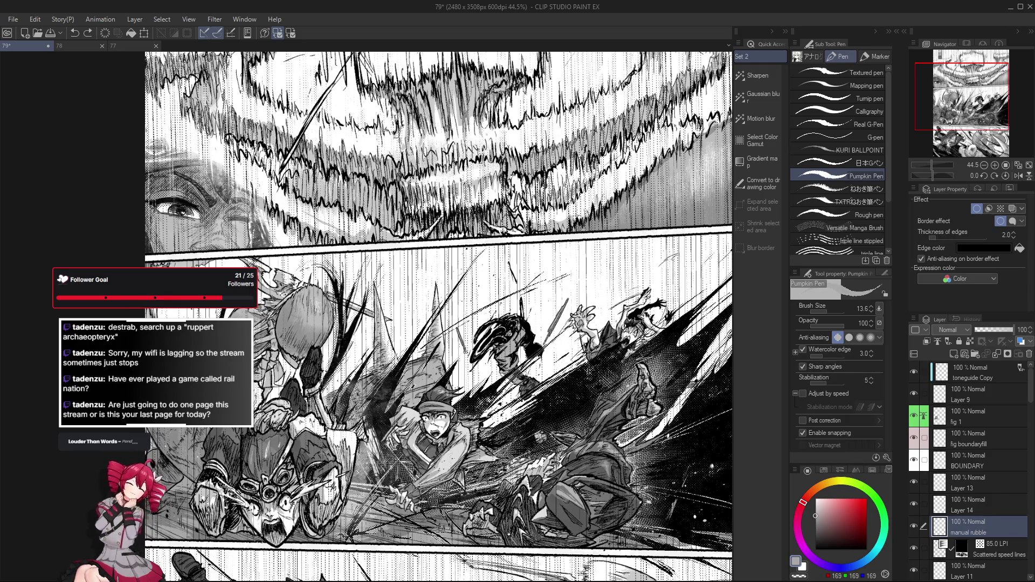
scroll(439, 317, "down", 1)
scroll(439, 316, "down", 1)
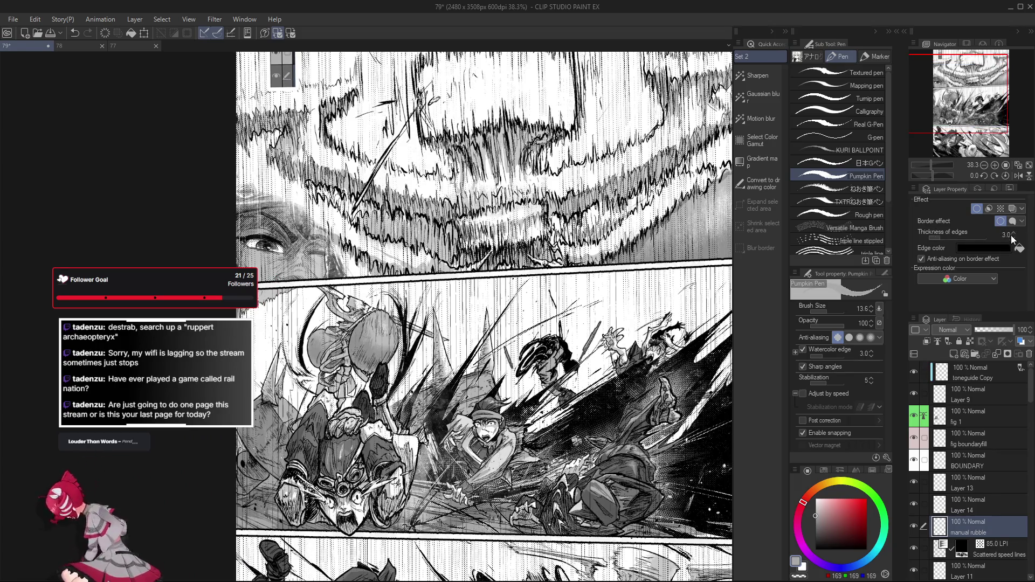
scroll(484, 317, "down", 1)
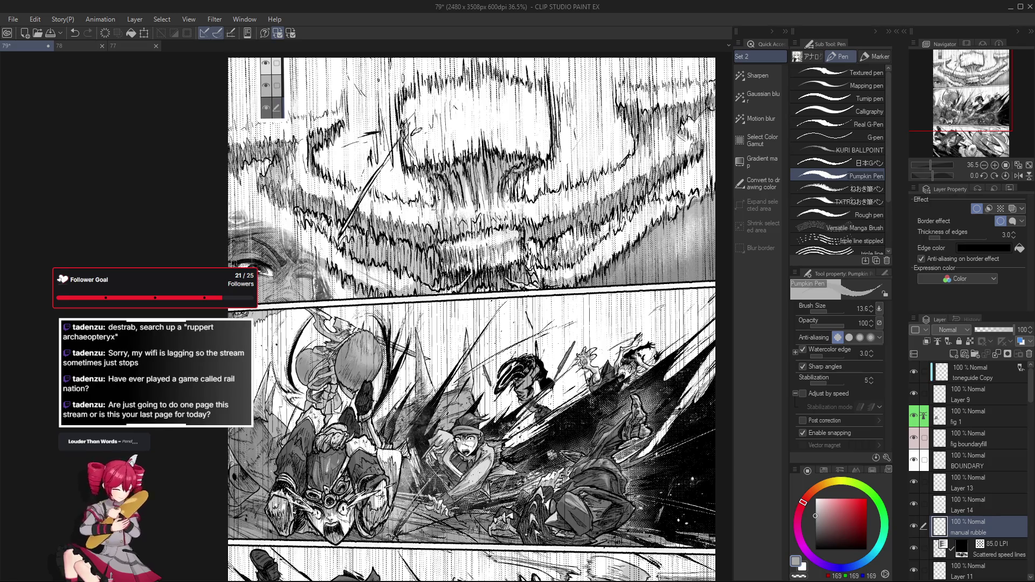
Step: Touch up the rubble by alternating eraser and pen over the whole-page view
key("e")
key("p")
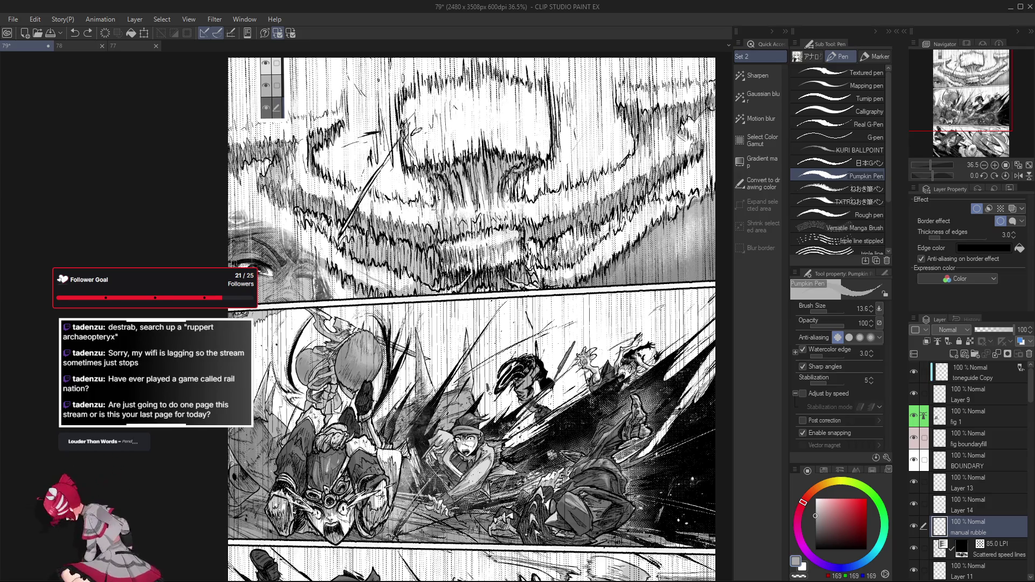
key("e")
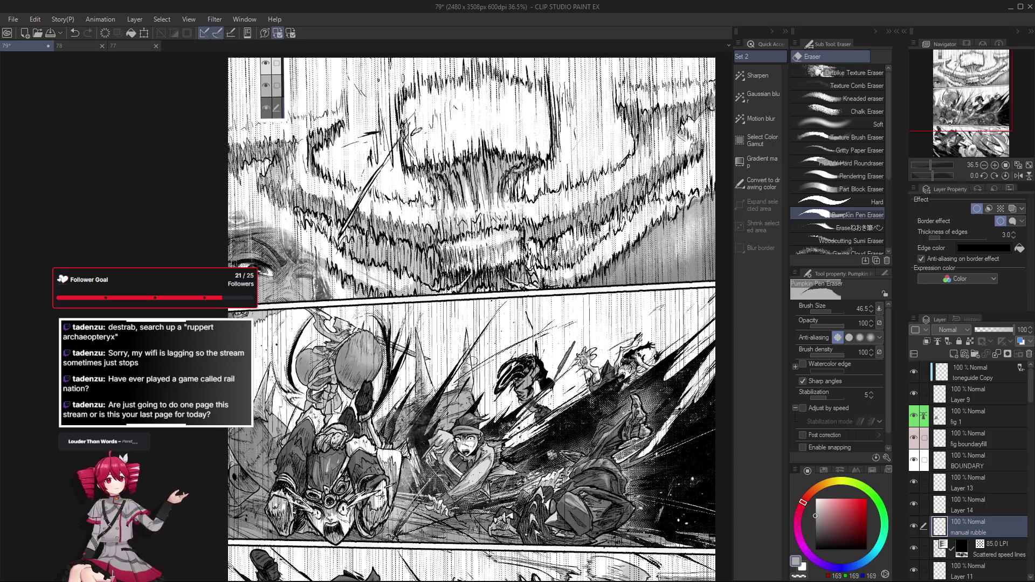
key("p")
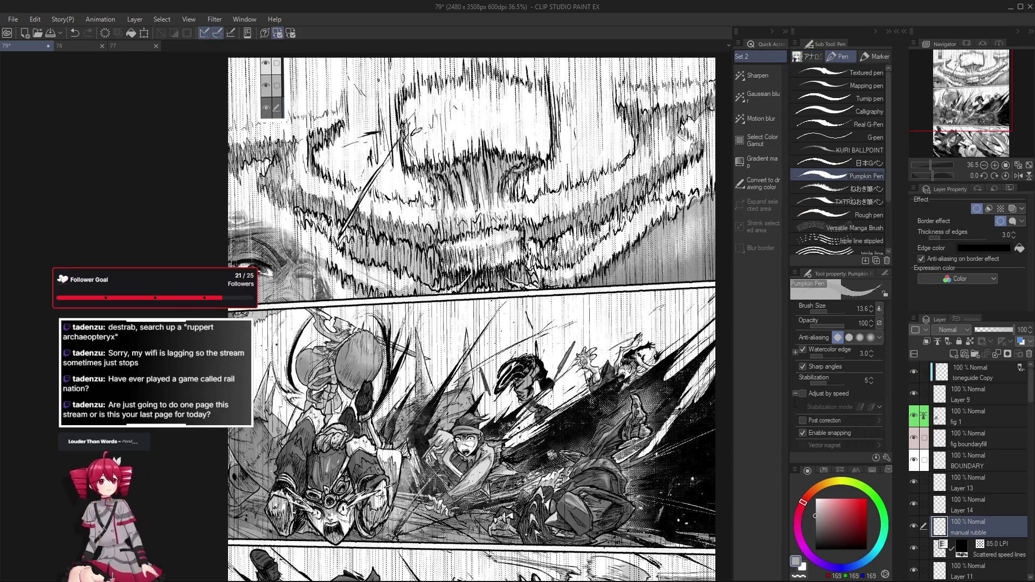
scroll(516, 419, "up", 1)
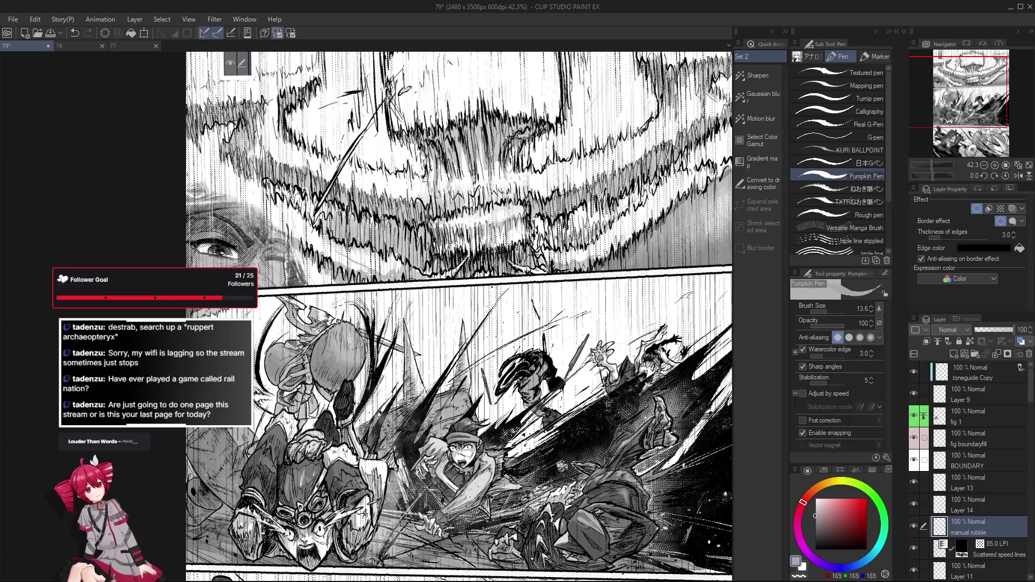
scroll(497, 367, "up", 1)
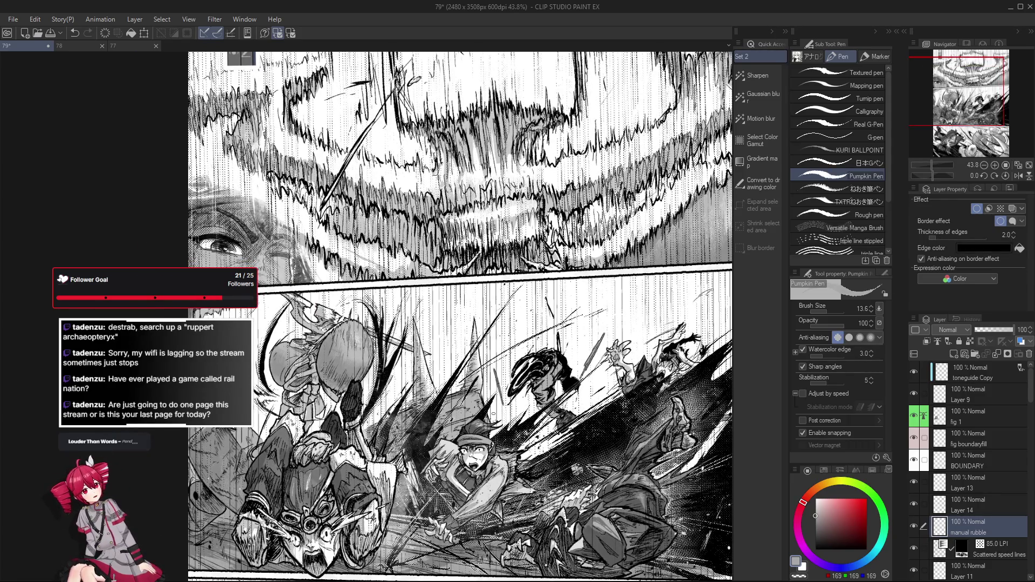
left_click_drag(496, 421, 493, 415)
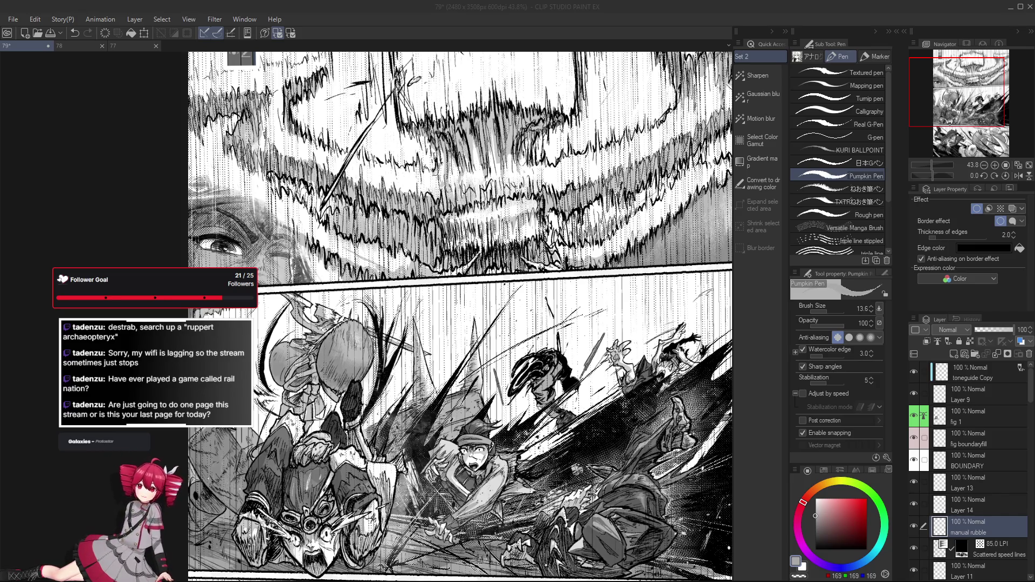
Step: Pick the boy's layer from the canvas, set a thinner black pen and rotate the view for strokes
left_click(756, 393)
scroll(461, 364, "up", 3)
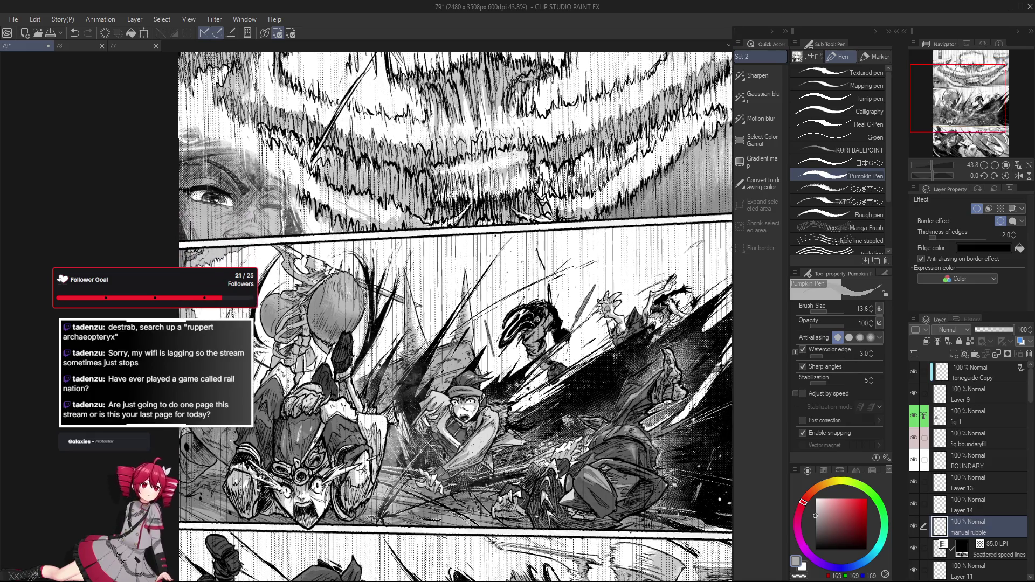
scroll(393, 315, "down", 1)
scroll(392, 316, "down", 1)
scroll(392, 315, "down", 1)
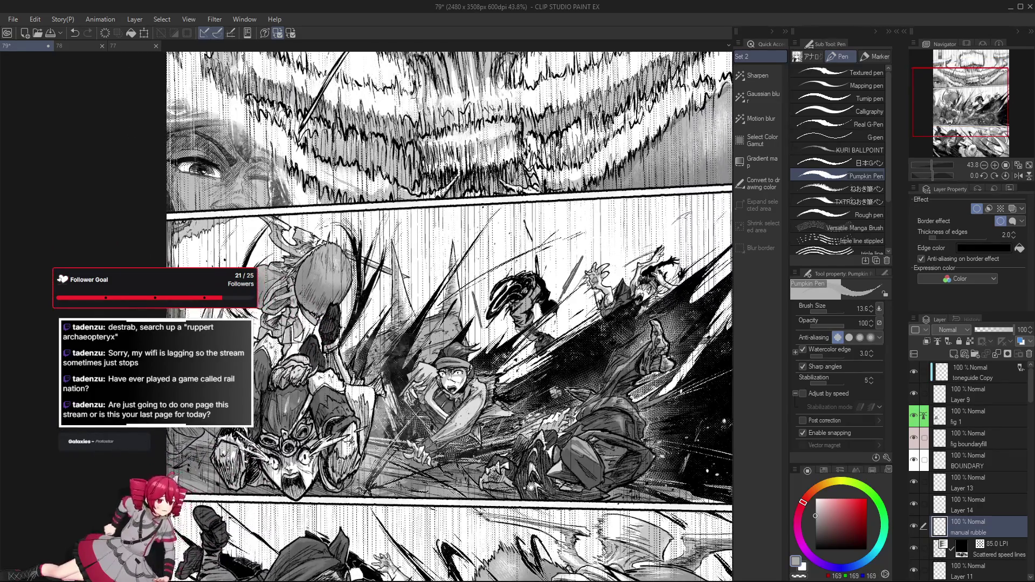
scroll(392, 316, "down", 1)
scroll(961, 481, "down", 1)
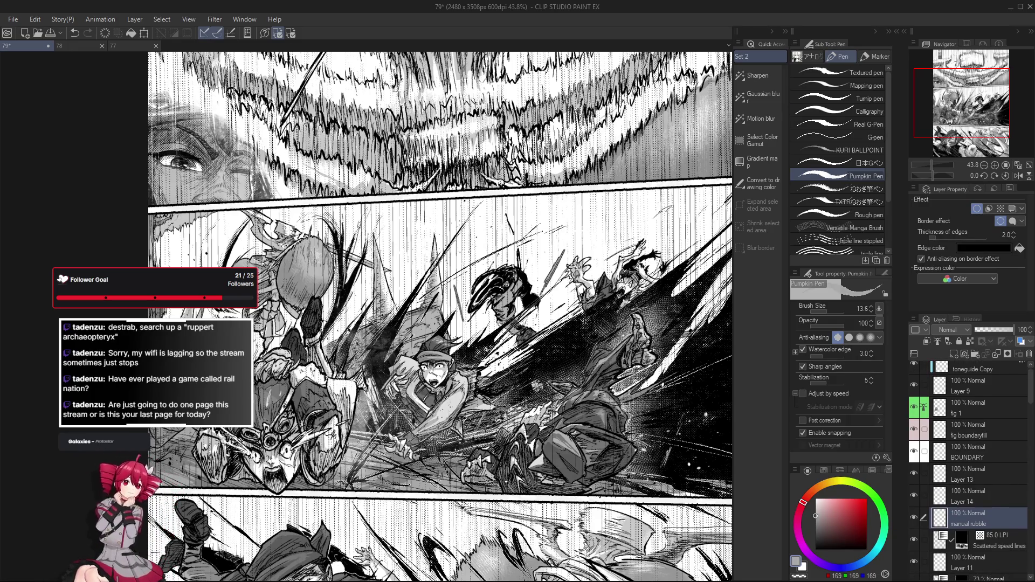
key("p")
key("o")
scroll(446, 402, "up", 4)
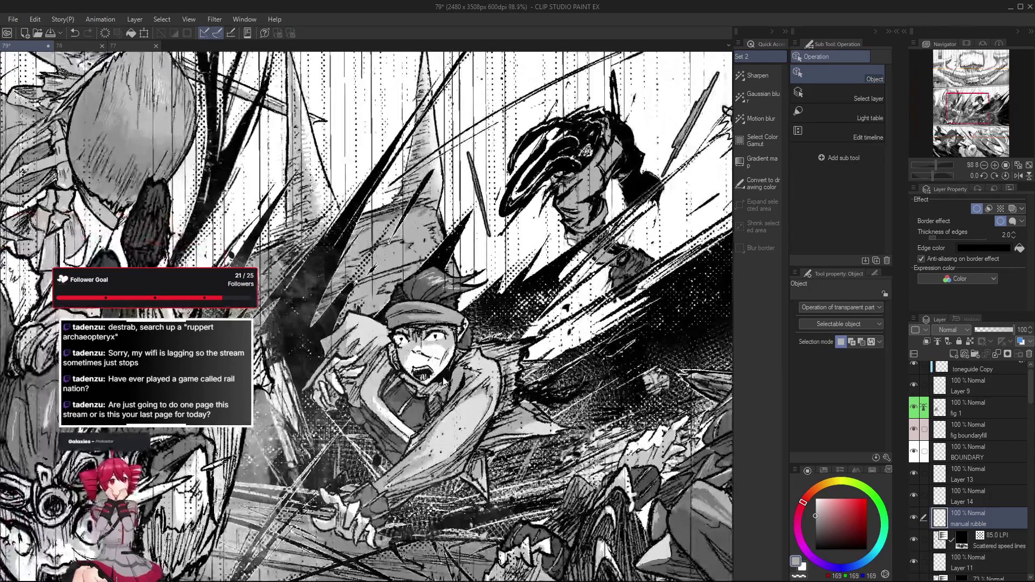
left_click(445, 380)
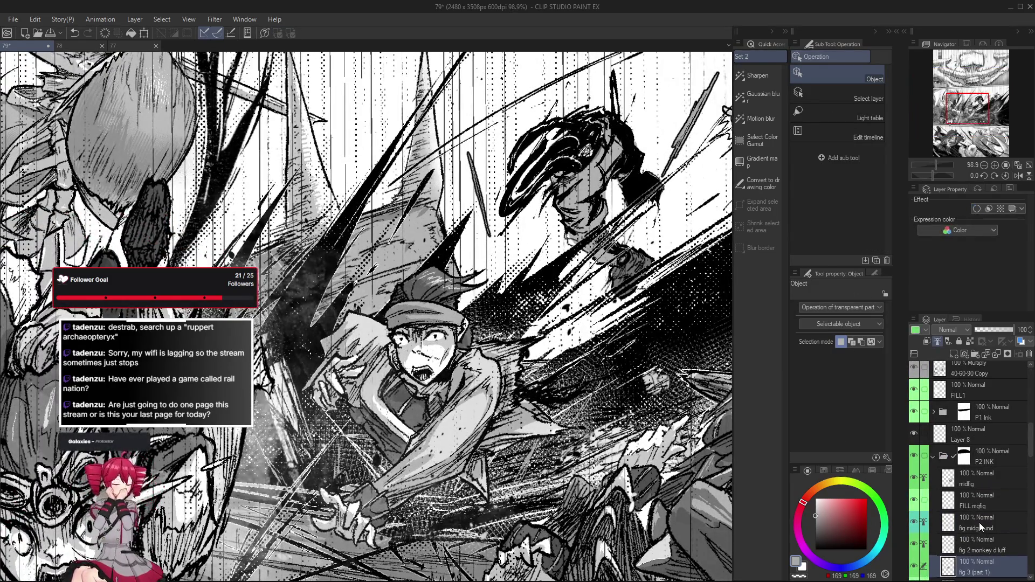
key("p")
key("d")
key("bracketleft")
left_click_drag(405, 425, 373, 438)
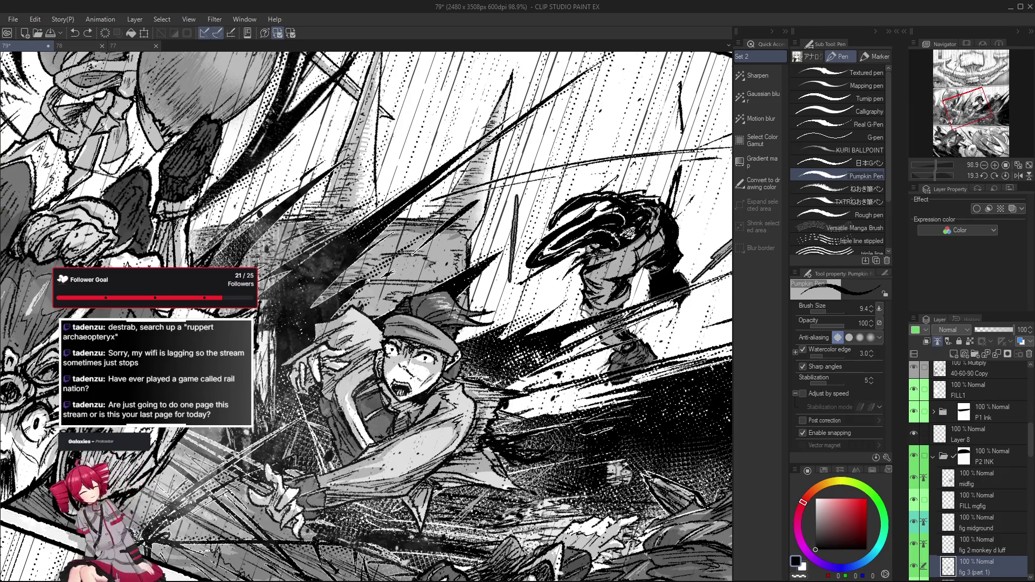
left_click_drag(339, 404, 404, 429)
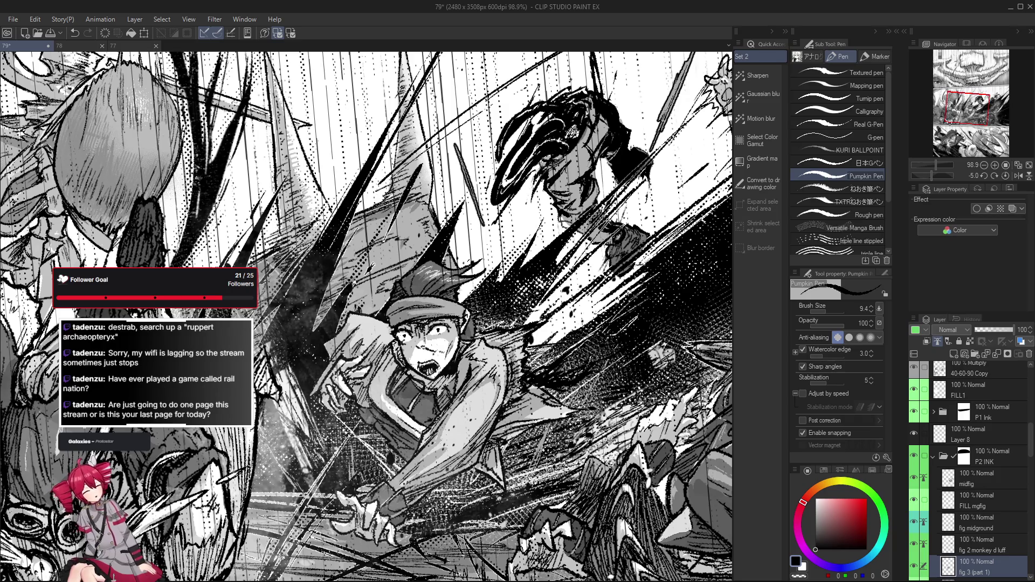
scroll(382, 356, "down", 1)
scroll(381, 356, "down", 1)
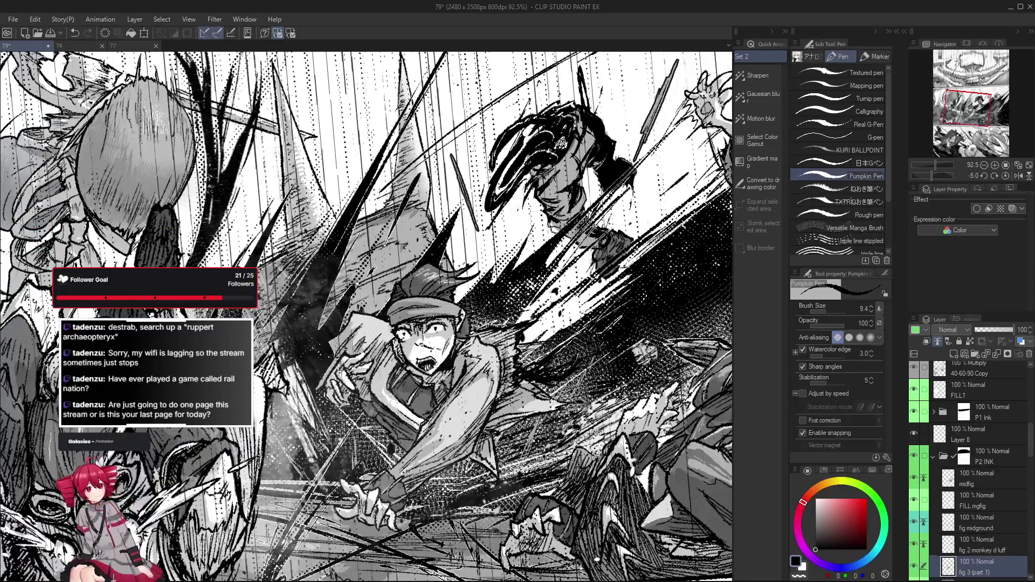
scroll(388, 381, "down", 2)
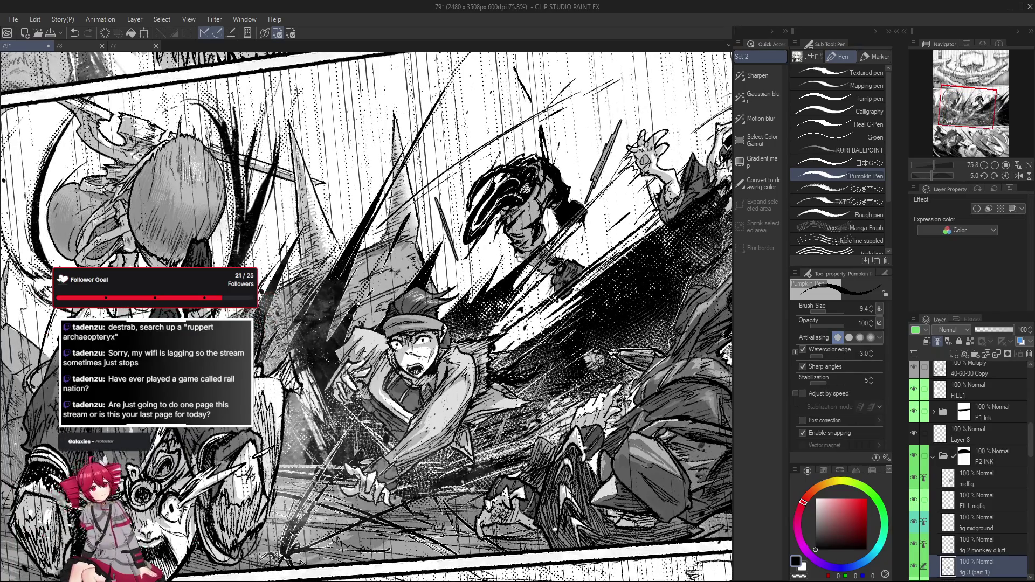
scroll(388, 381, "up", 2)
scroll(389, 380, "down", 4)
scroll(388, 380, "up", 3)
scroll(388, 381, "up", 2)
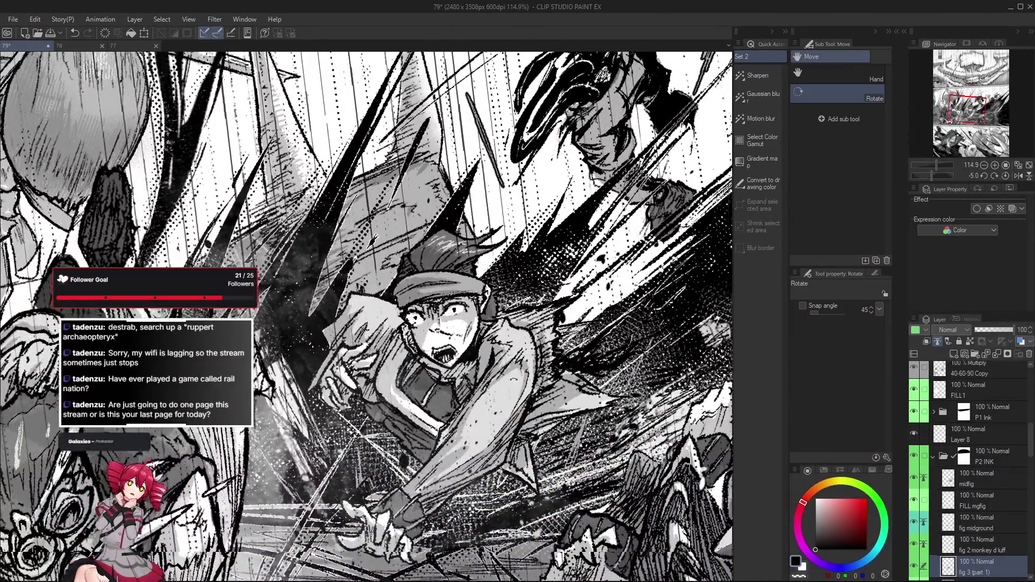
Step: Select the top 40-60-90 Copy layer and eyedrop pure white for highlights
mouse_move(377, 403)
left_mouse_down()
mouse_move(446, 381)
mouse_move(465, 341)
mouse_move(327, 124)
left_mouse_up()
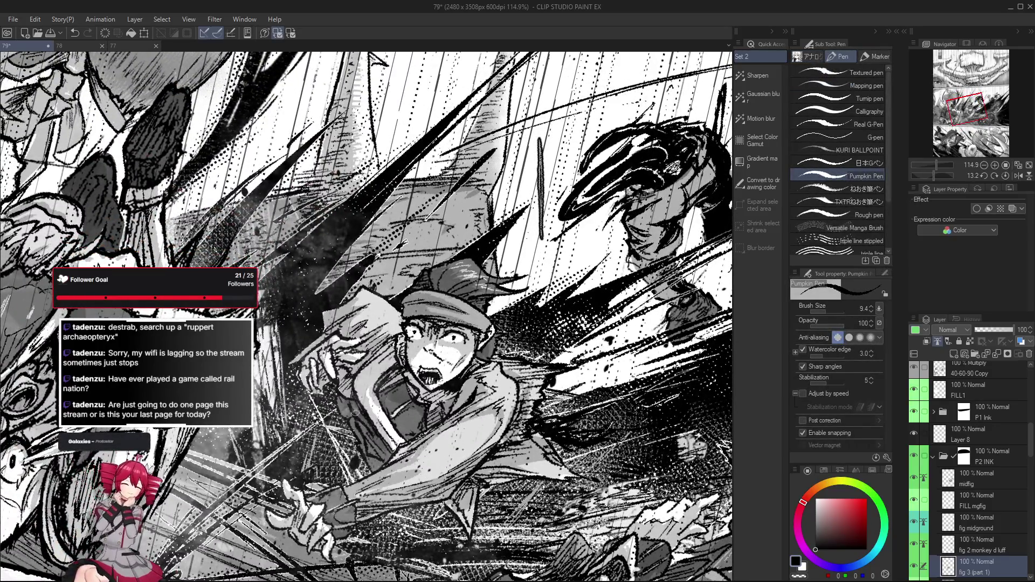
scroll(364, 437, "down", 2)
scroll(364, 437, "down", 2)
scroll(405, 401, "up", 3)
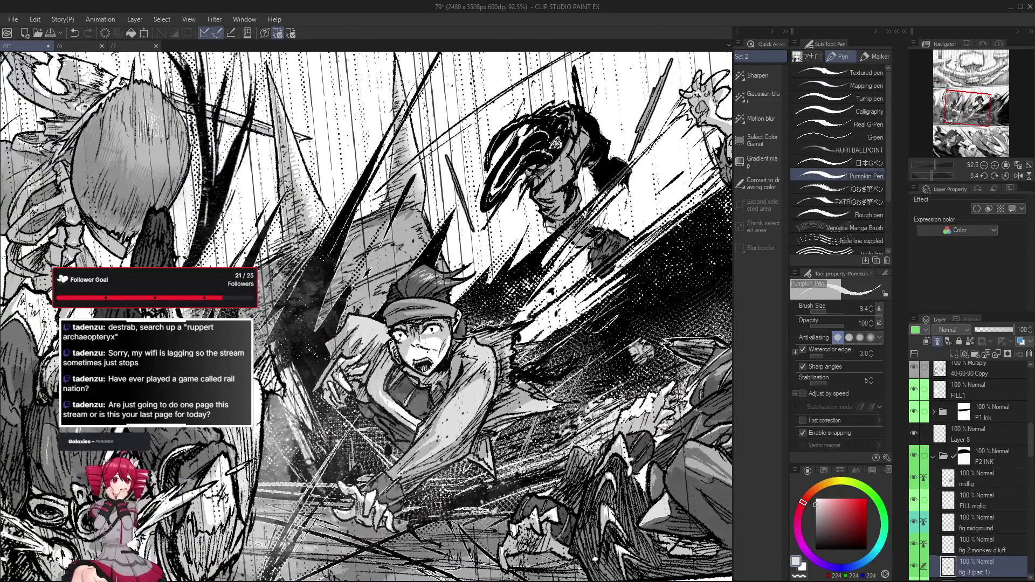
key("o")
left_click(410, 408)
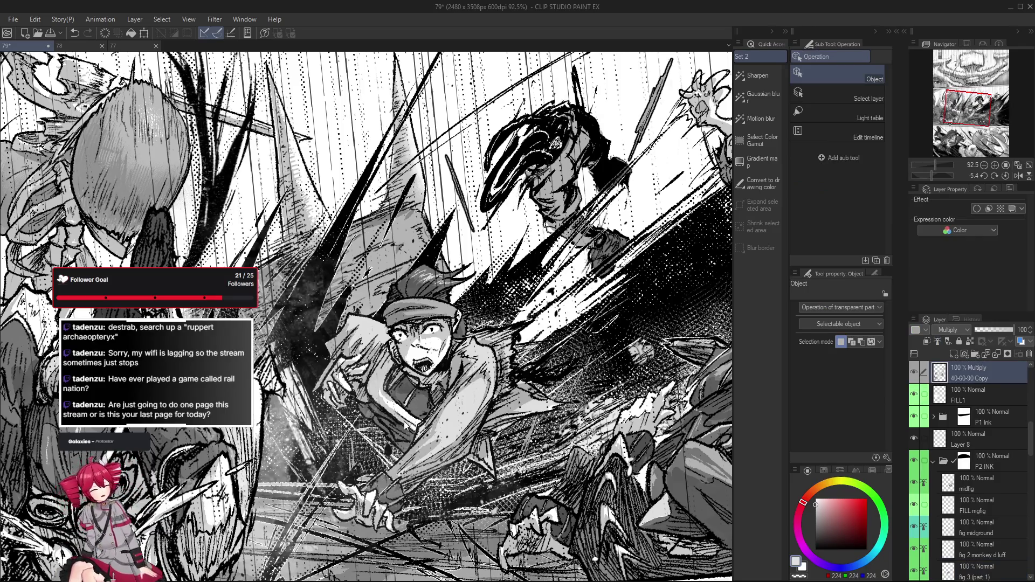
key("p")
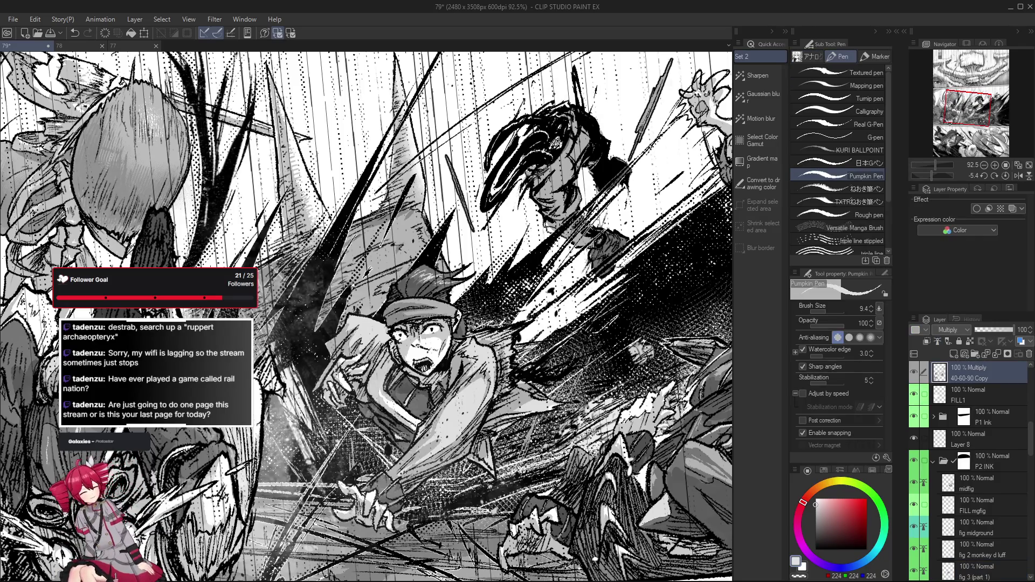
scroll(404, 441, "up", 1)
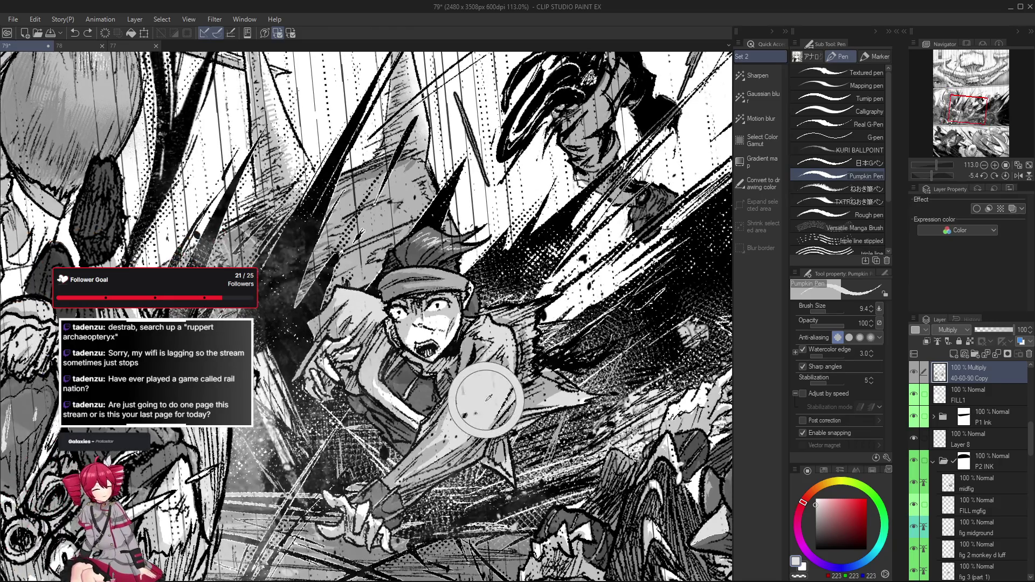
left_click(405, 393, "alt")
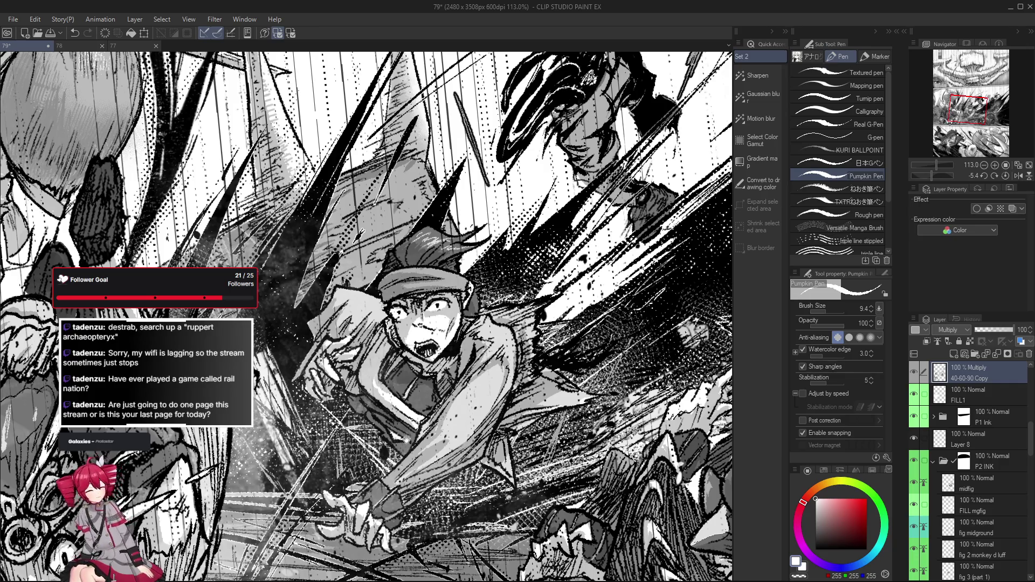
scroll(408, 437, "down", 4)
scroll(420, 428, "up", 1)
Step: Select the boy's fig 3 (part 1) layer, save the page with Ctrl+S, then zoom in for a small edit
key("o")
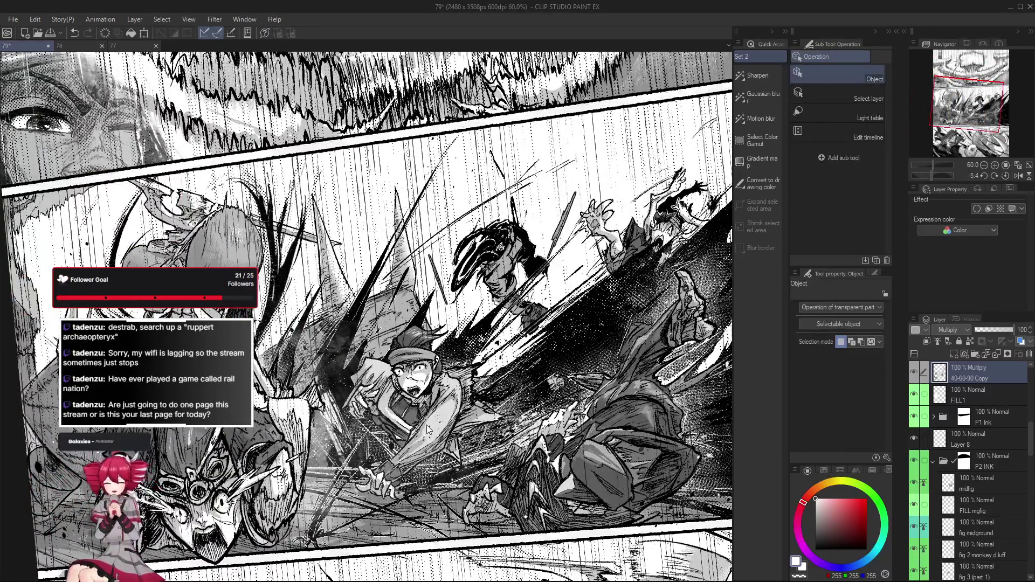
scroll(426, 425, "up", 2)
scroll(412, 429, "up", 1)
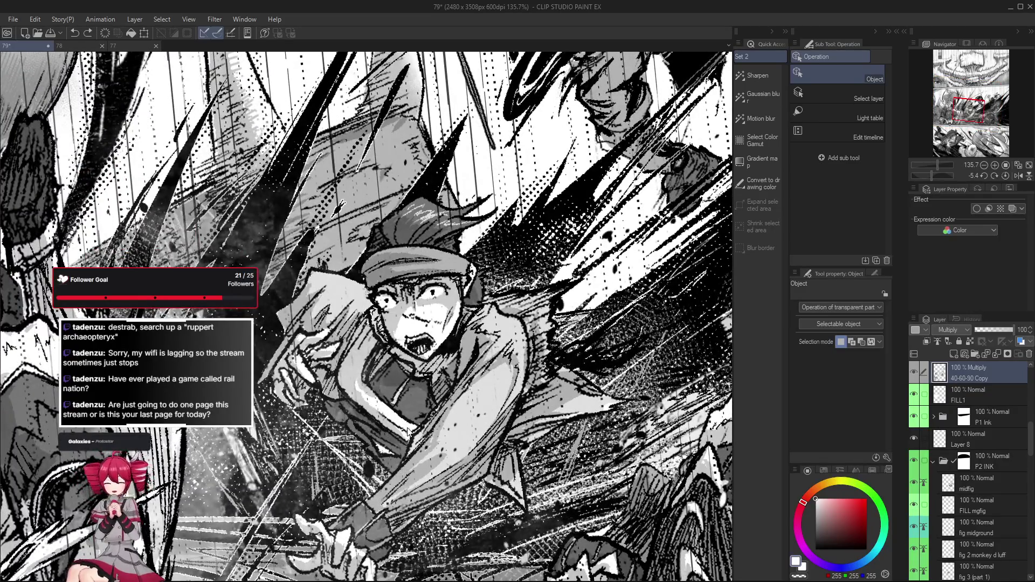
left_click(409, 427)
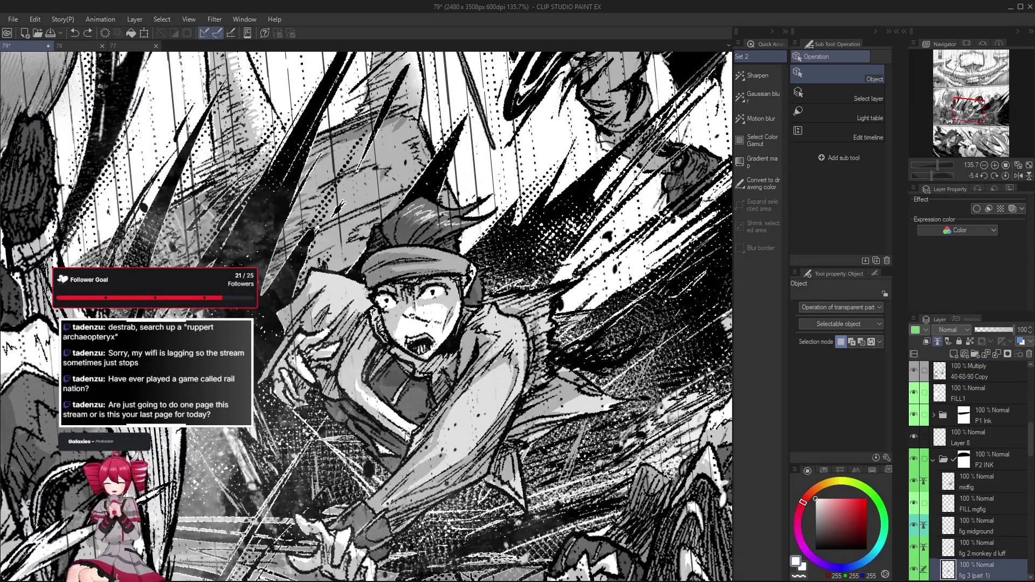
key("p")
scroll(473, 432, "down", 1)
scroll(473, 432, "down", 1)
scroll(472, 433, "down", 1)
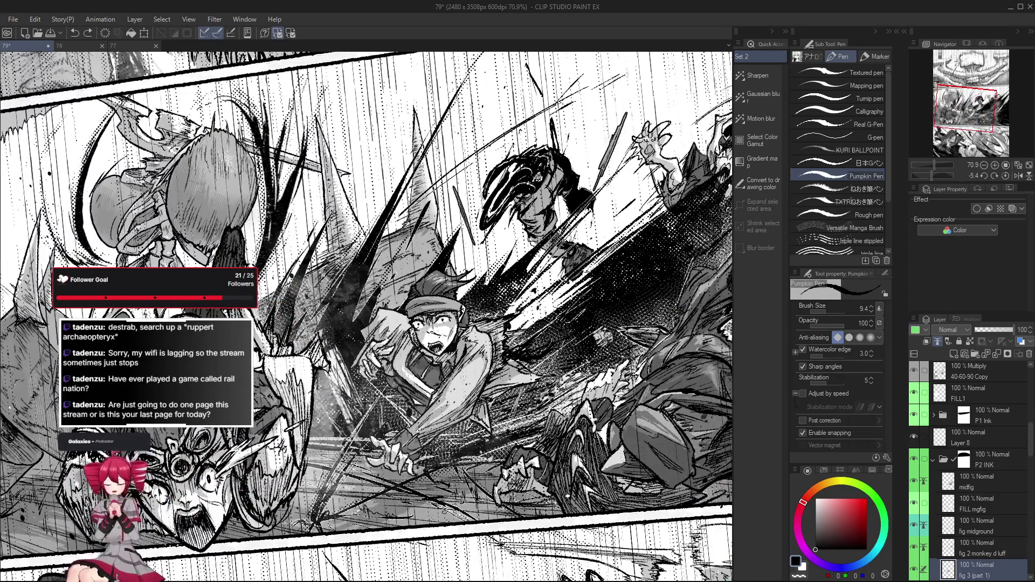
key("ctrl+s")
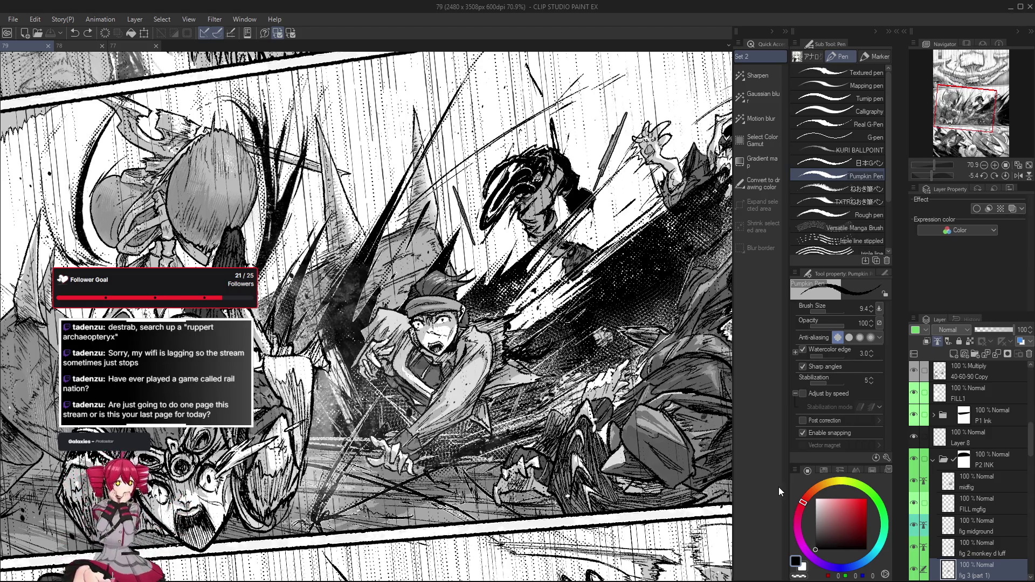
left_click(913, 569)
left_click(914, 569)
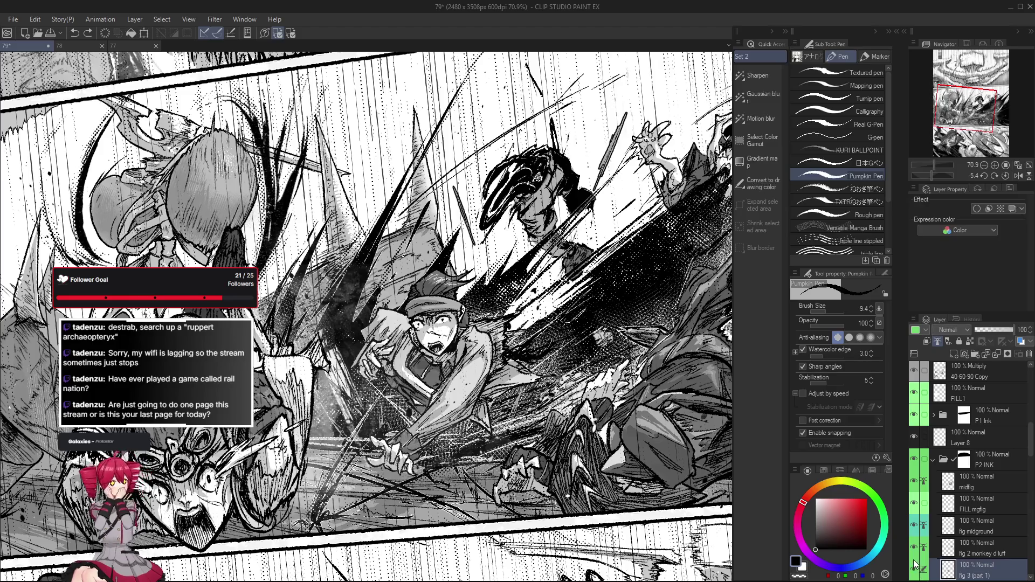
key("ctrl+plus")
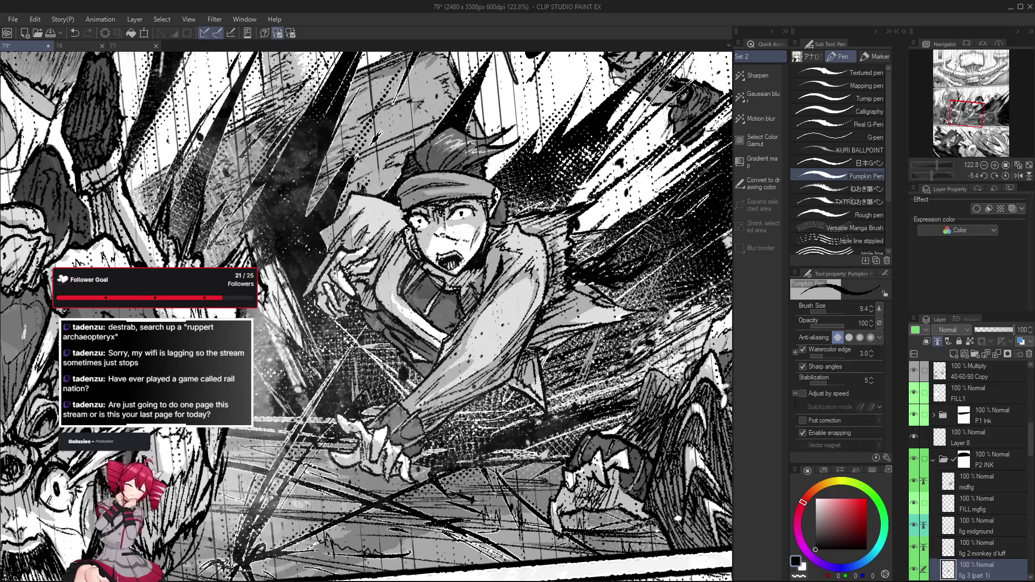
scroll(382, 454, "up", 2)
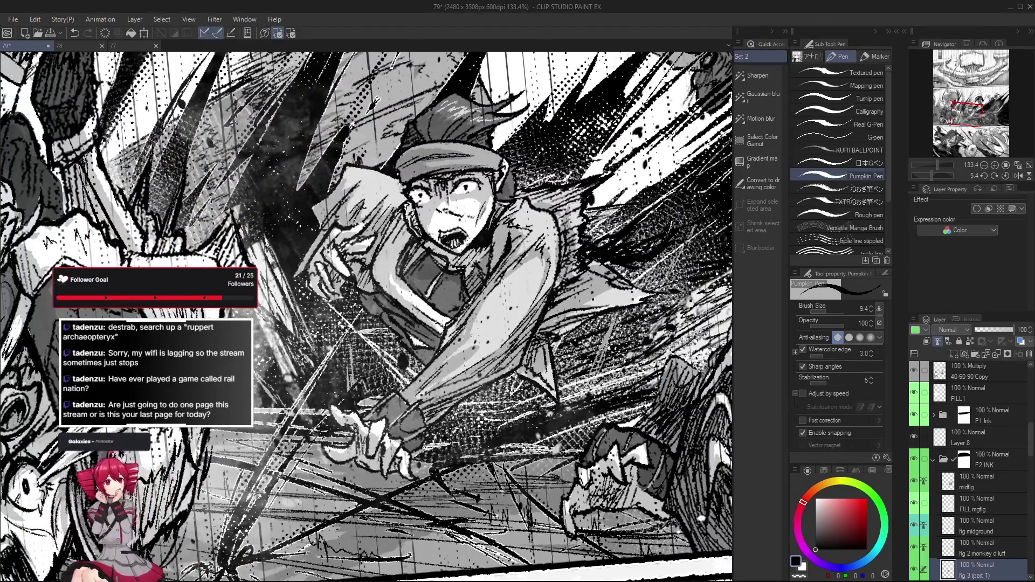
scroll(360, 433, "up", 2)
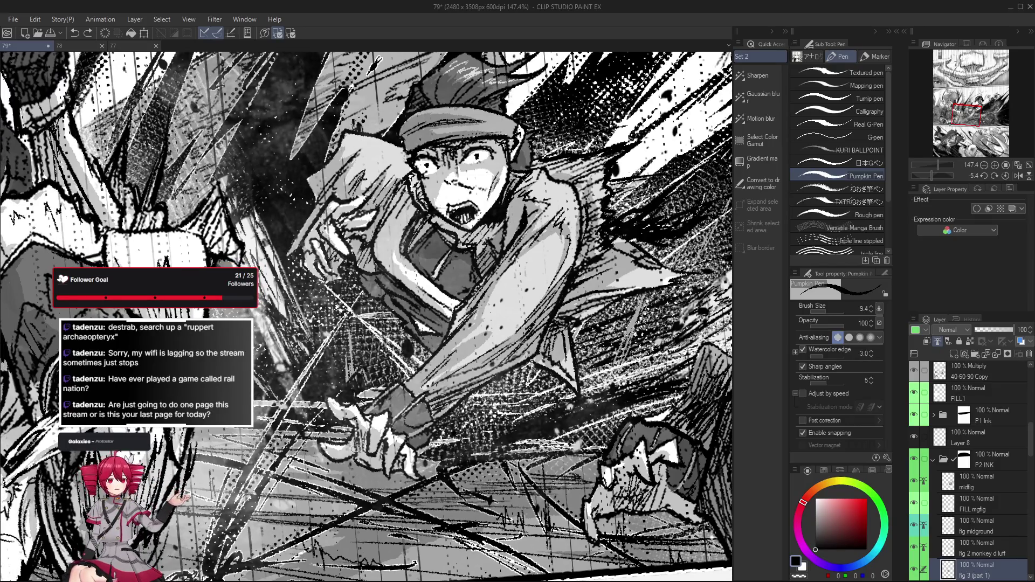
left_click_drag(359, 422, 364, 435)
left_click_drag(434, 444, 429, 425)
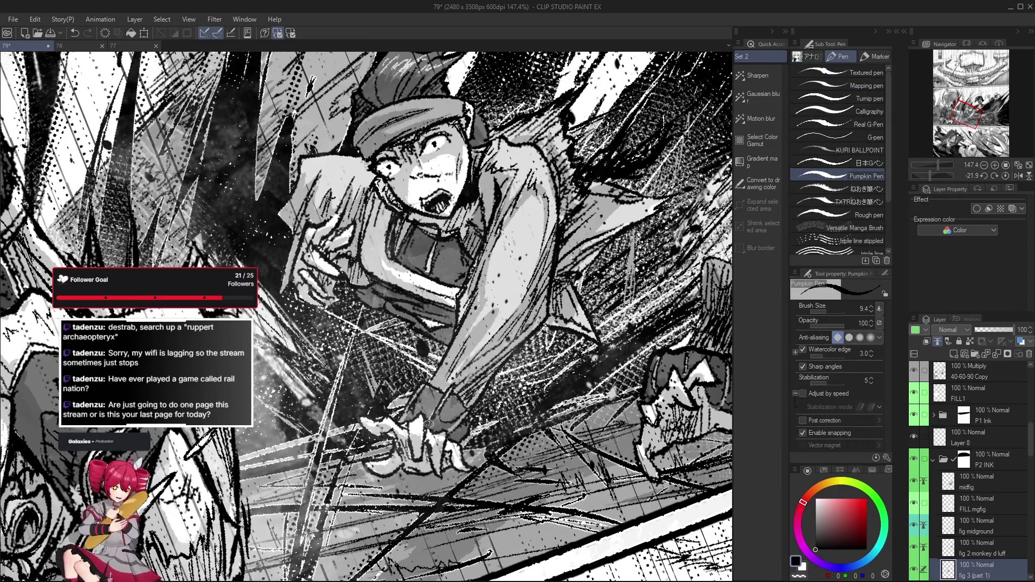
key("e")
key("bracketleft")
key("bracketleft")
key("bracketleft")
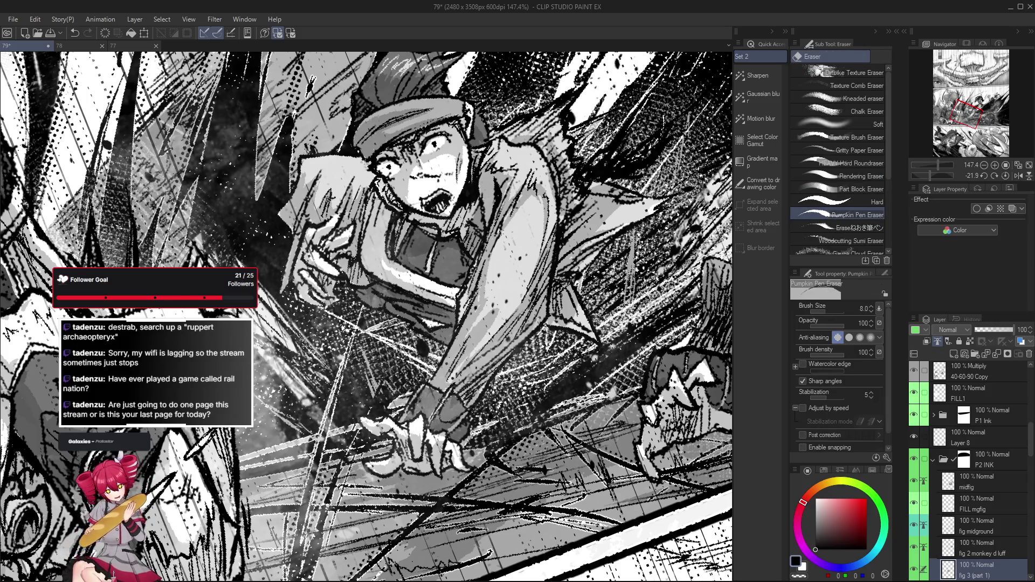
left_click_drag(439, 412, 423, 438)
key("p")
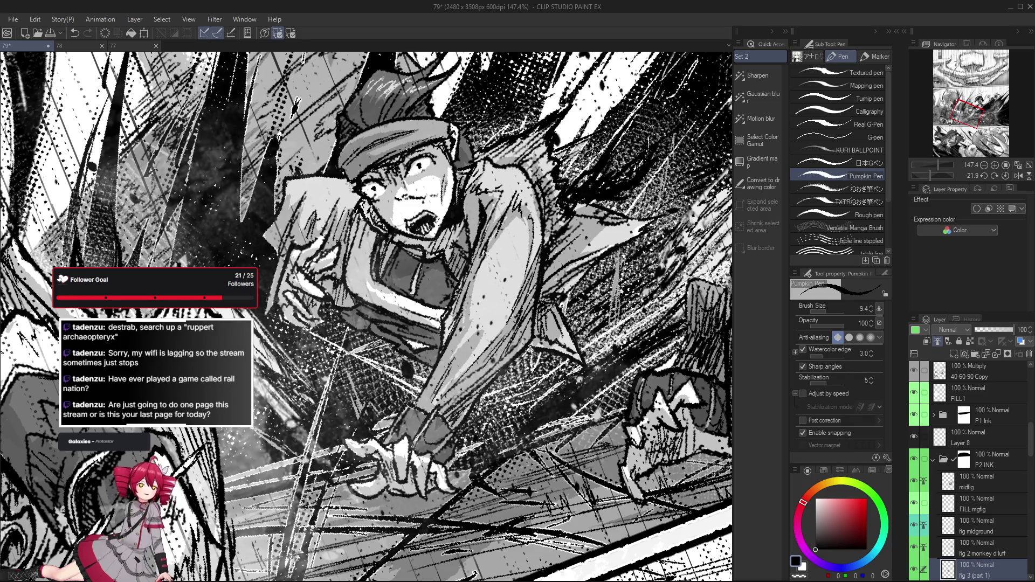
key("e")
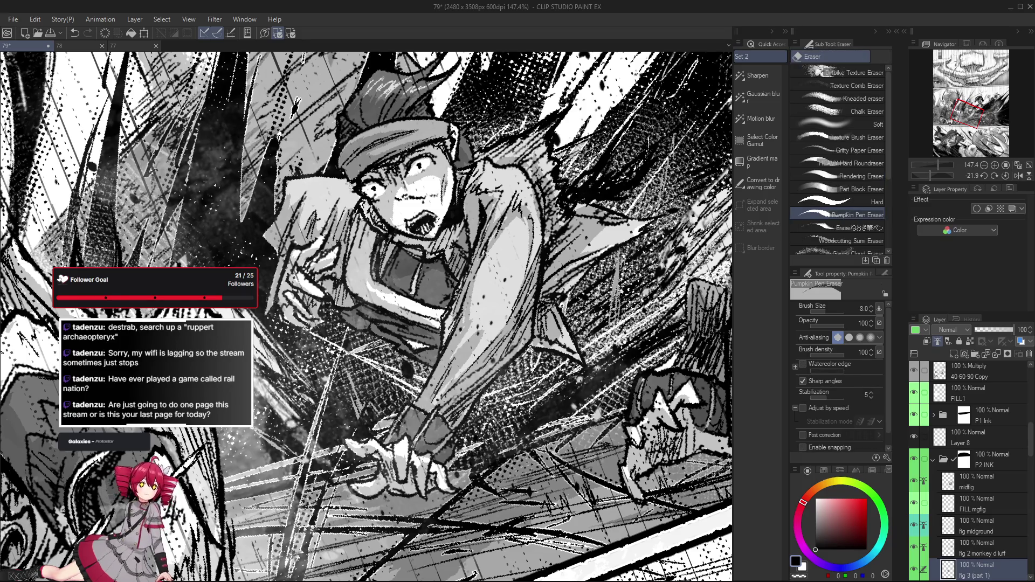
key("p")
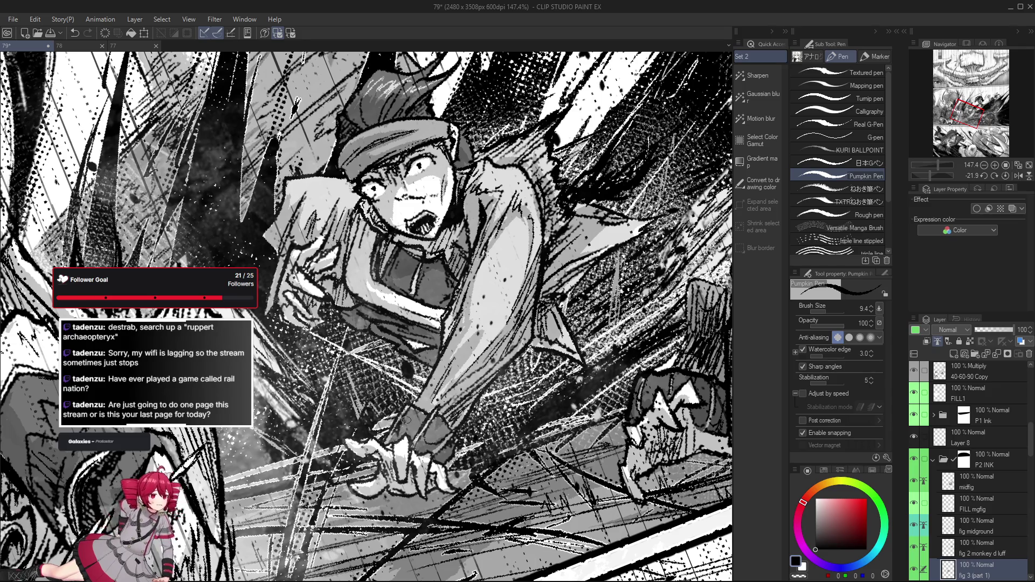
left_click_drag(386, 440, 453, 425)
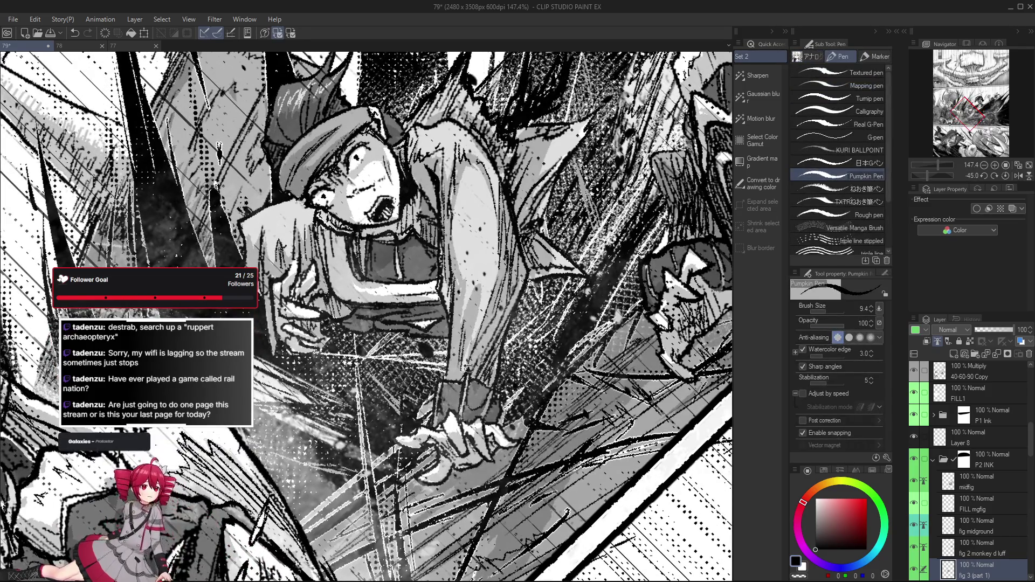
left_click_drag(465, 380, 437, 356)
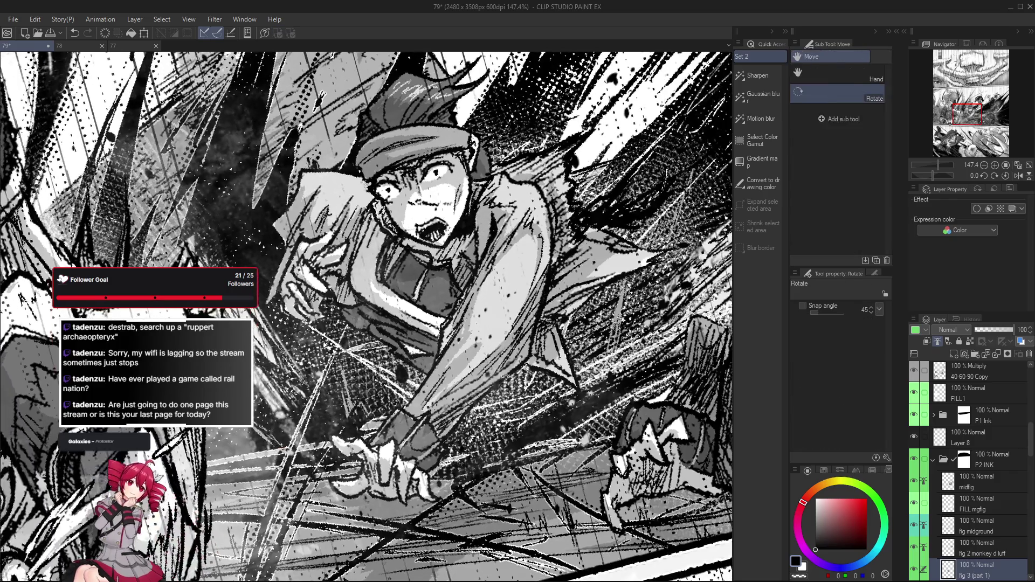
left_click_drag(478, 436, 441, 457)
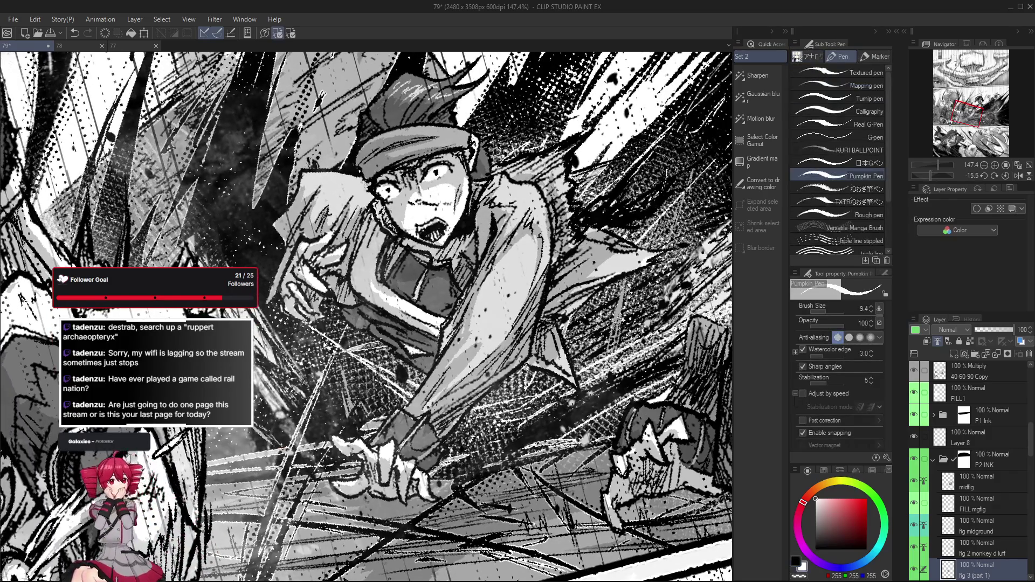
scroll(444, 449, "down", 2)
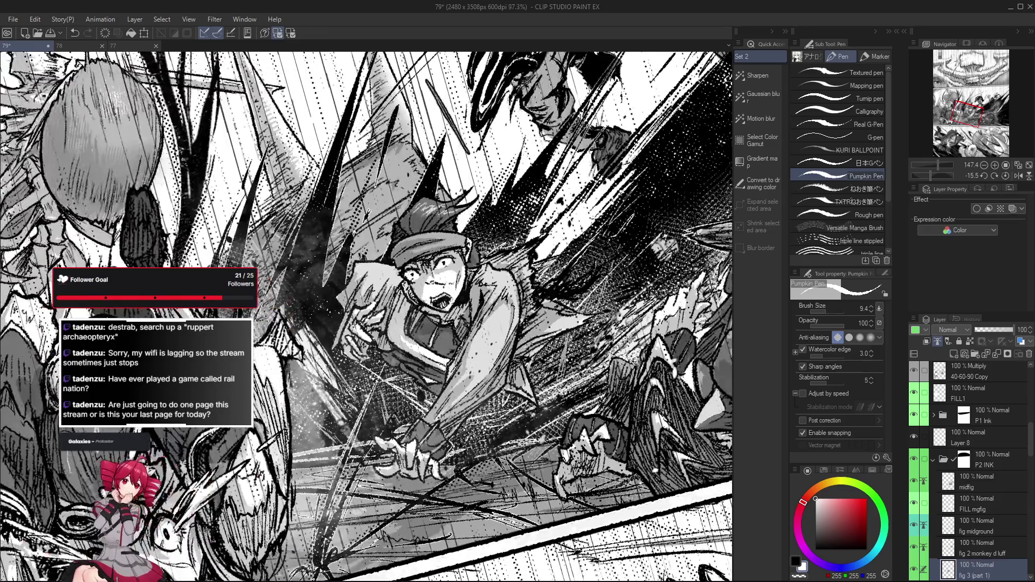
Step: Toggle the drawing colour between black and white while tilting the page view around the fighters
key("x")
key("x")
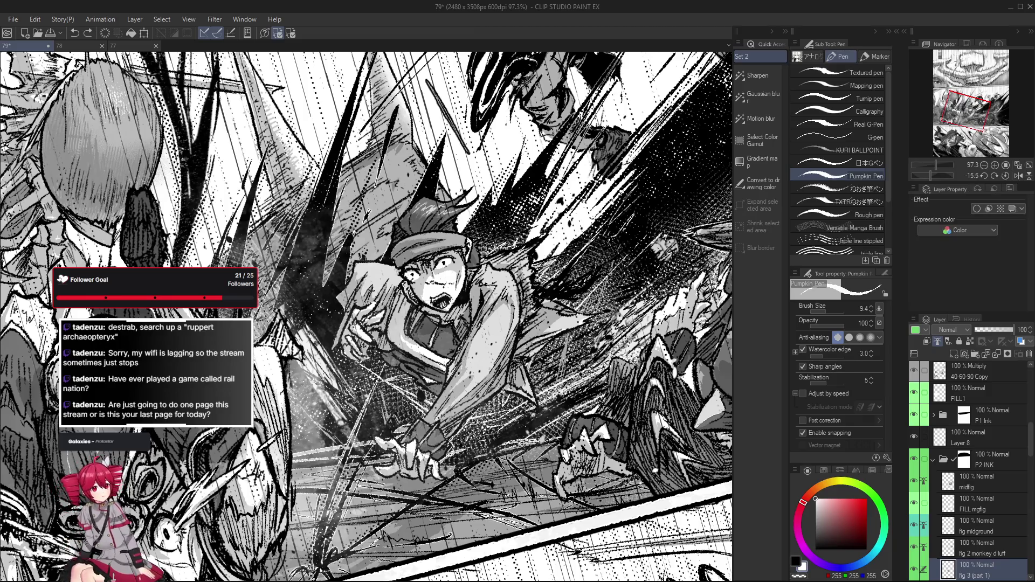
key("x")
left_click_drag(508, 371, 489, 409)
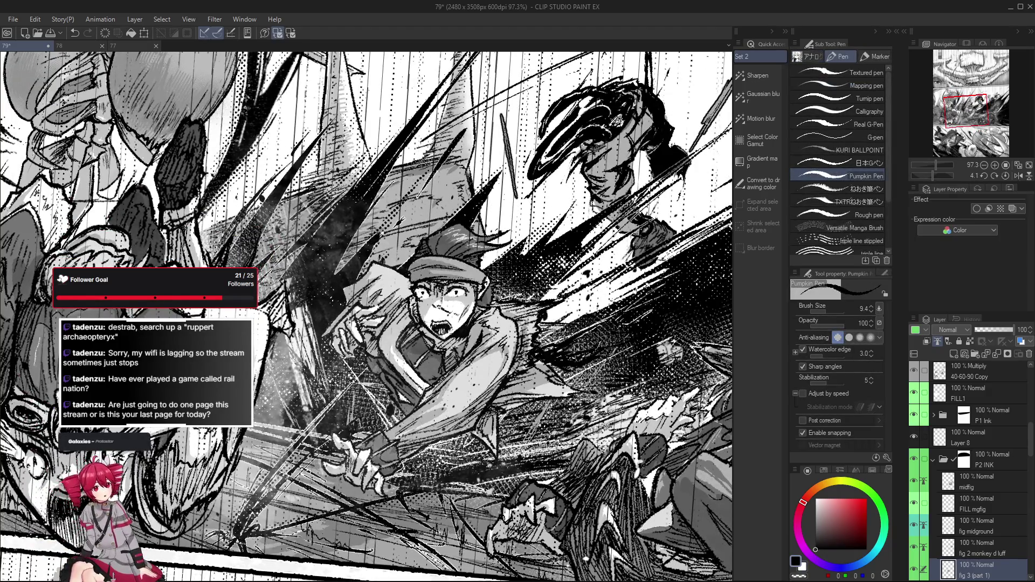
key("x")
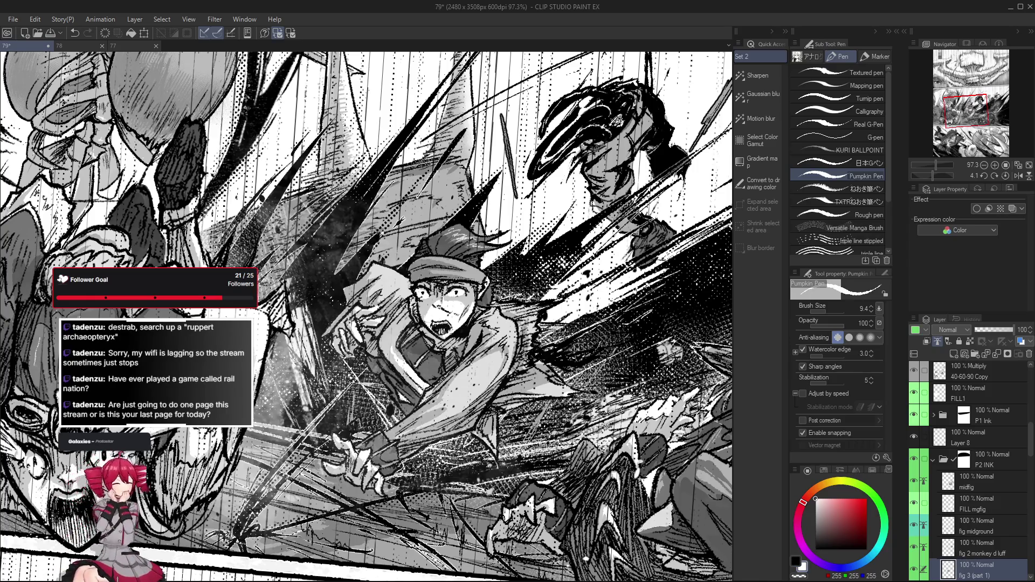
left_click_drag(496, 461, 453, 493)
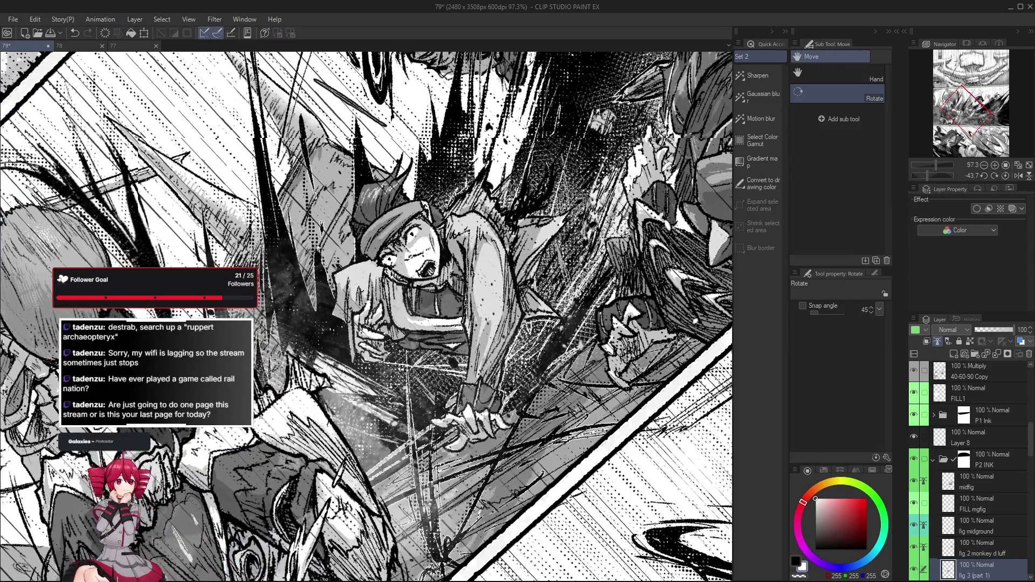
mouse_move(544, 327)
left_mouse_down()
mouse_move(448, 470)
mouse_move(501, 417)
mouse_move(538, 318)
left_mouse_up()
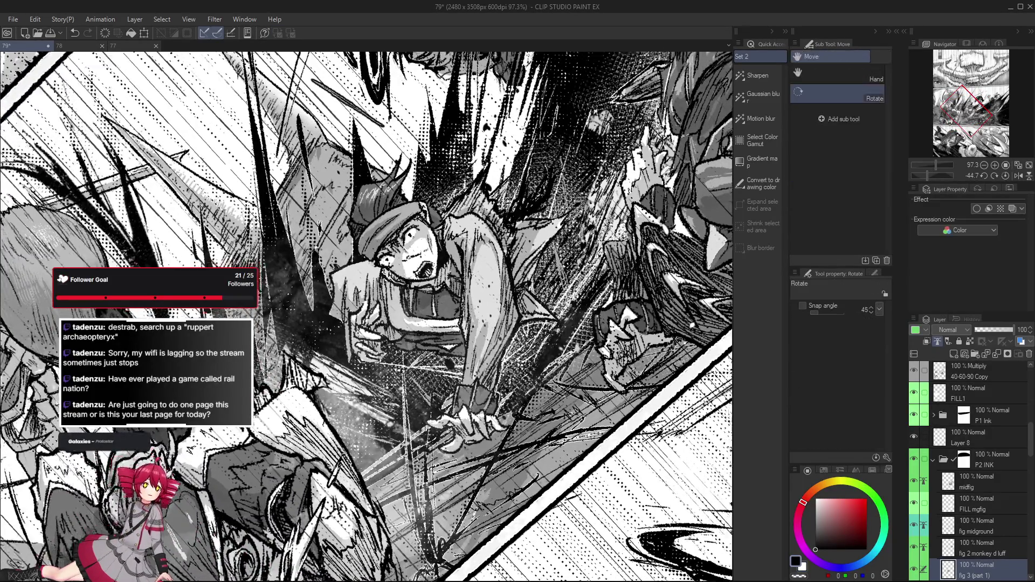
left_click_drag(524, 319, 511, 371)
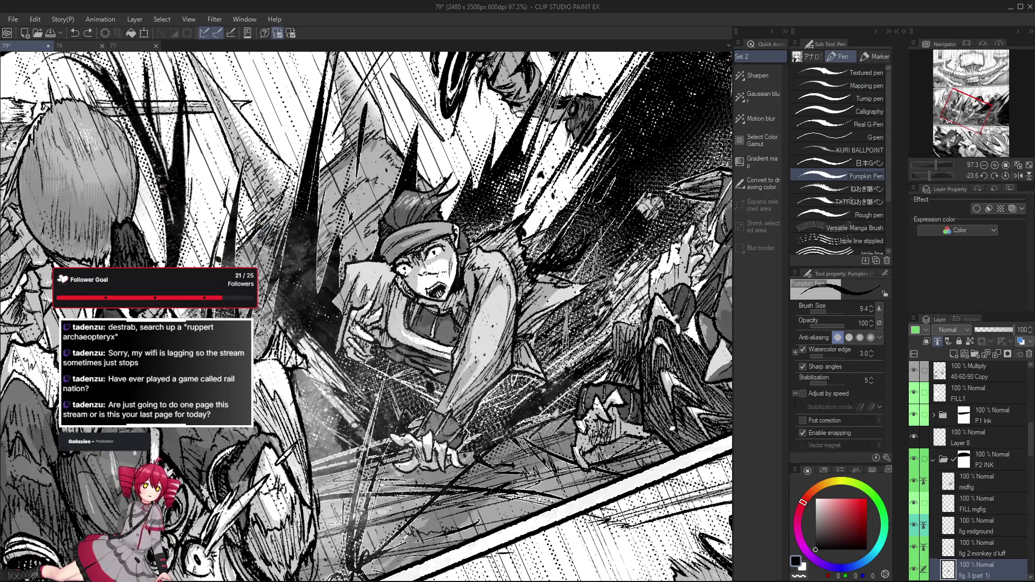
left_click_drag(518, 340, 486, 420)
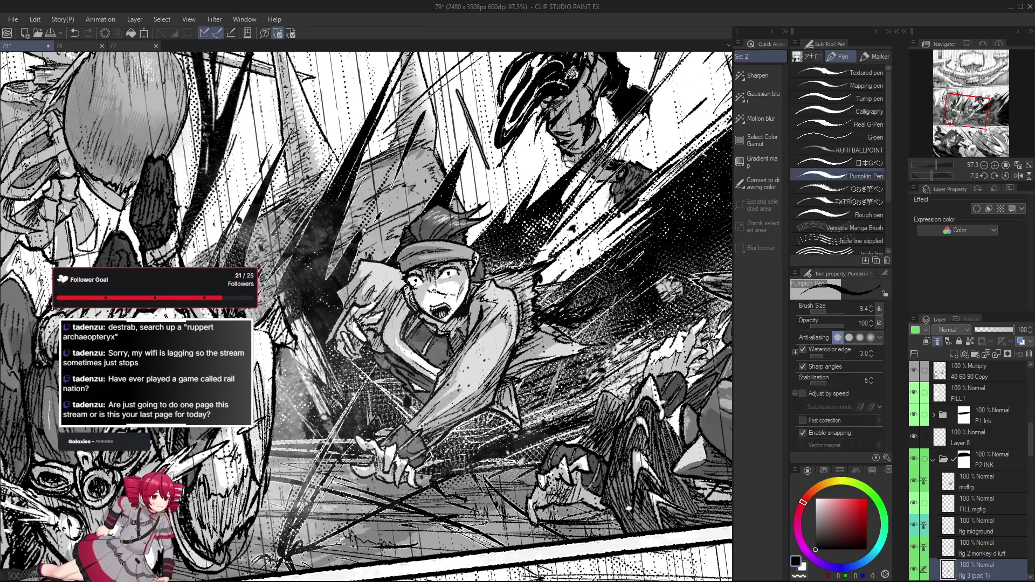
scroll(430, 449, "up", 2)
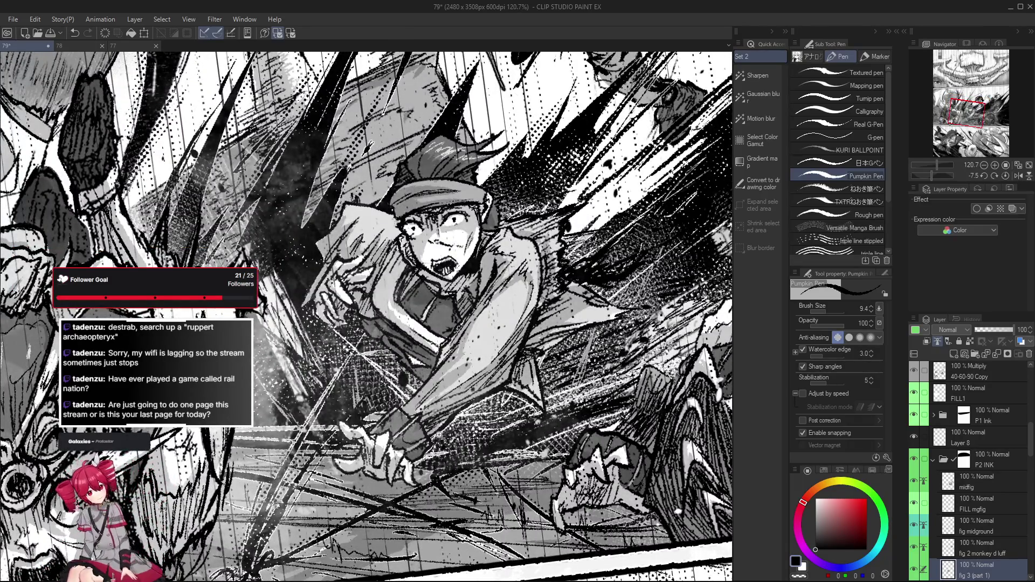
scroll(430, 449, "up", 1)
scroll(437, 448, "down", 2)
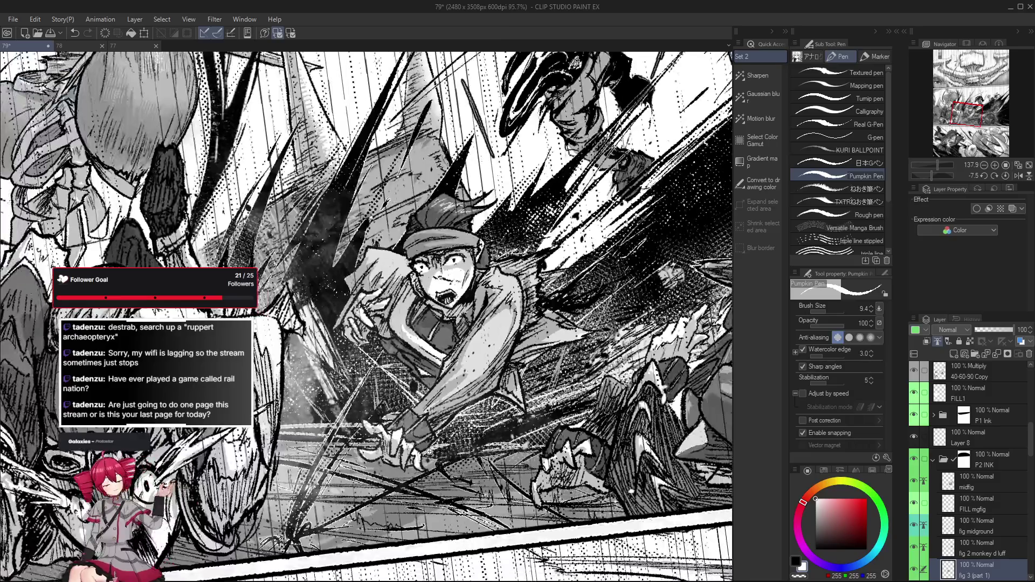
scroll(436, 447, "up", 1)
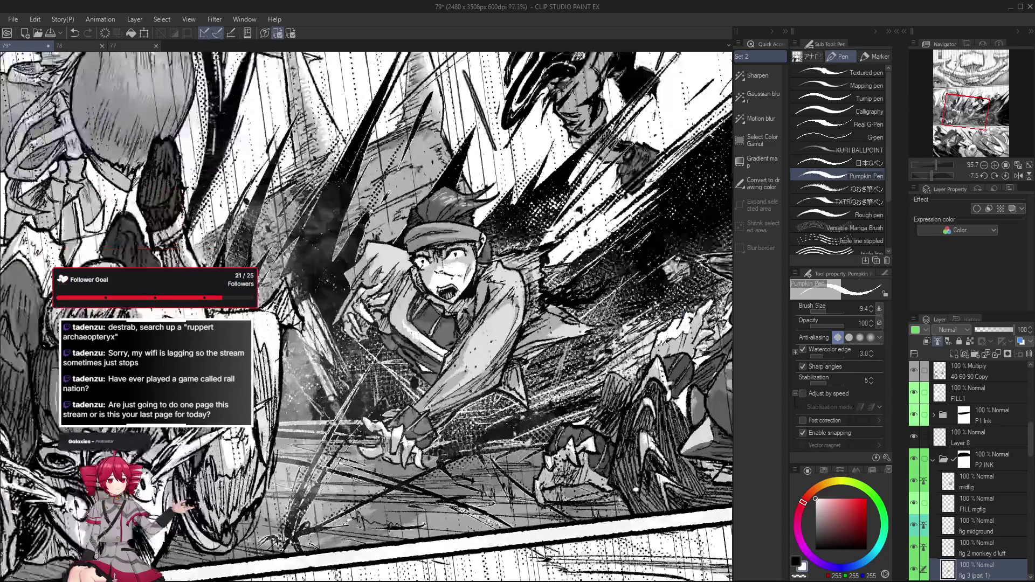
Step: Return the drawing colour to black, reset the page rotation to upright and bring the boy into view
key("ctrl+z")
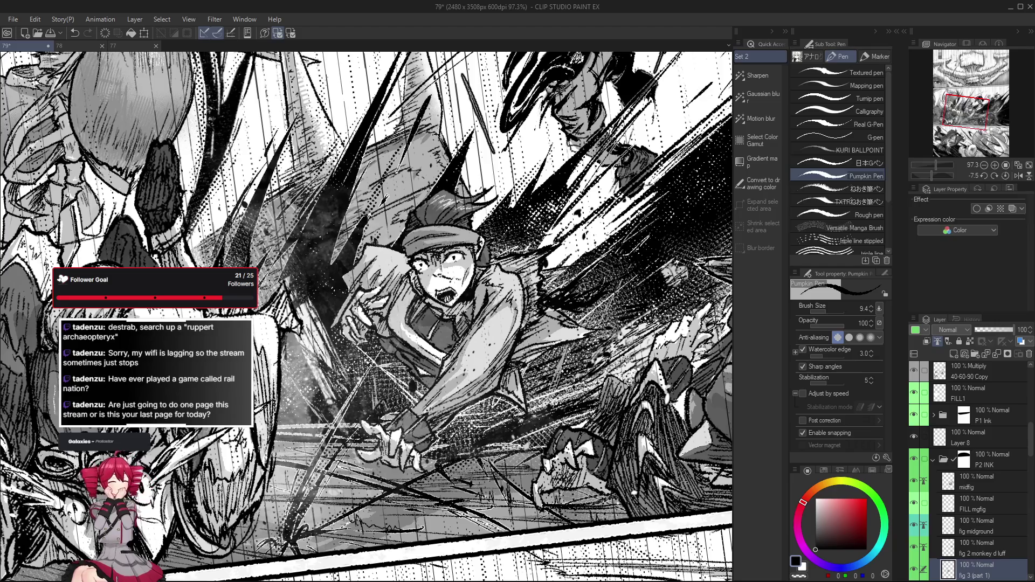
left_click_drag(485, 243, 364, 162)
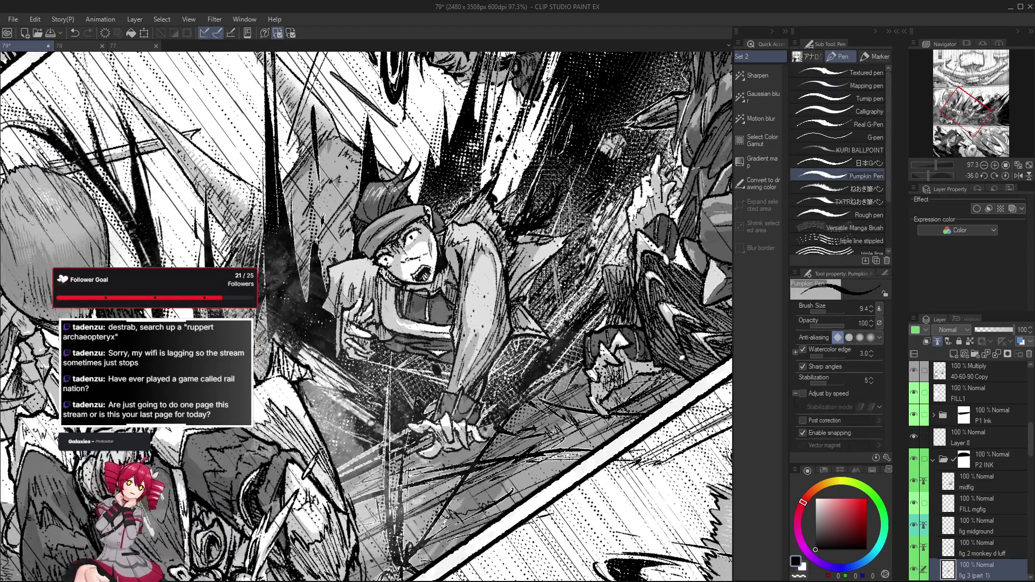
key("ctrl+@")
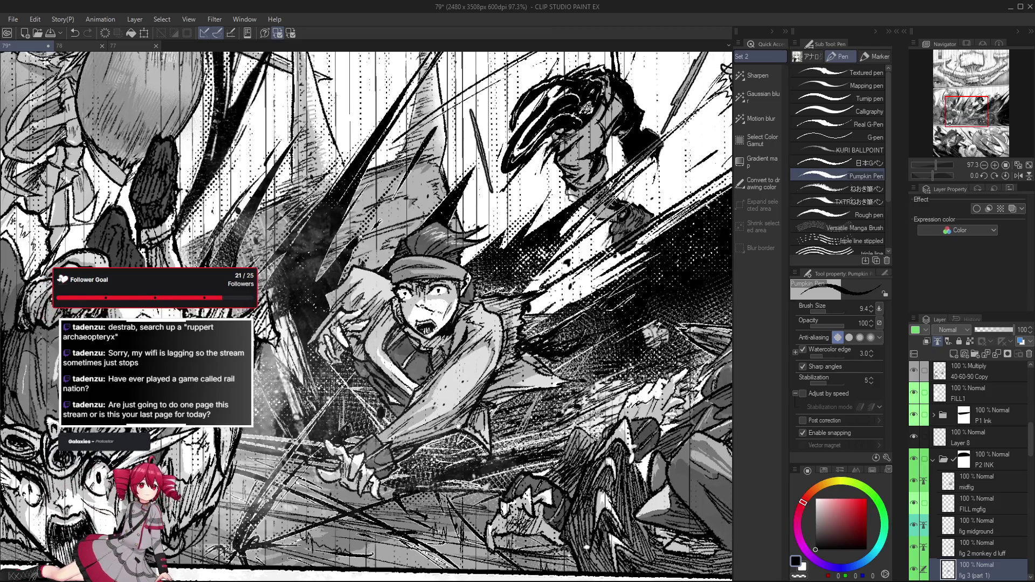
left_click_drag(430, 291, 406, 310)
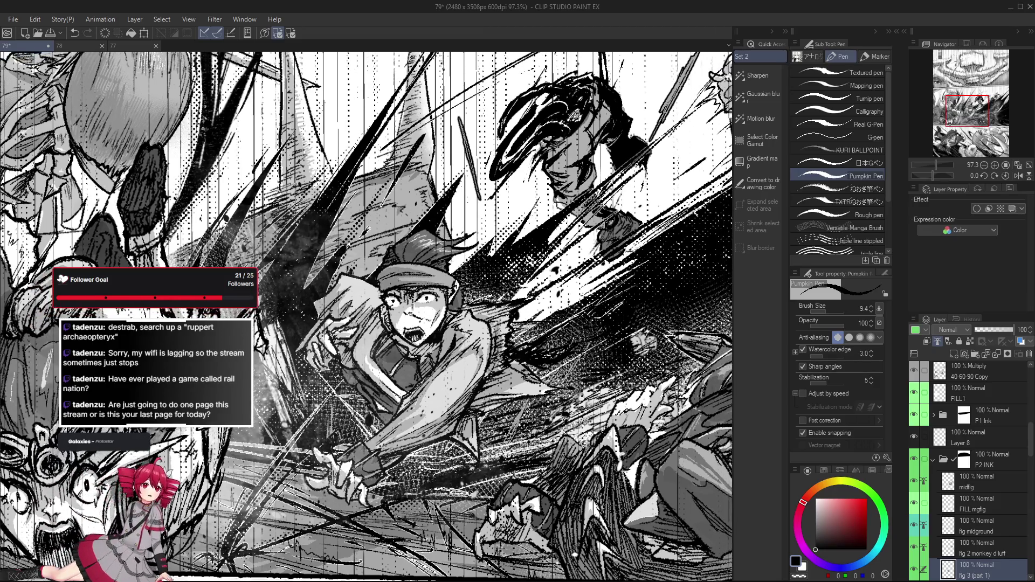
scroll(491, 417, "up", 2)
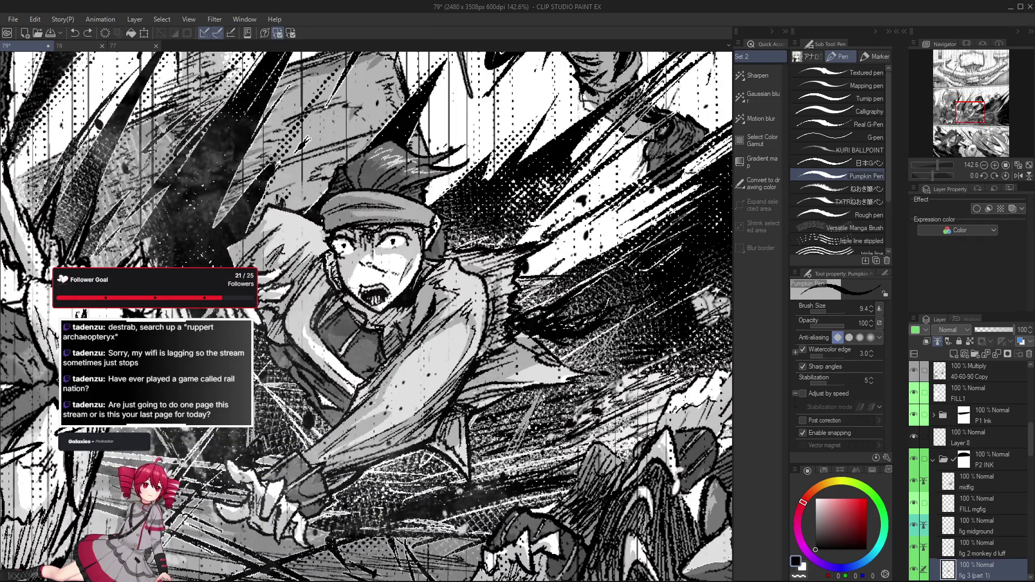
scroll(556, 396, "down", 2)
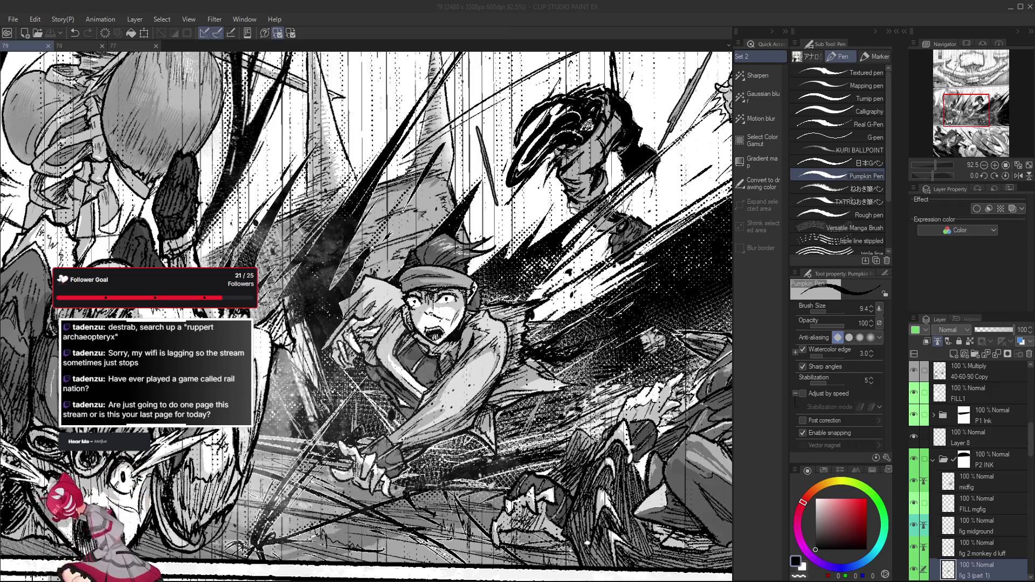
scroll(476, 473, "down", 2)
scroll(476, 473, "down", 1)
scroll(475, 473, "down", 1)
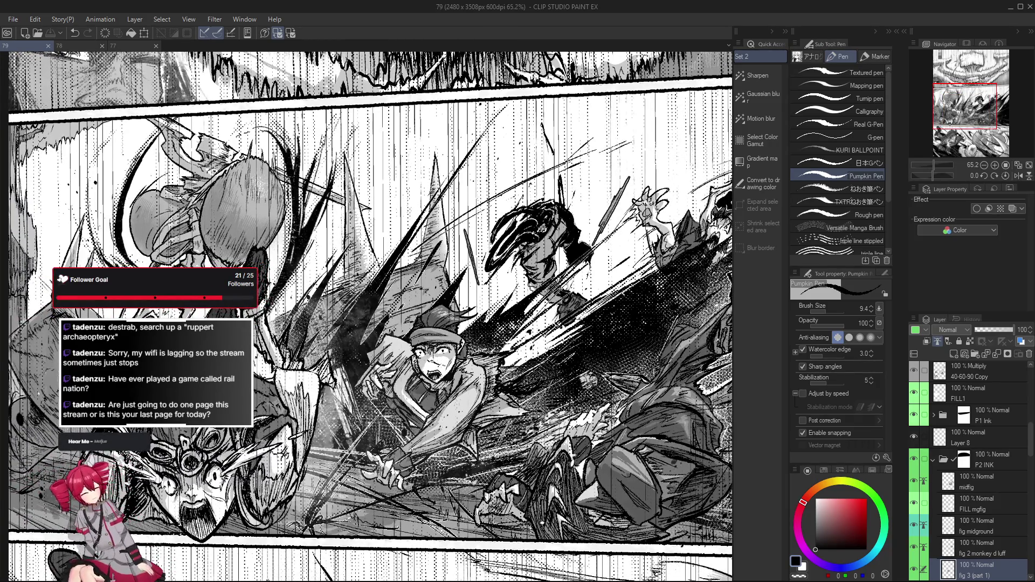
scroll(458, 445, "up", 6)
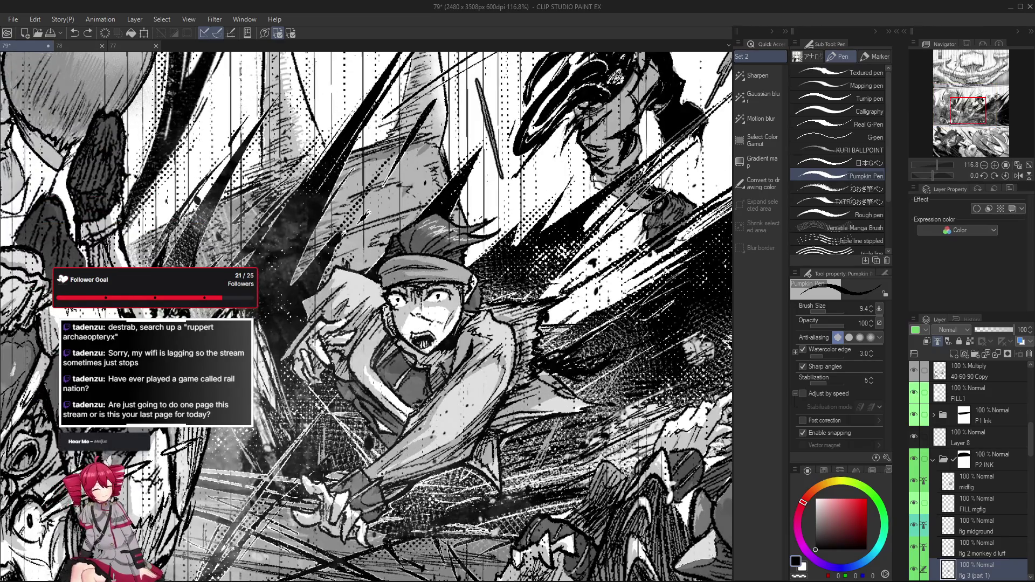
scroll(419, 406, "down", 4)
scroll(425, 417, "down", 3)
scroll(423, 258, "up", 1)
scroll(427, 401, "up", 1)
scroll(427, 401, "up", 1)
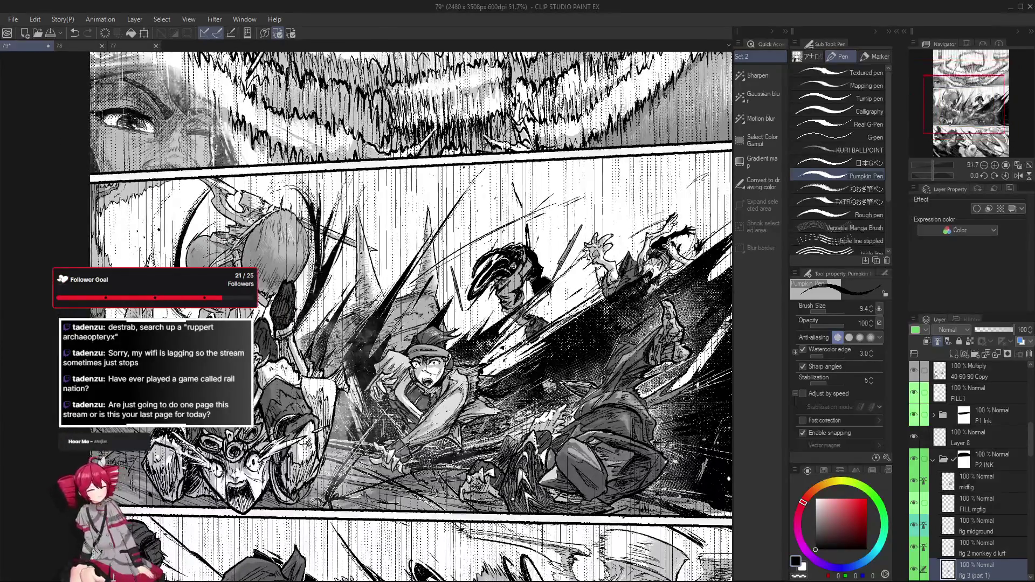
scroll(426, 401, "up", 1)
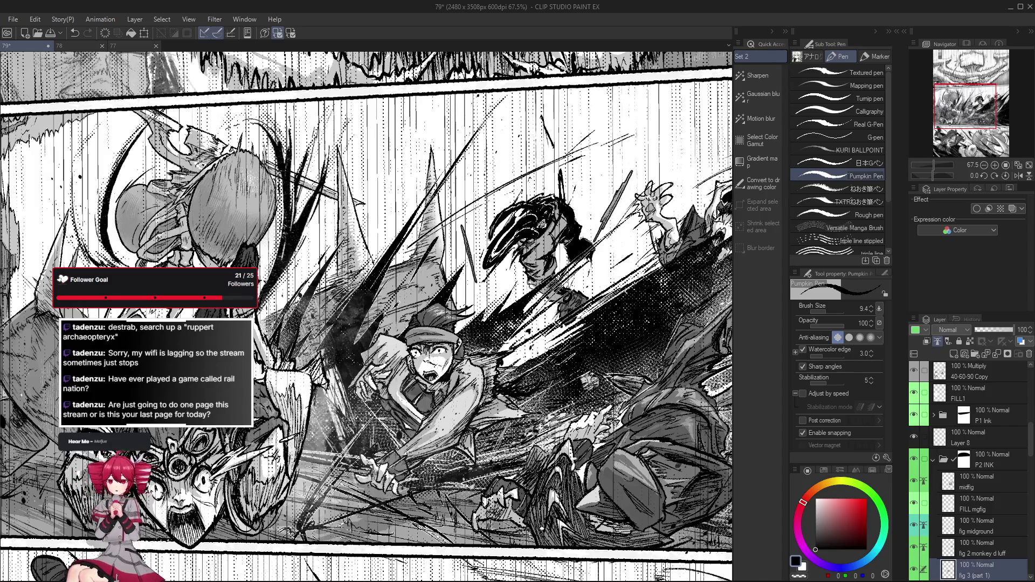
scroll(414, 379, "up", 2)
scroll(429, 368, "down", 2)
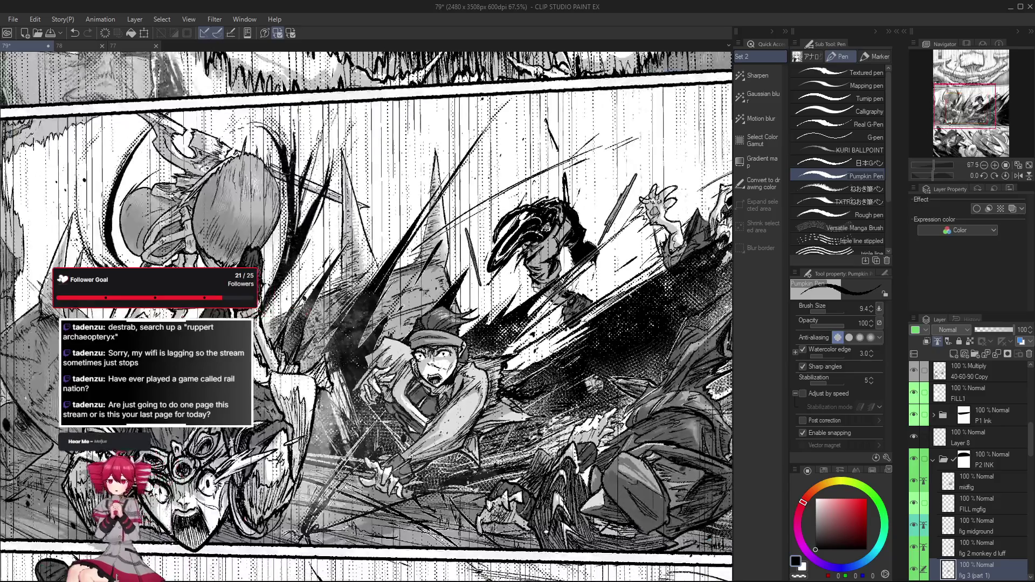
scroll(392, 350, "down", 1)
scroll(392, 349, "up", 1)
scroll(392, 350, "up", 3)
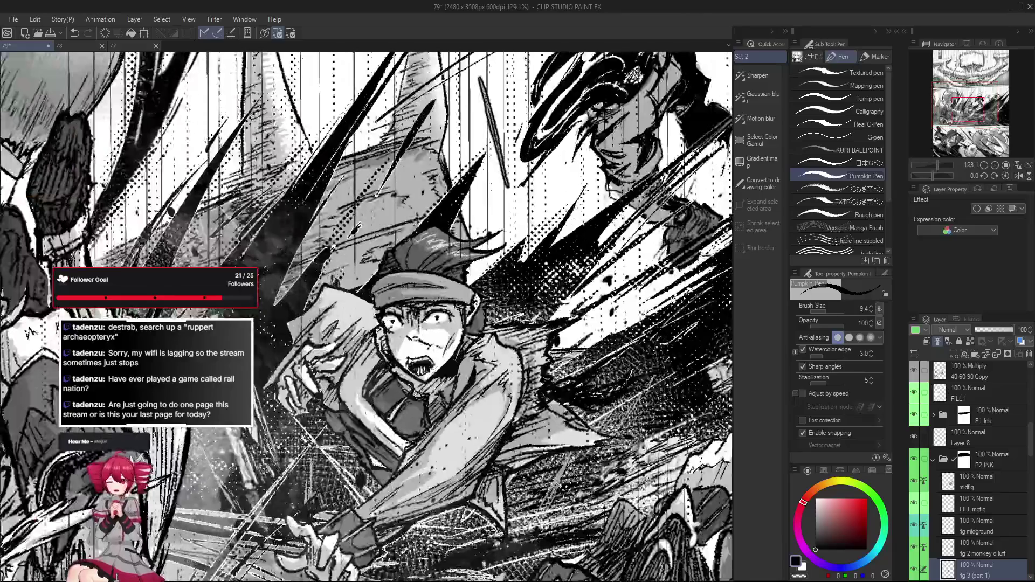
scroll(391, 352, "down", 2)
scroll(459, 381, "up", 1)
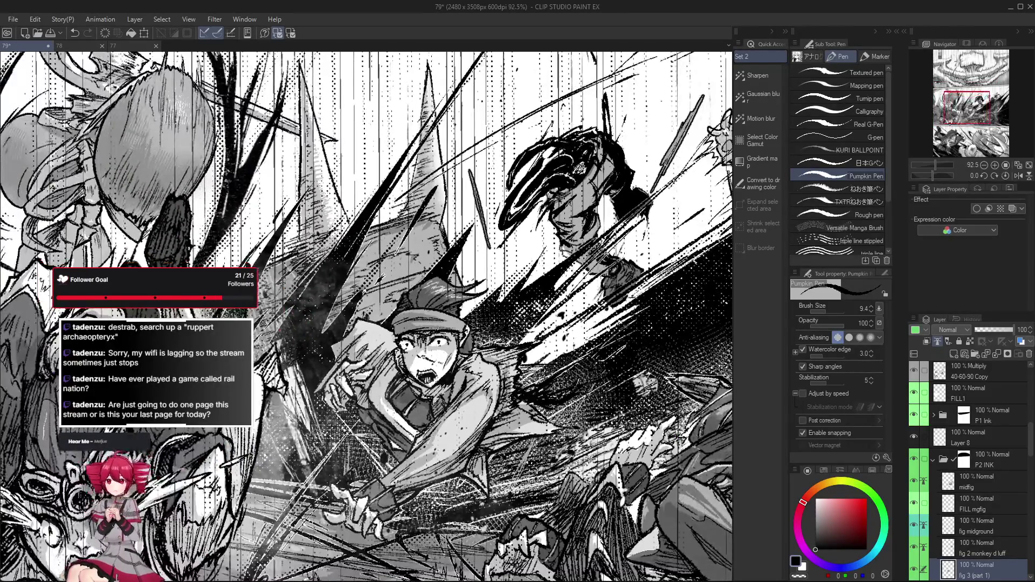
scroll(453, 381, "down", 1)
scroll(453, 381, "up", 1)
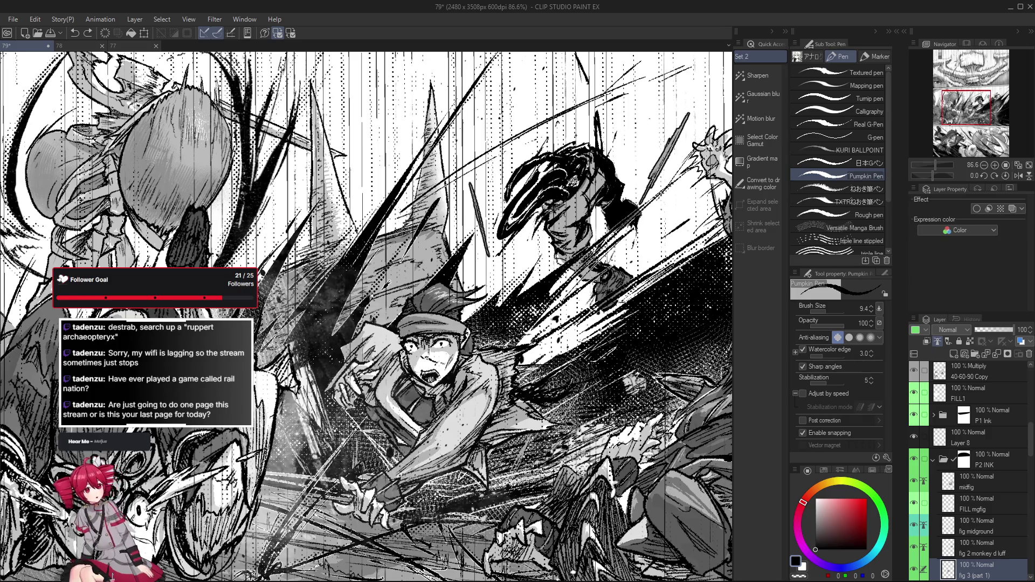
Step: Undo the most recent stroke on the middle-panel boy
key("ctrl+z")
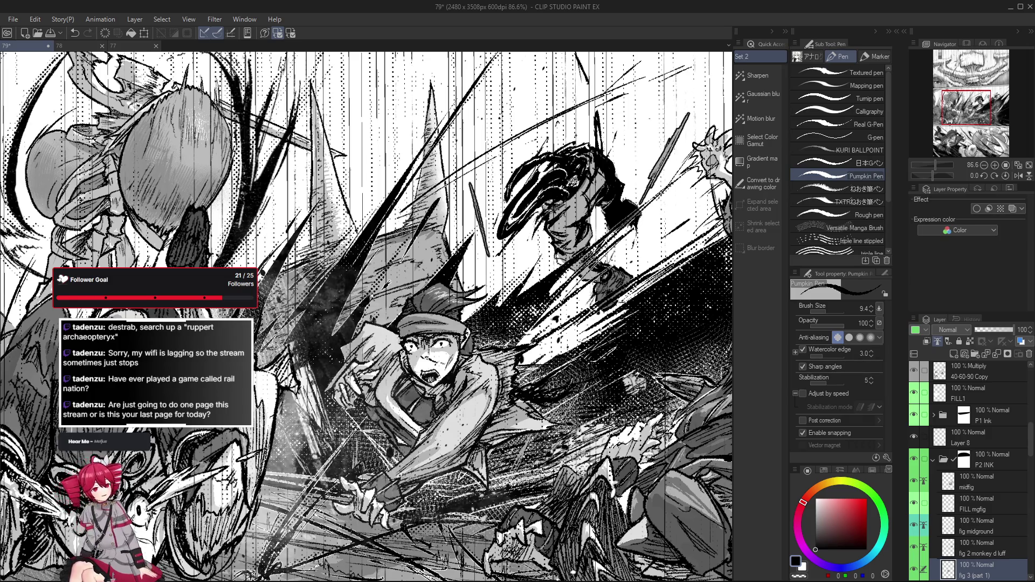
scroll(467, 421, "down", 2)
scroll(467, 421, "down", 1)
scroll(467, 421, "down", 1)
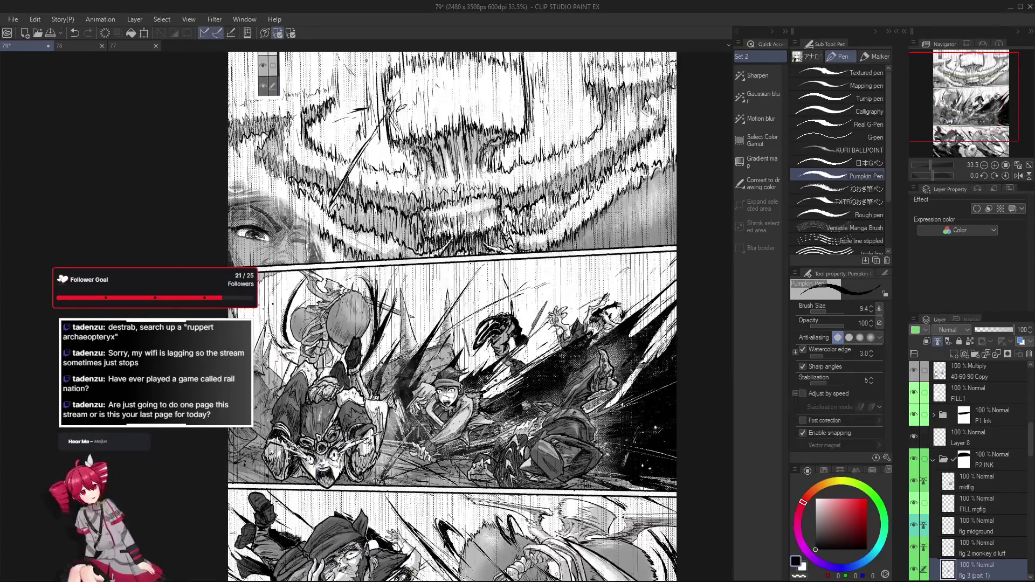
scroll(467, 421, "up", 1)
scroll(461, 409, "up", 1)
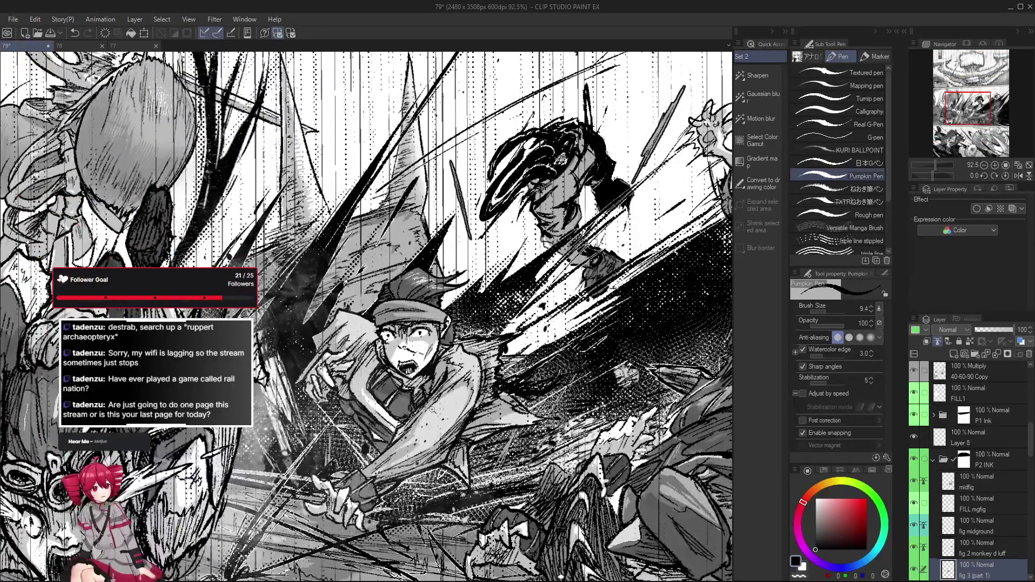
scroll(451, 389, "up", 1)
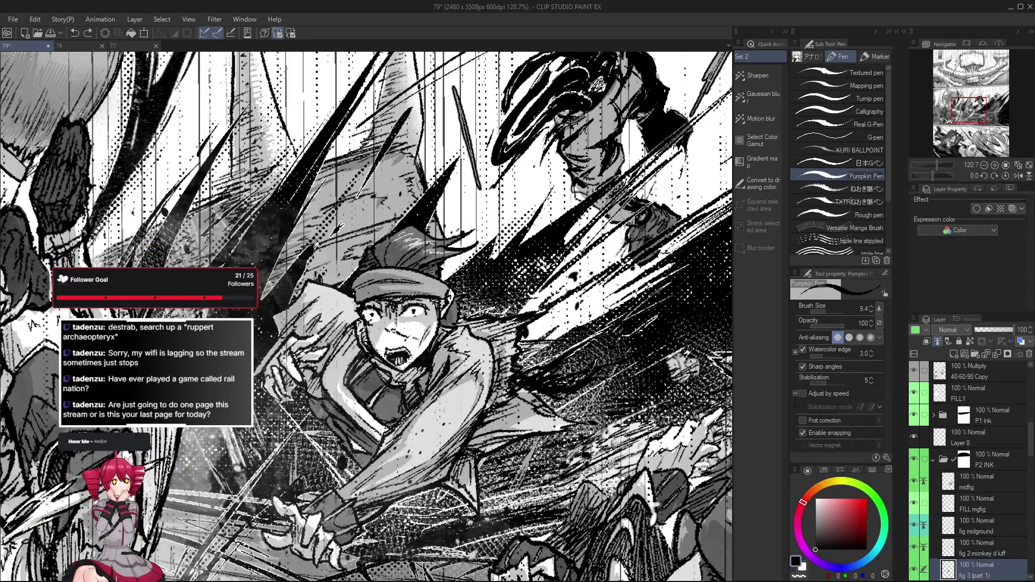
scroll(409, 397, "down", 2)
scroll(453, 449, "up", 1)
scroll(458, 445, "down", 1)
scroll(458, 445, "down", 1)
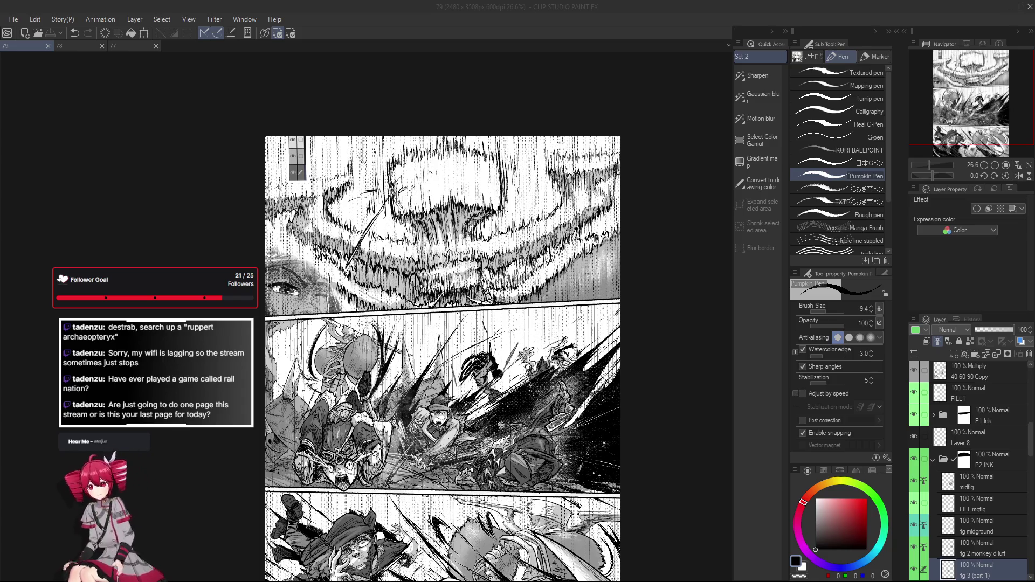
key("r")
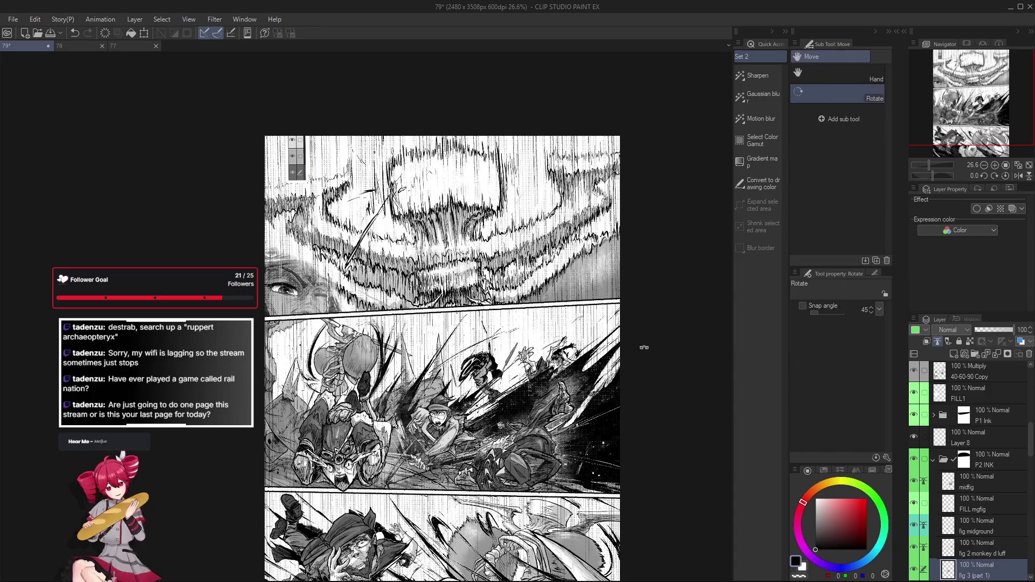
left_click_drag(644, 347, 586, 424)
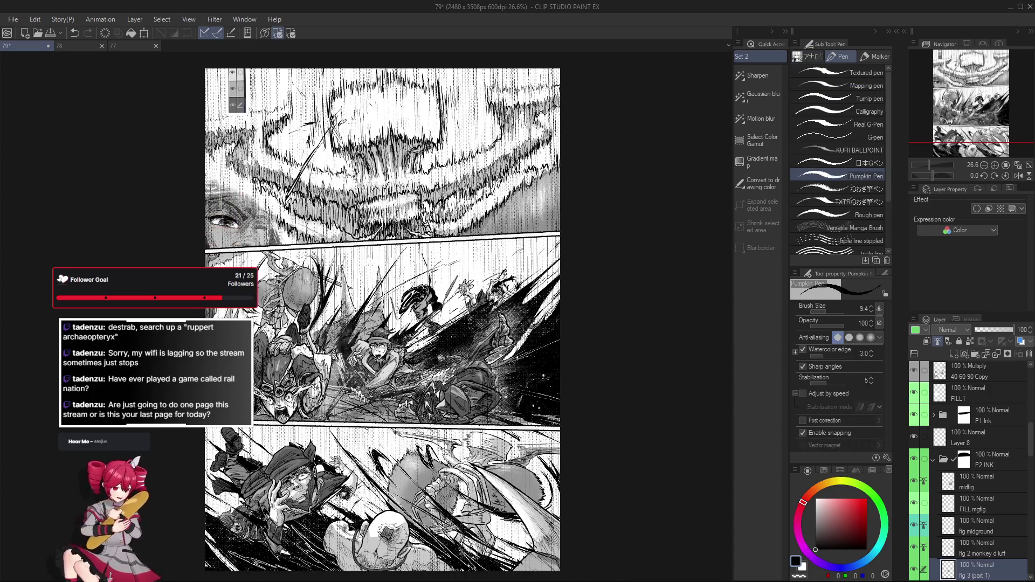
scroll(604, 497, "up", 3)
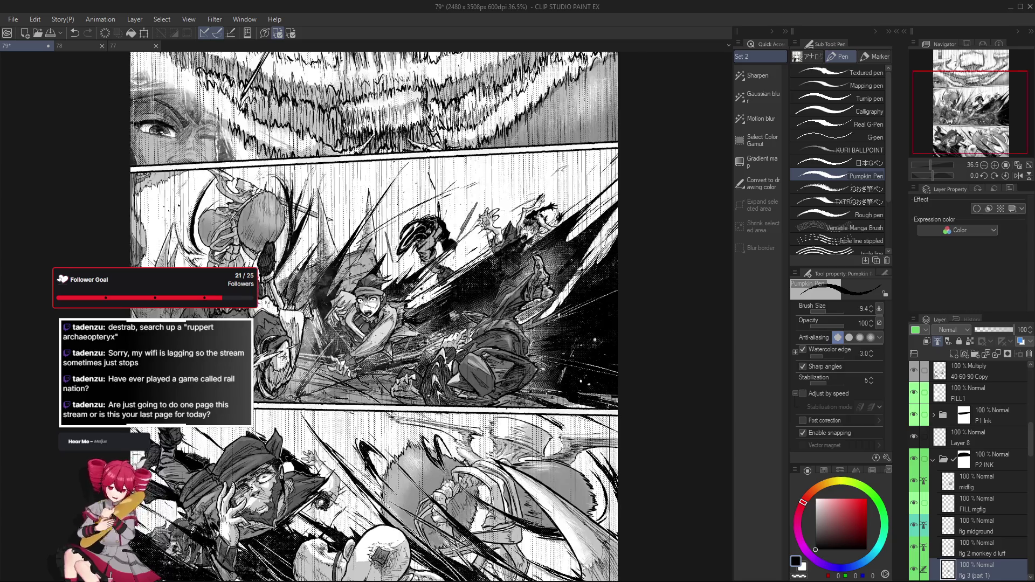
left_click_drag(603, 497, 607, 486)
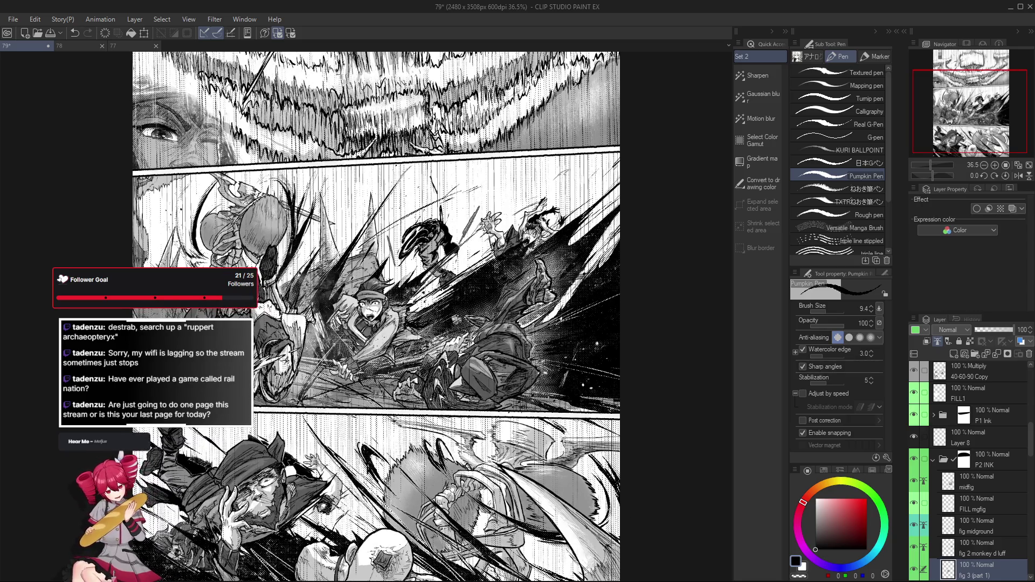
scroll(675, 430, "up", 1)
scroll(675, 431, "up", 1)
scroll(192, 230, "up", 2)
scroll(192, 229, "up", 1)
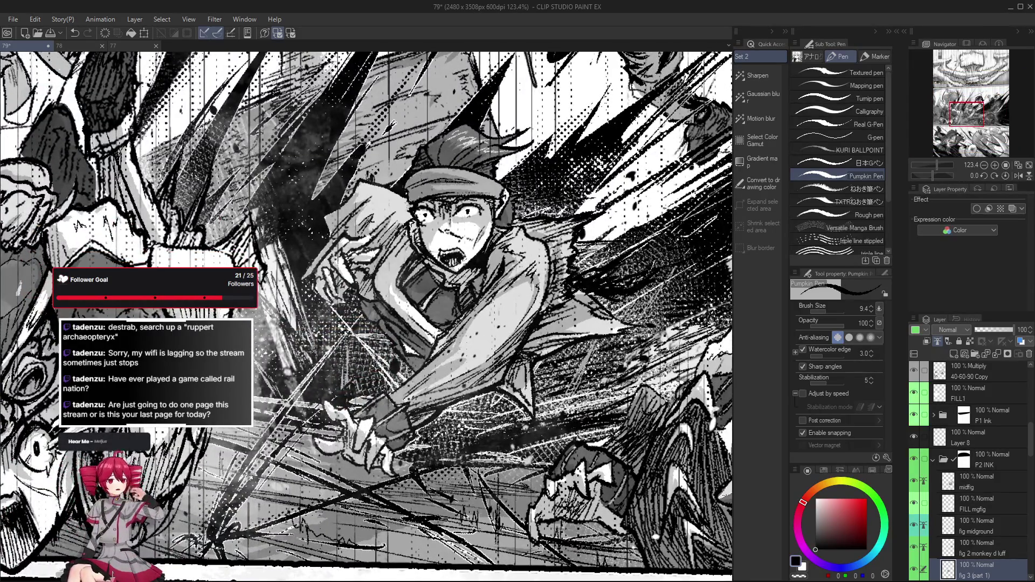
left_click_drag(386, 440, 408, 518)
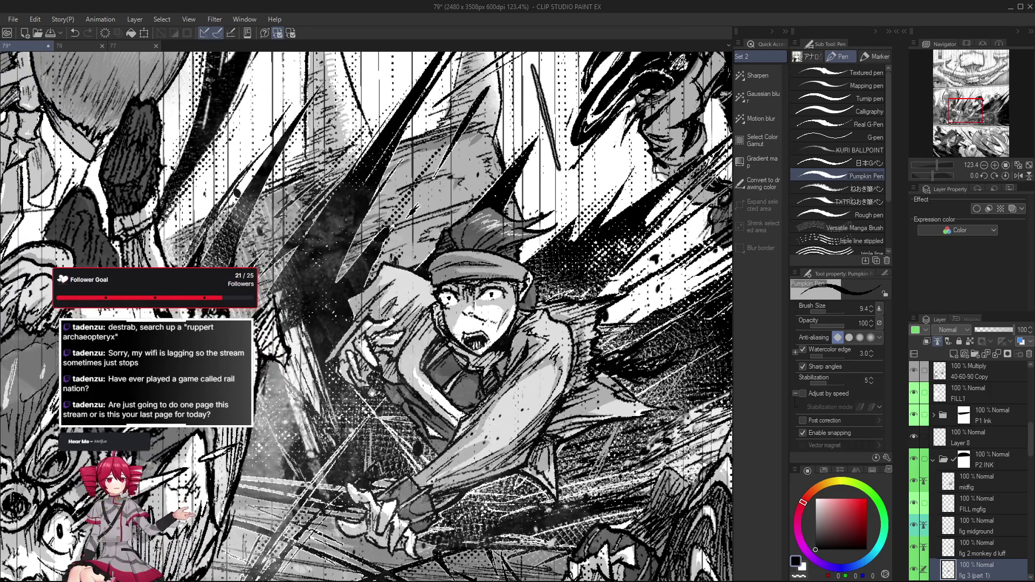
left_click_drag(364, 315, 421, 267)
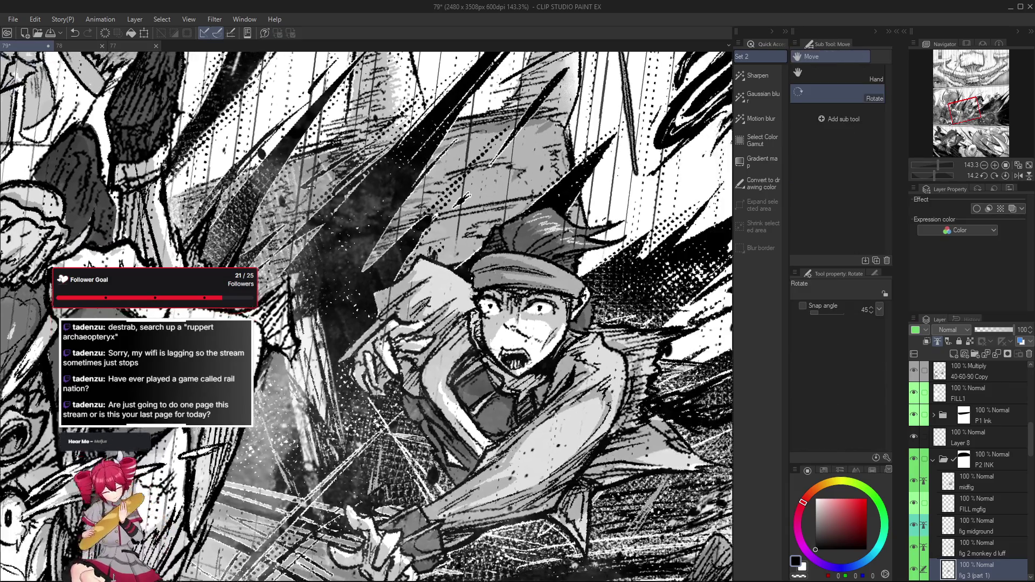
left_click_drag(411, 444, 411, 382)
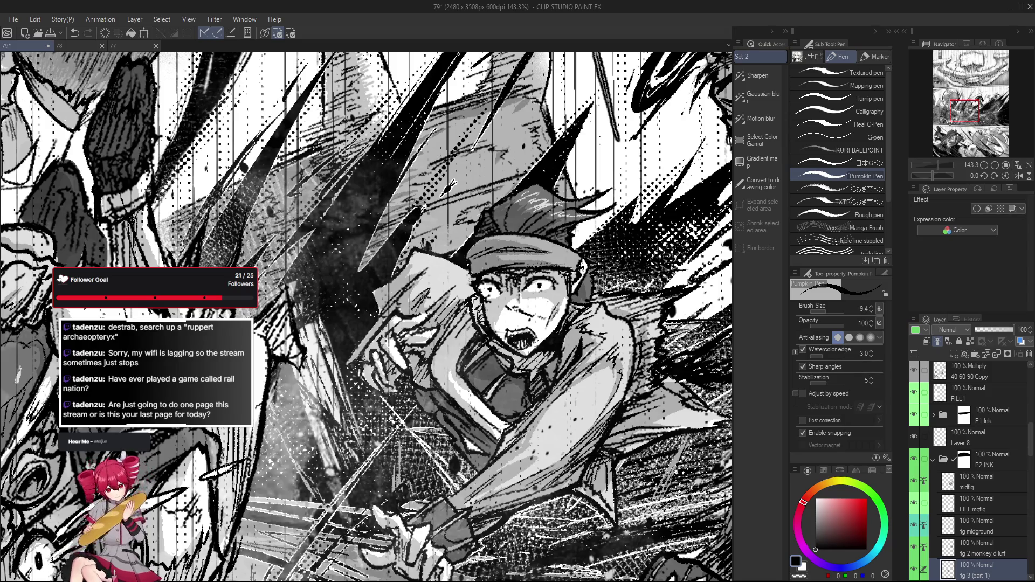
scroll(374, 361, "down", 2)
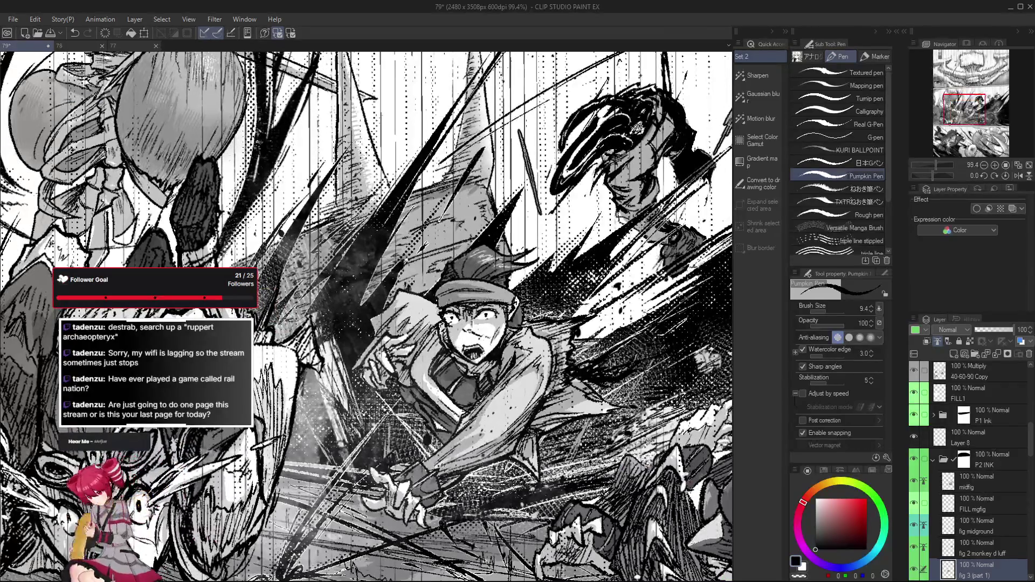
key("x")
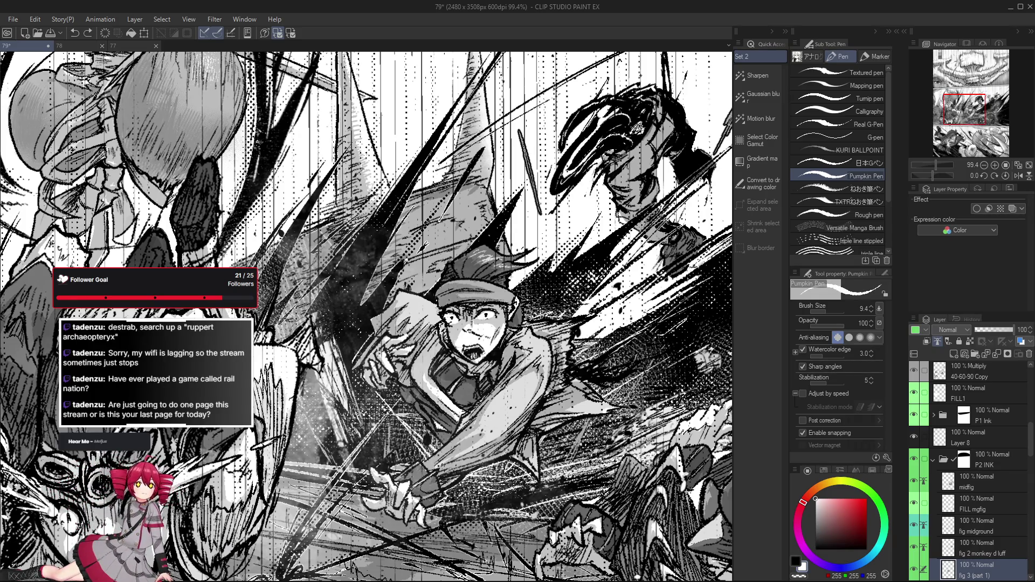
key("x")
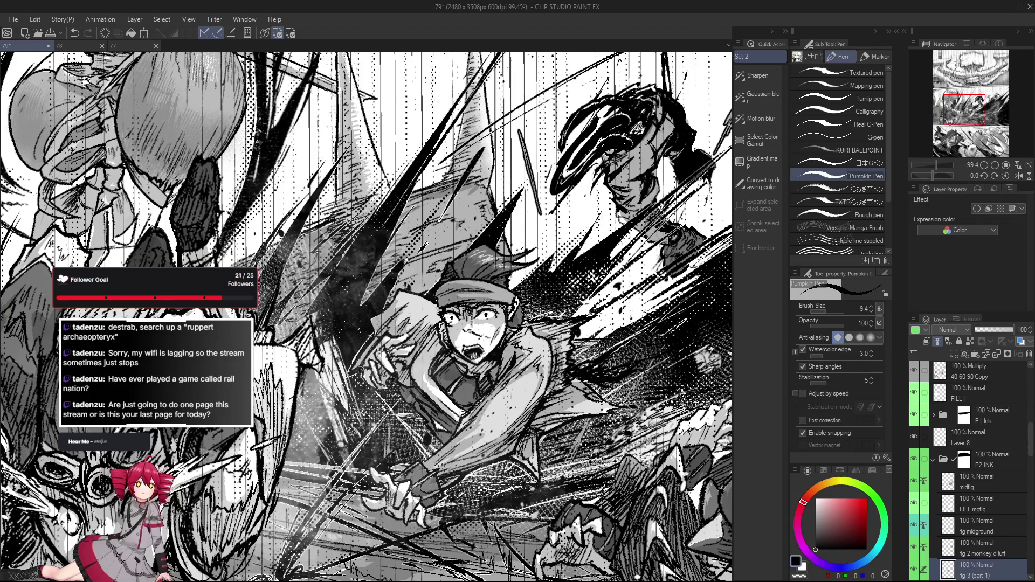
scroll(382, 376, "up", 2)
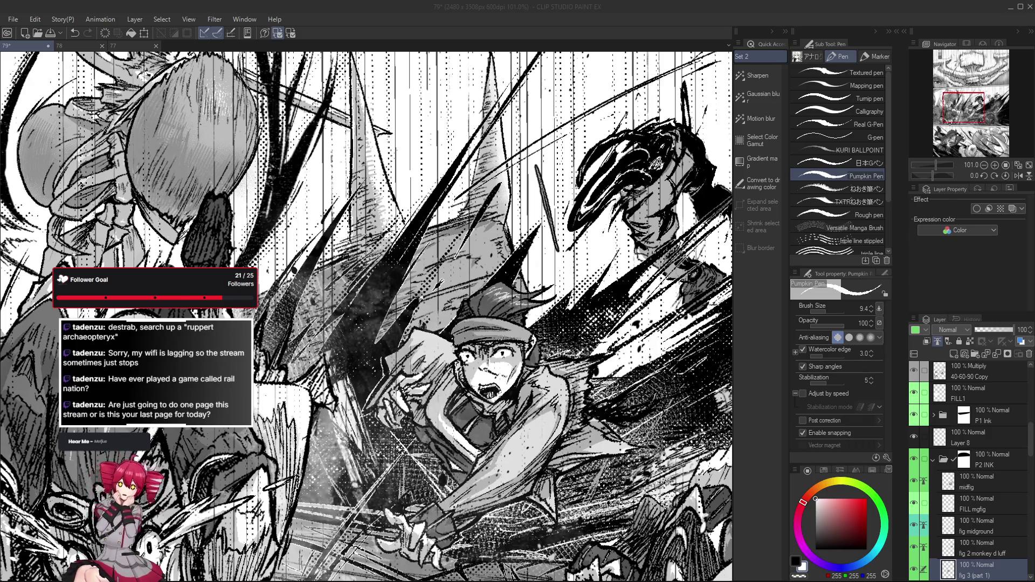
scroll(524, 435, "up", 1)
scroll(525, 435, "up", 2)
scroll(507, 452, "up", 1)
scroll(507, 451, "up", 1)
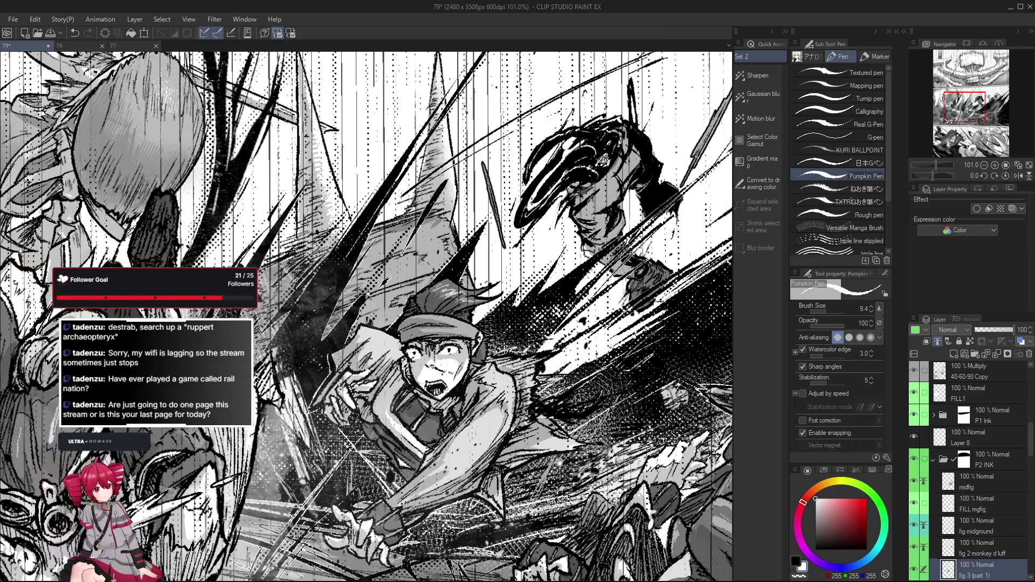
Step: Recentre the view on the boy and switch the drawing colour back to black
left_click_drag(485, 364, 425, 348)
key("x")
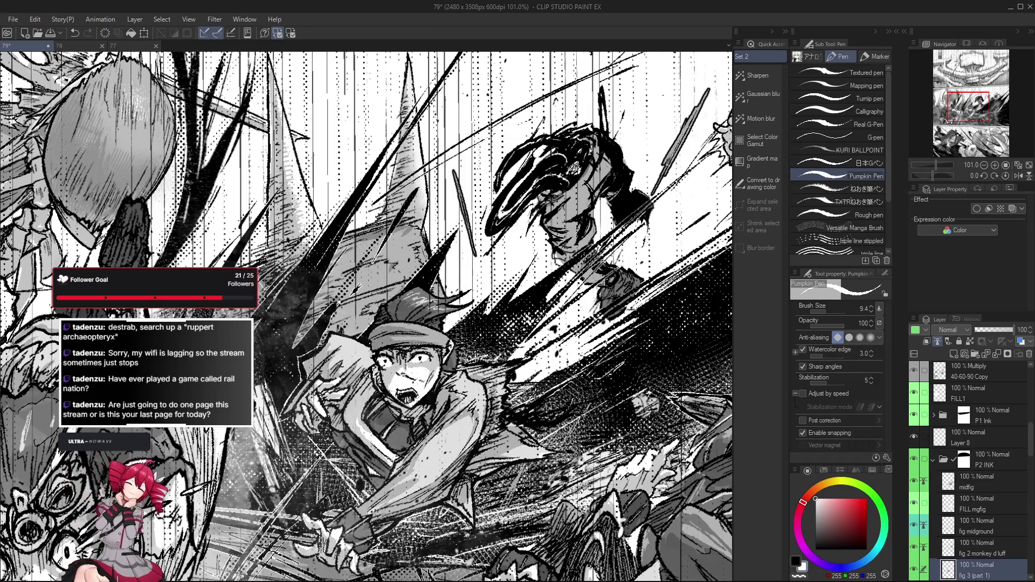
scroll(367, 317, "down", 3)
scroll(368, 318, "up", 1)
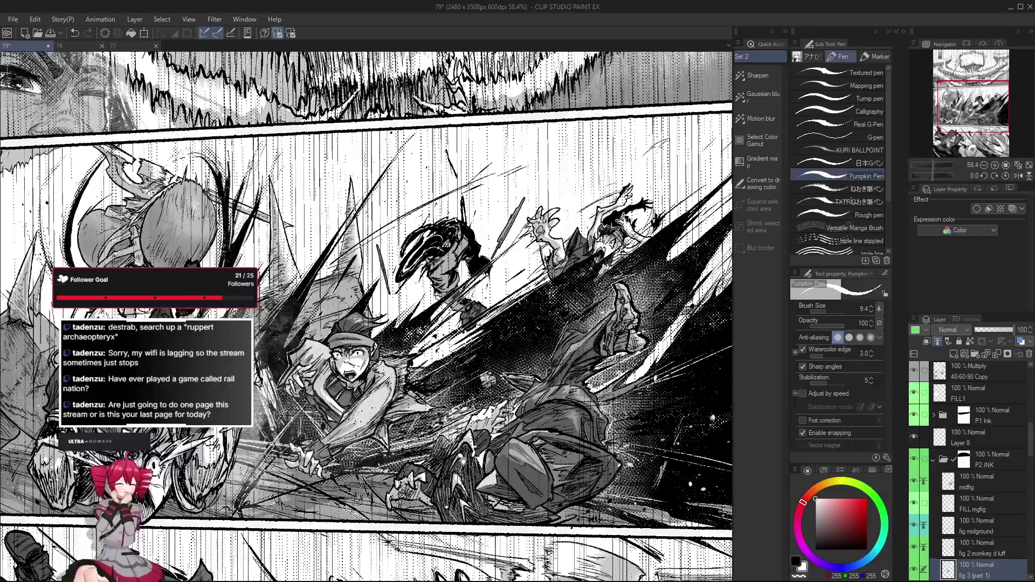
scroll(393, 437, "up", 1)
scroll(381, 425, "up", 1)
scroll(368, 411, "up", 2)
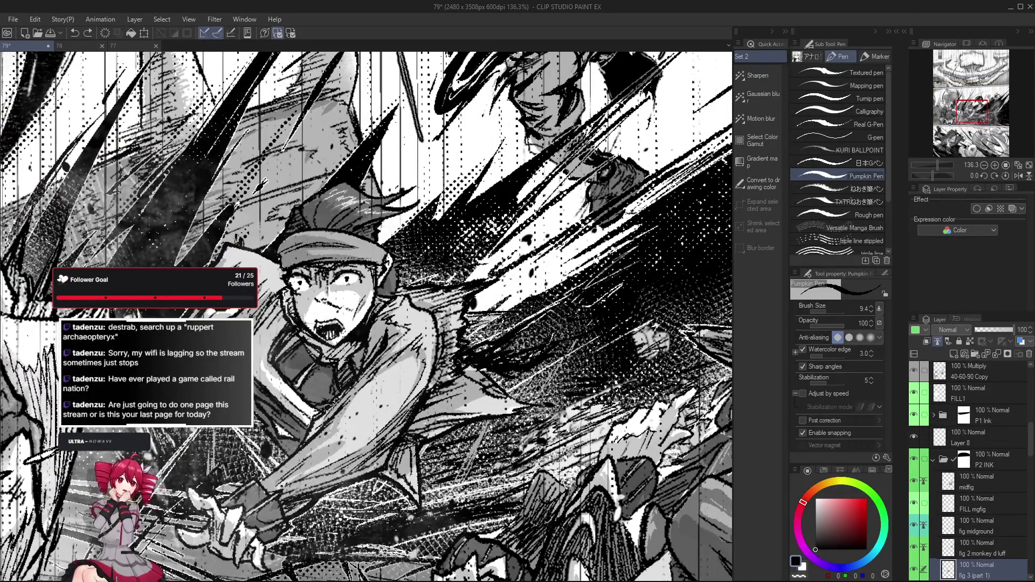
scroll(299, 452, "down", 2)
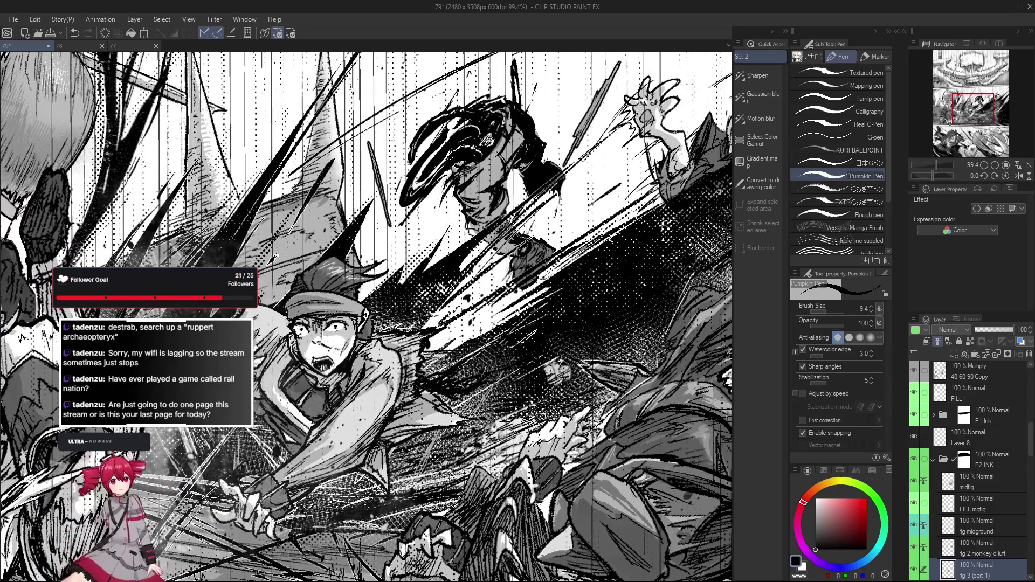
scroll(282, 466, "down", 1)
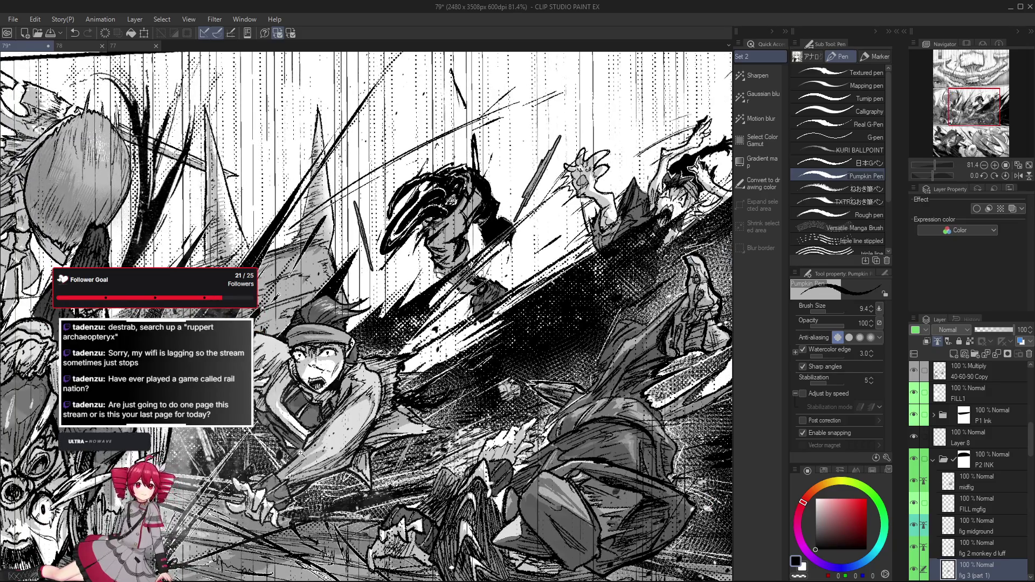
scroll(302, 450, "up", 1)
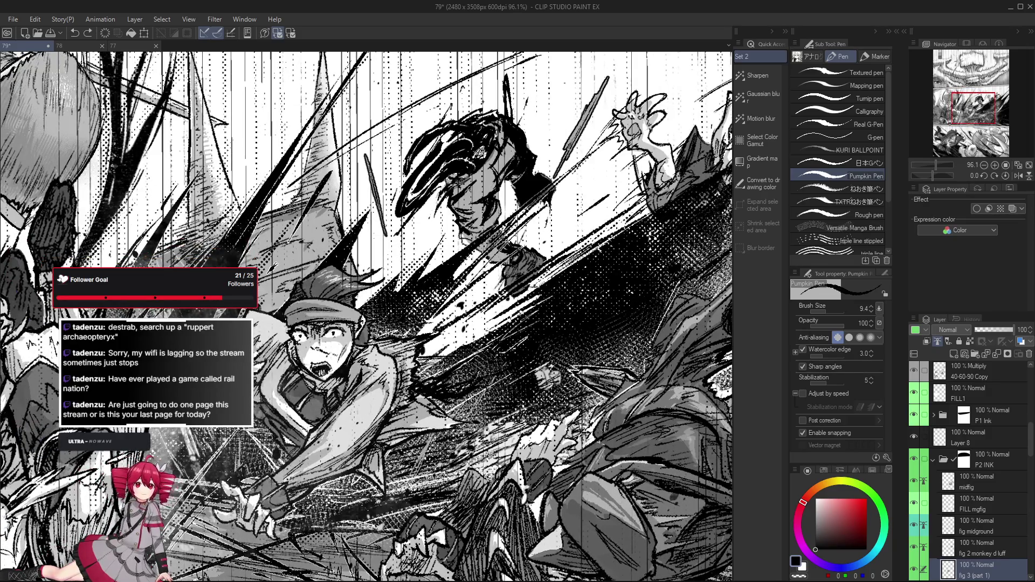
scroll(275, 443, "down", 1)
scroll(274, 443, "up", 2)
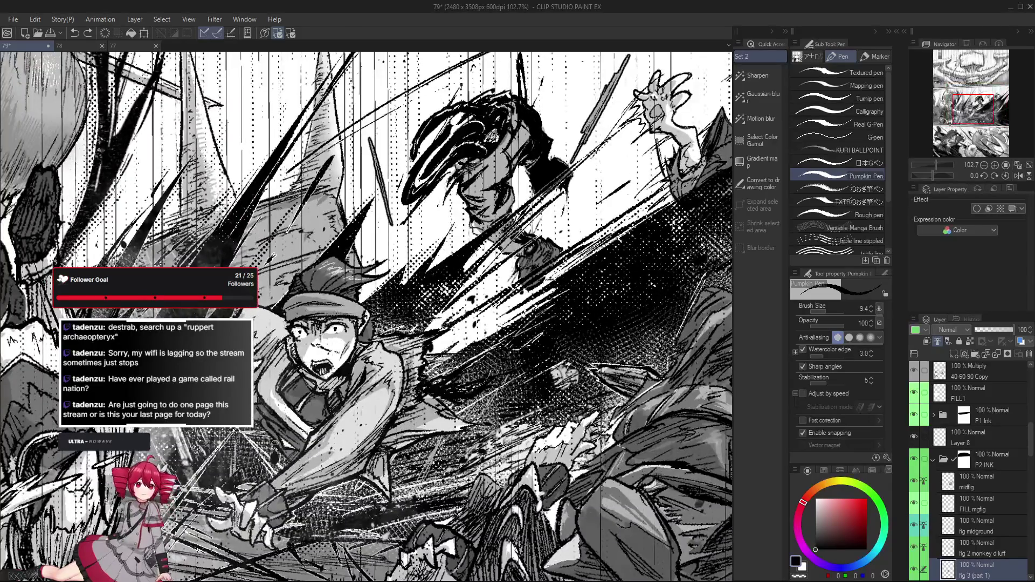
scroll(271, 414, "down", 1)
scroll(269, 417, "up", 1)
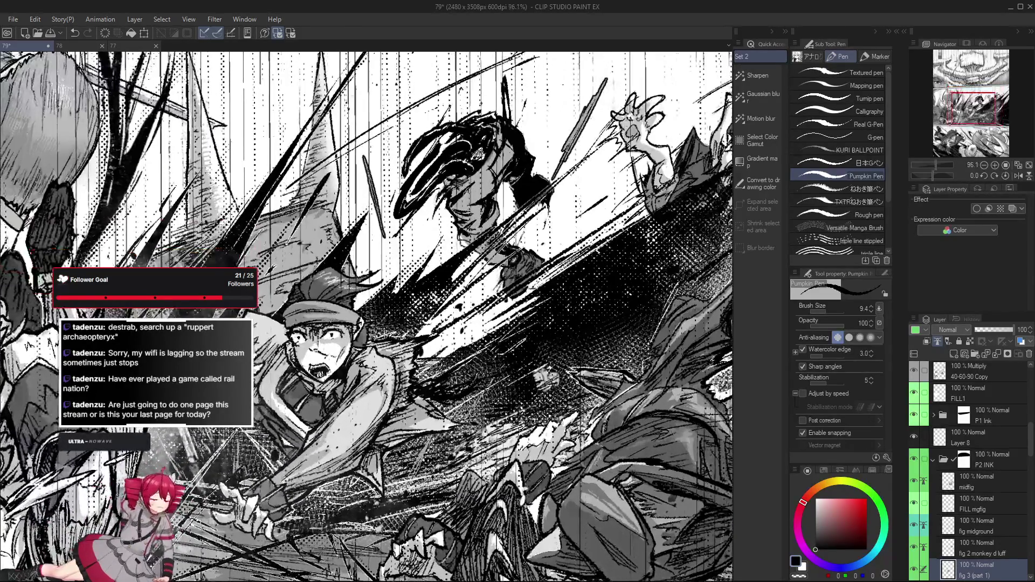
scroll(269, 415, "down", 1)
scroll(257, 423, "up", 1)
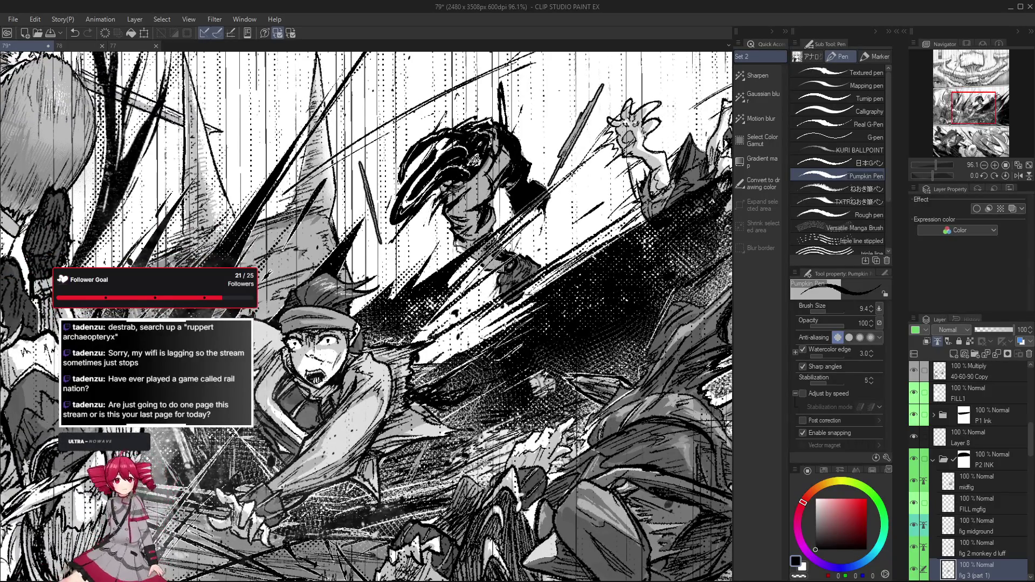
Step: Review the page at 100% zoom and save it with Ctrl+S
key("ctrl+alt+0")
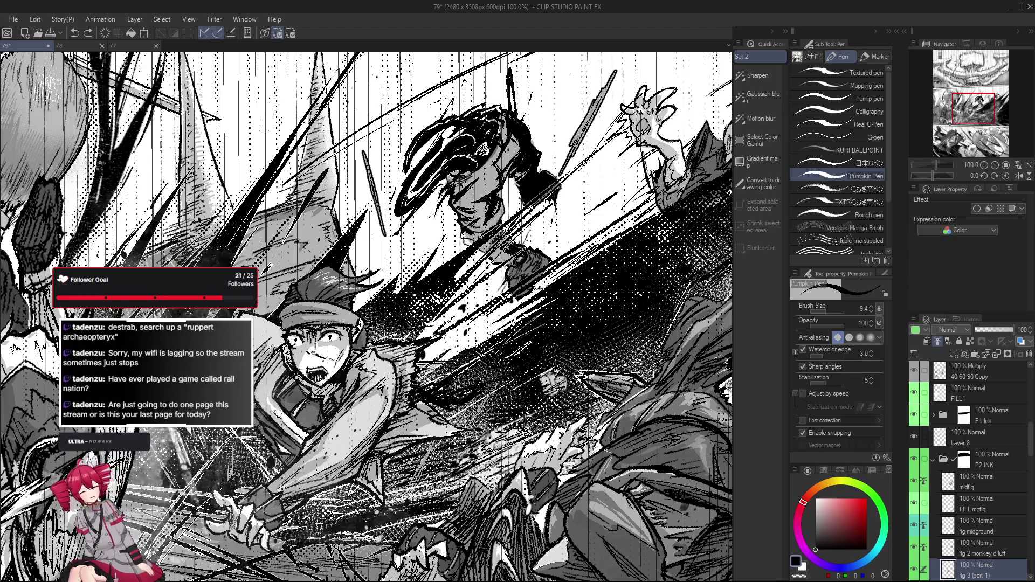
scroll(271, 415, "down", 1)
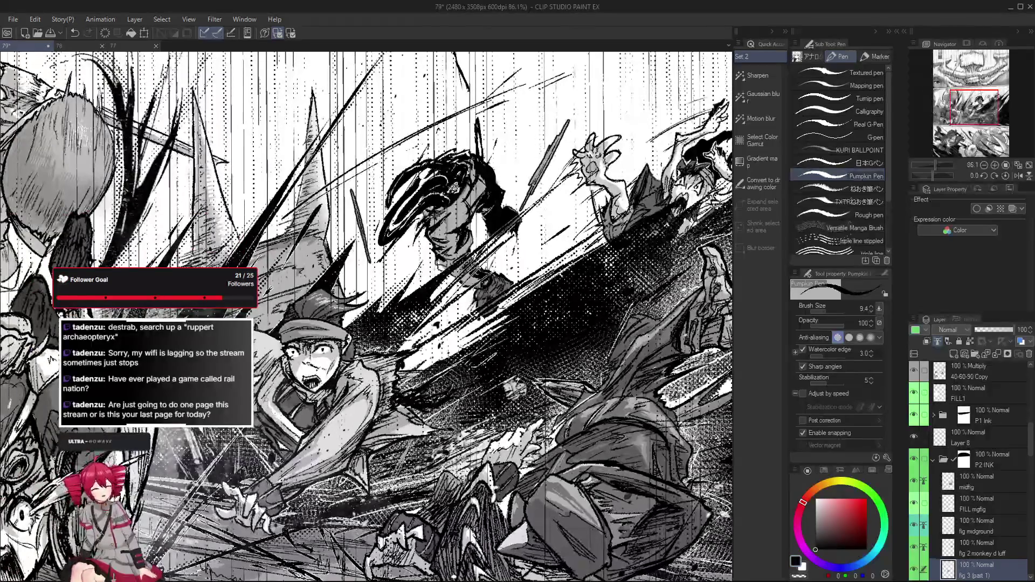
scroll(266, 405, "down", 1)
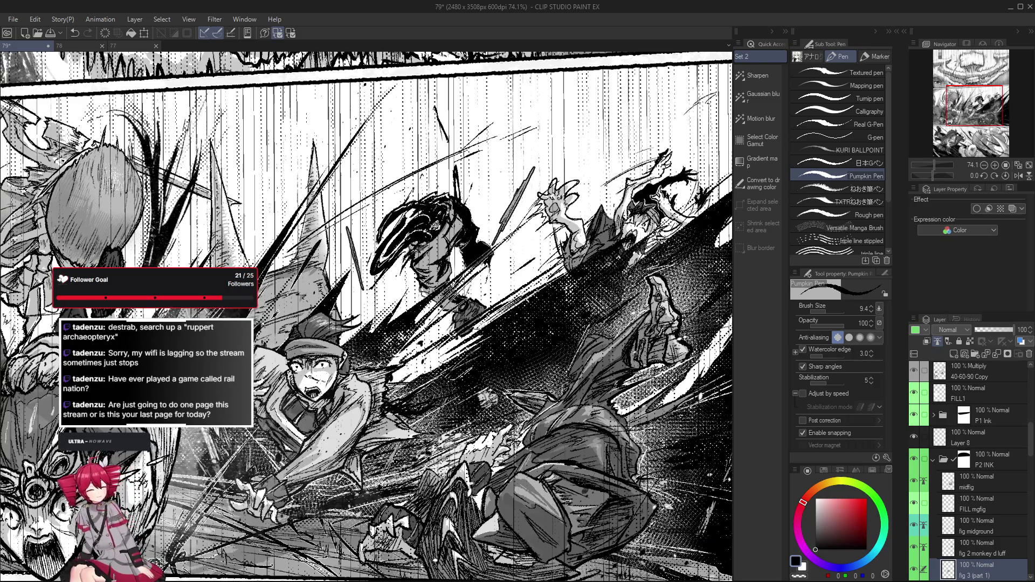
scroll(298, 433, "up", 2)
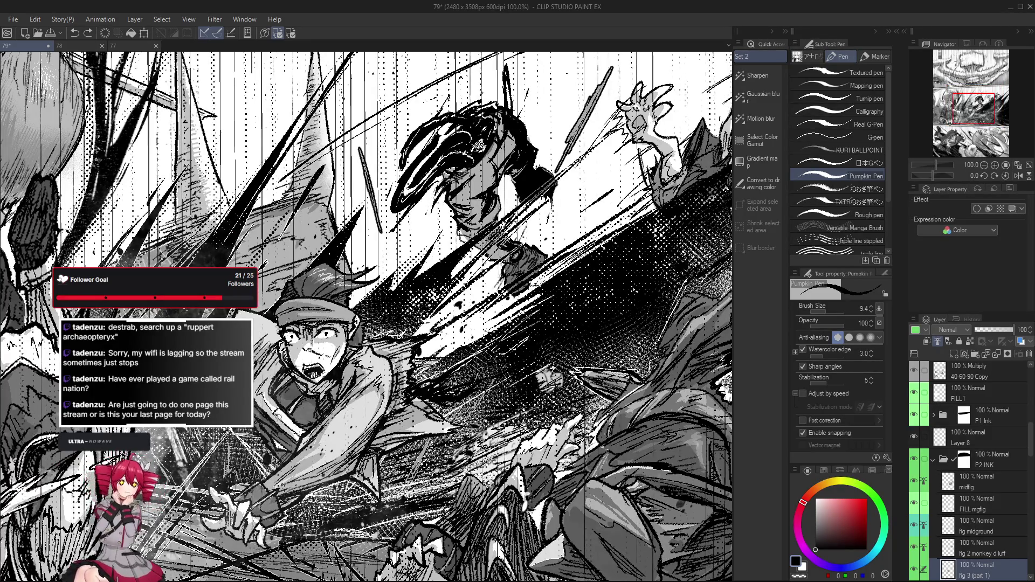
scroll(297, 404, "down", 1)
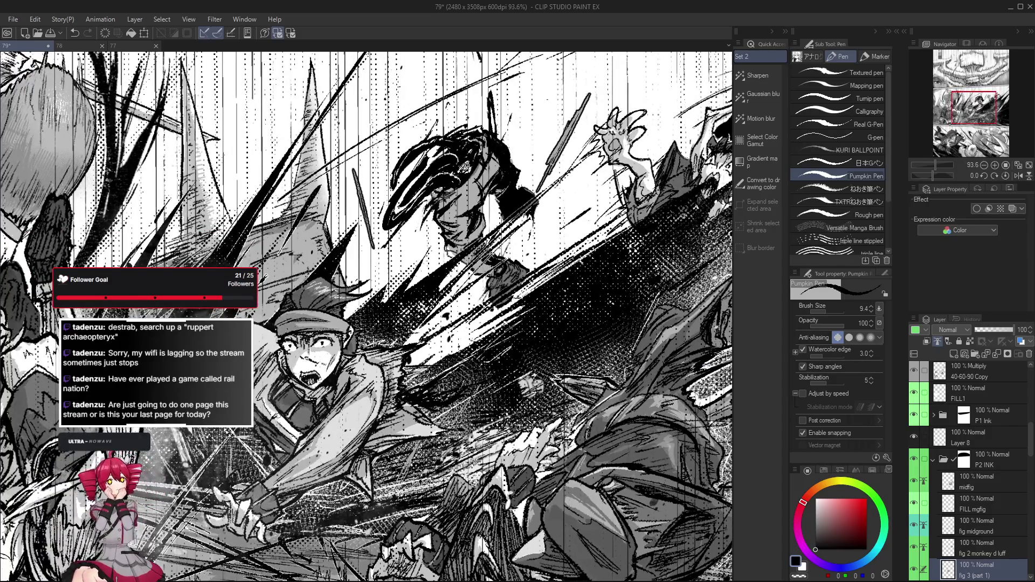
scroll(283, 404, "down", 2)
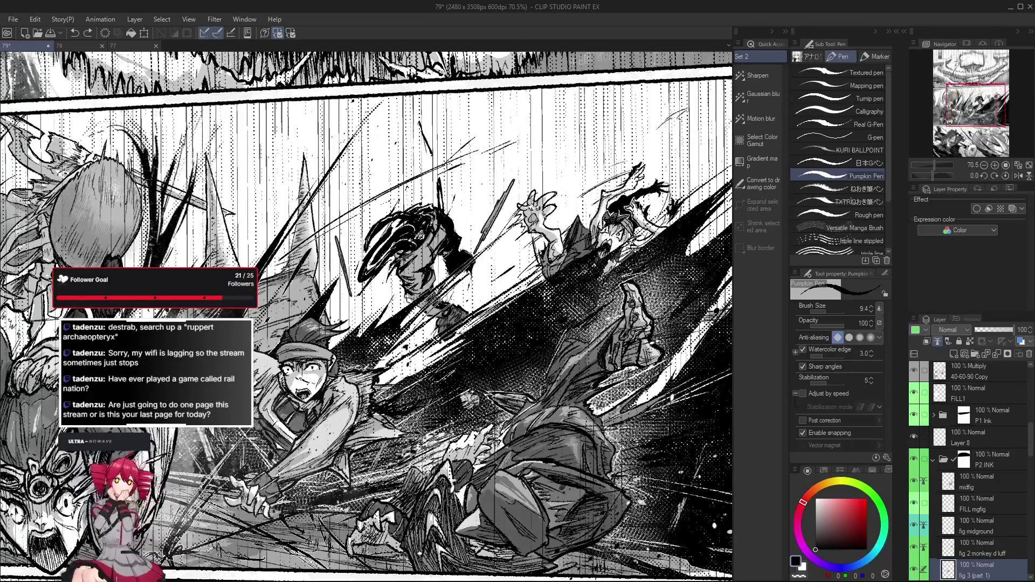
scroll(298, 428, "up", 1)
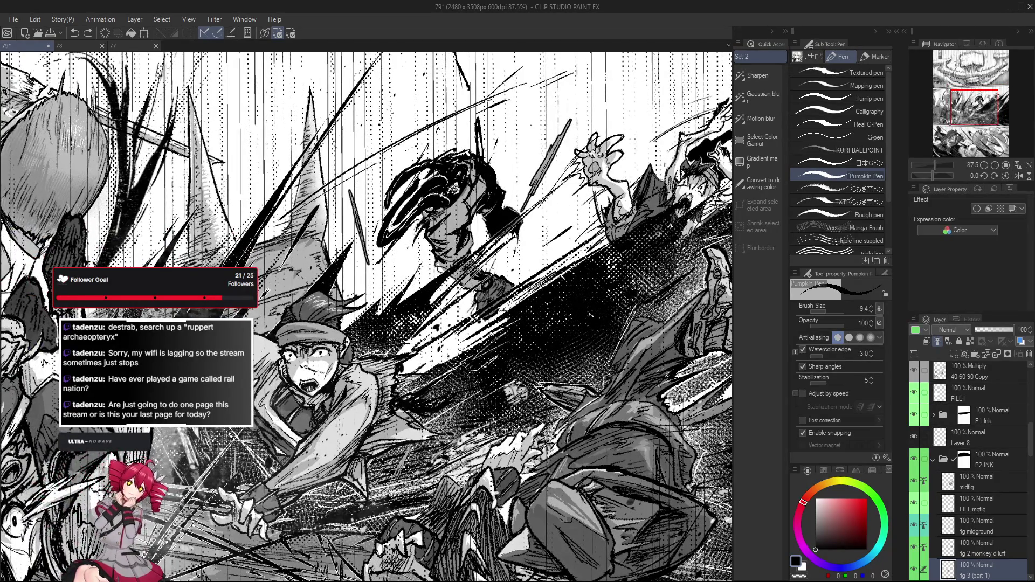
scroll(210, 404, "up", 1)
scroll(210, 405, "up", 1)
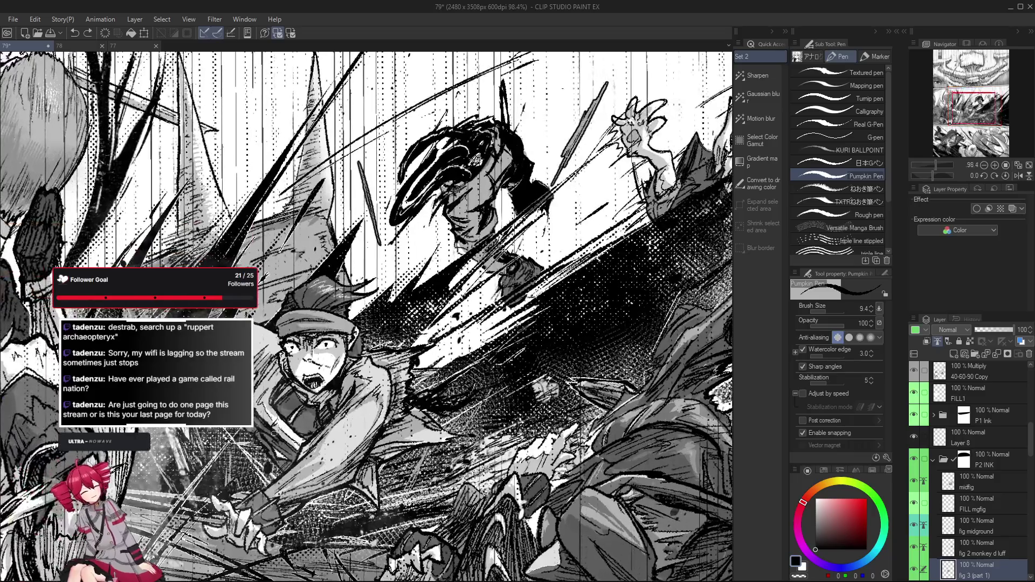
scroll(277, 423, "down", 1)
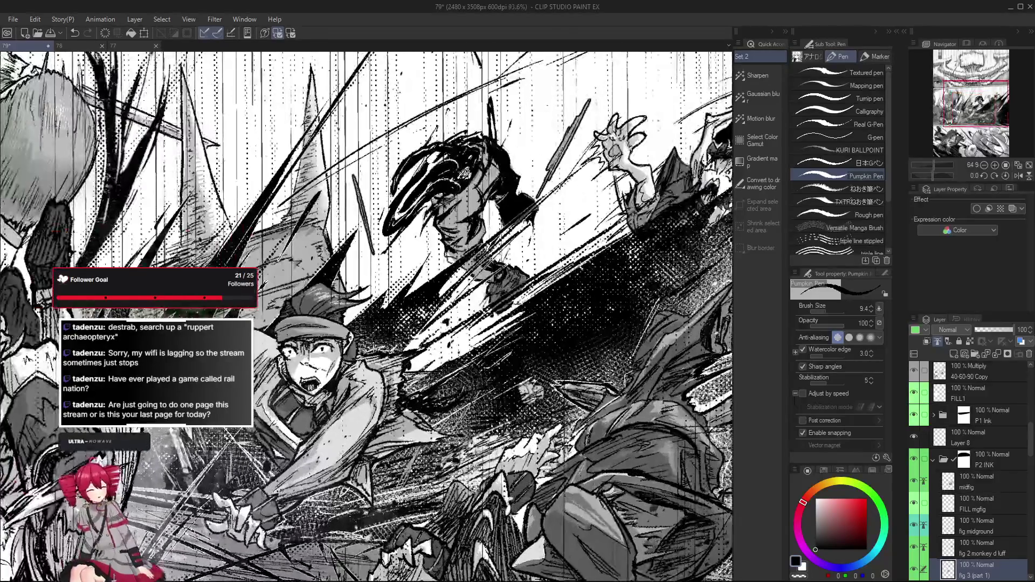
scroll(302, 414, "down", 3)
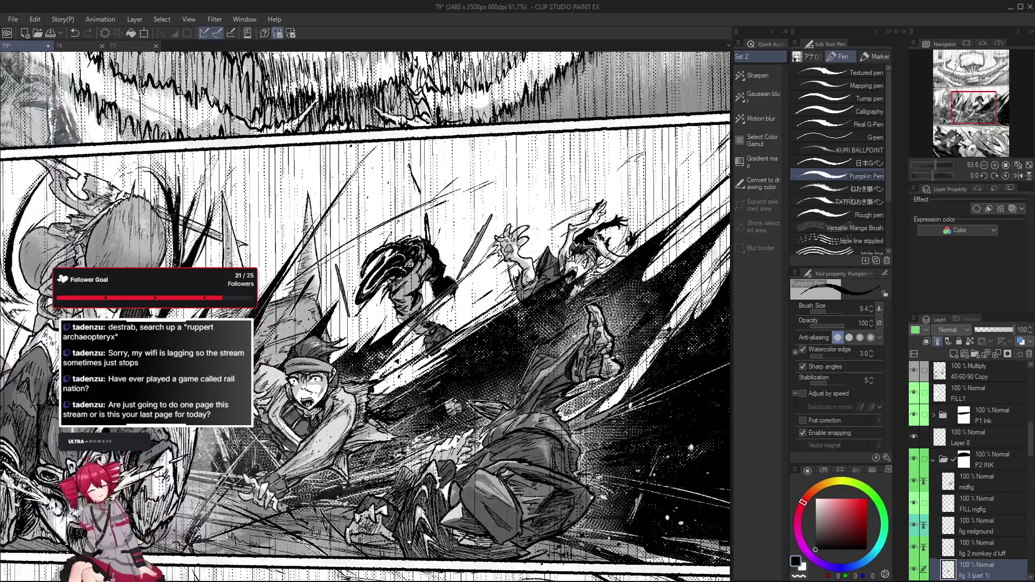
key("ctrl+s")
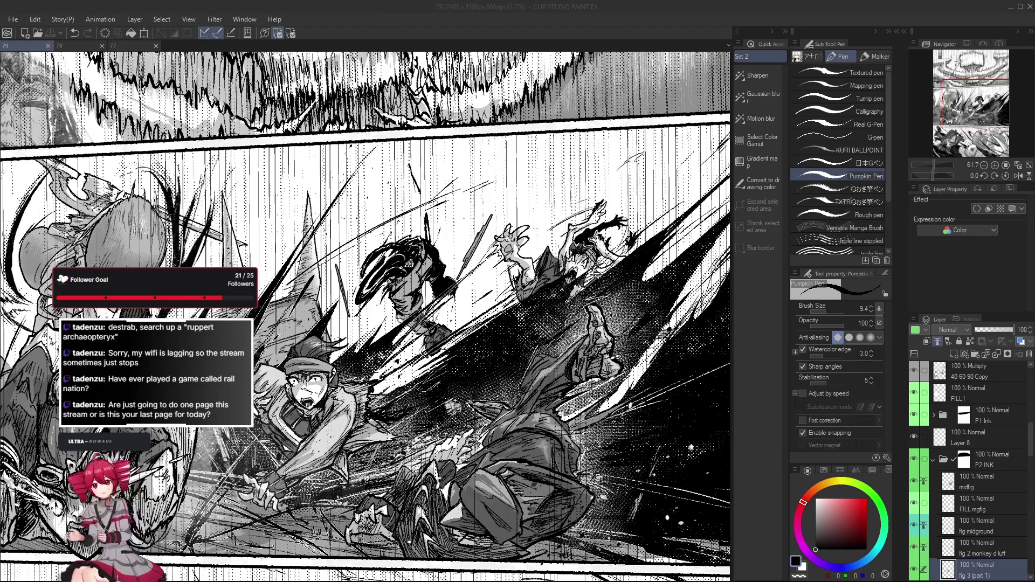
scroll(491, 394, "up", 4)
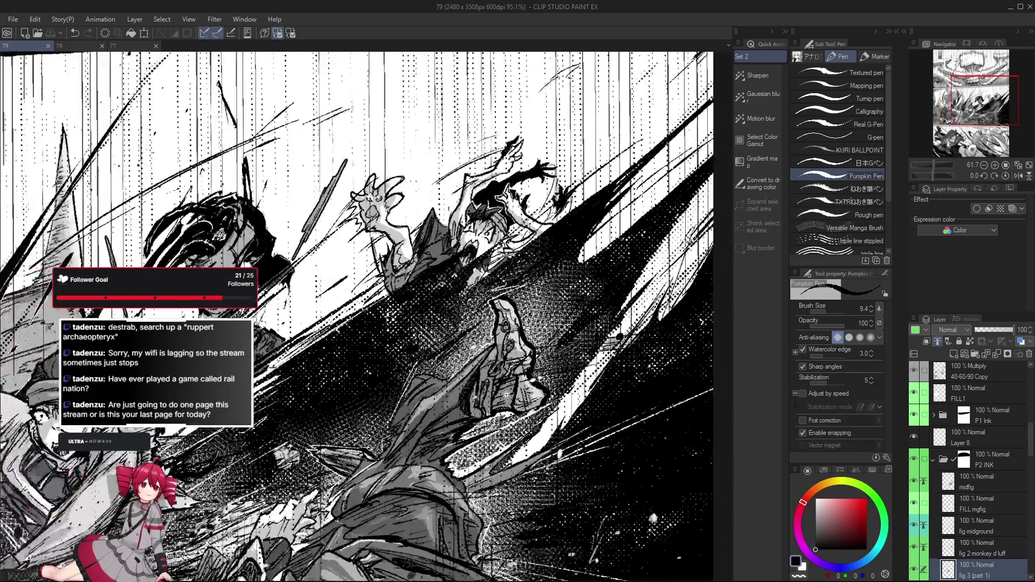
Step: Pan across the falling figures and switch to the Object sub tool for picking layers
left_click_drag(491, 395, 461, 411)
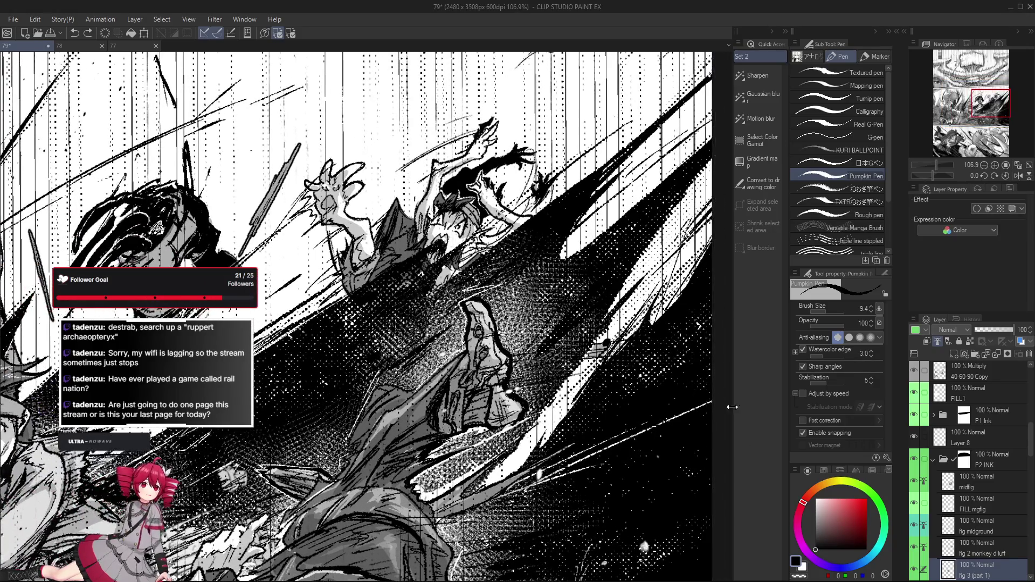
scroll(462, 411, "down", 2)
scroll(462, 411, "down", 4)
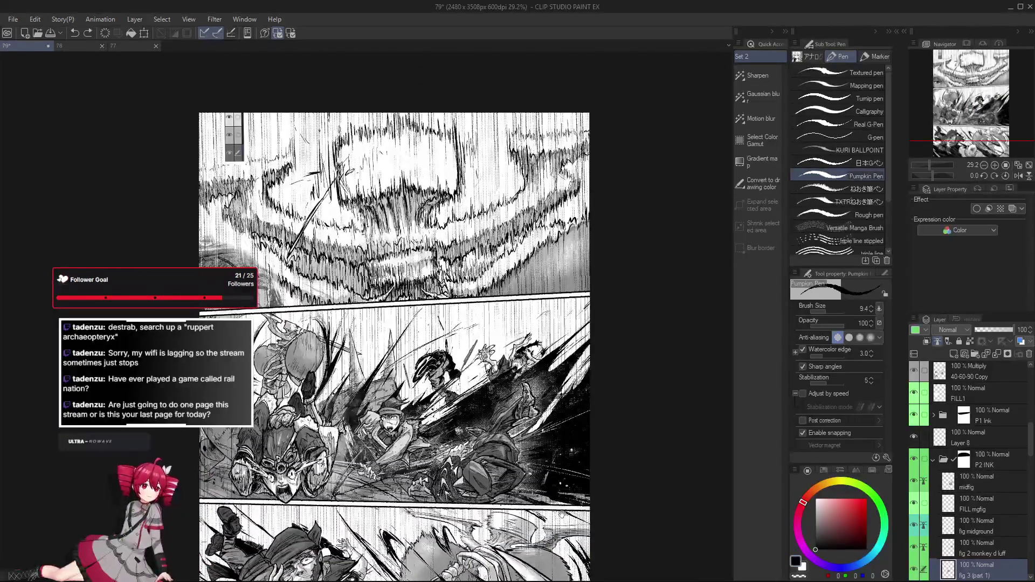
scroll(450, 403, "up", 3)
scroll(450, 402, "up", 2)
key("o")
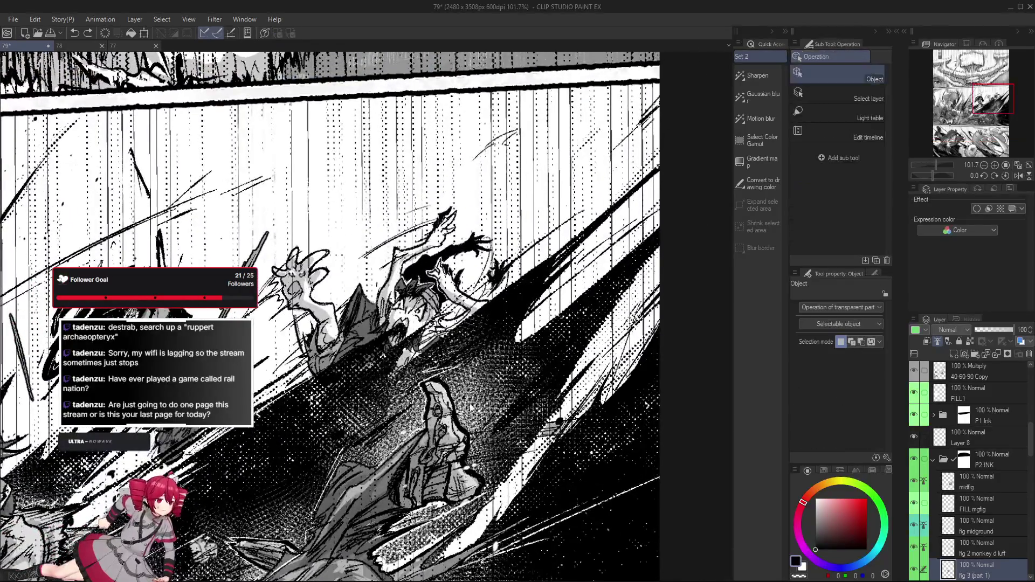
Step: Pick the mdfg layer from the midground figure and return to the Pumpkin Pen
left_click(451, 403)
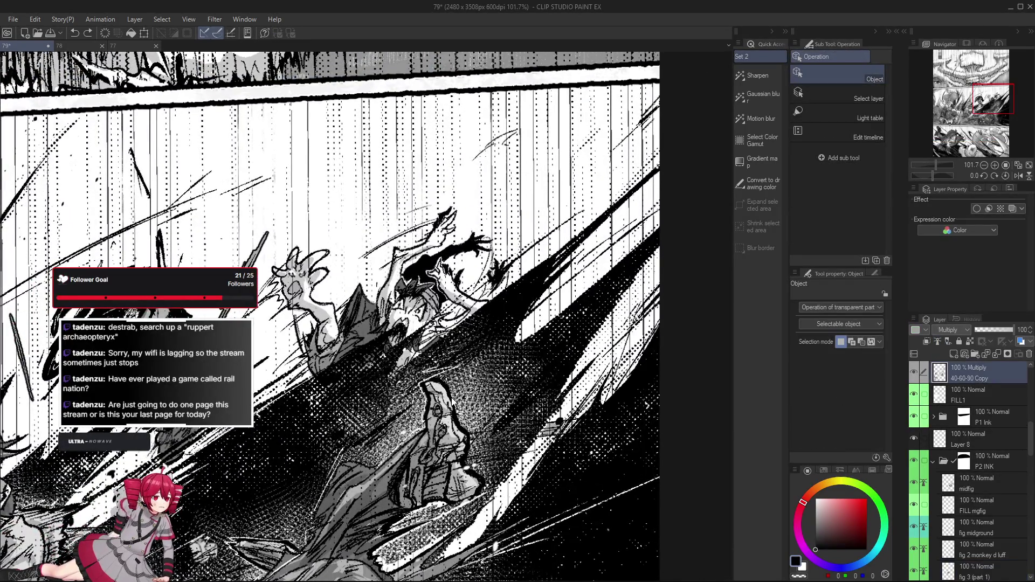
left_click(469, 441)
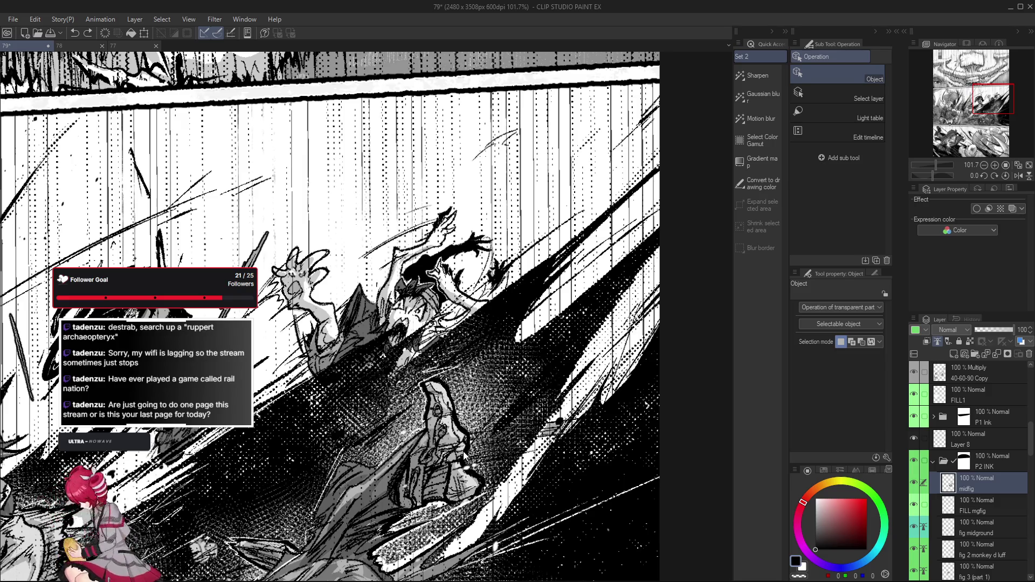
key("p")
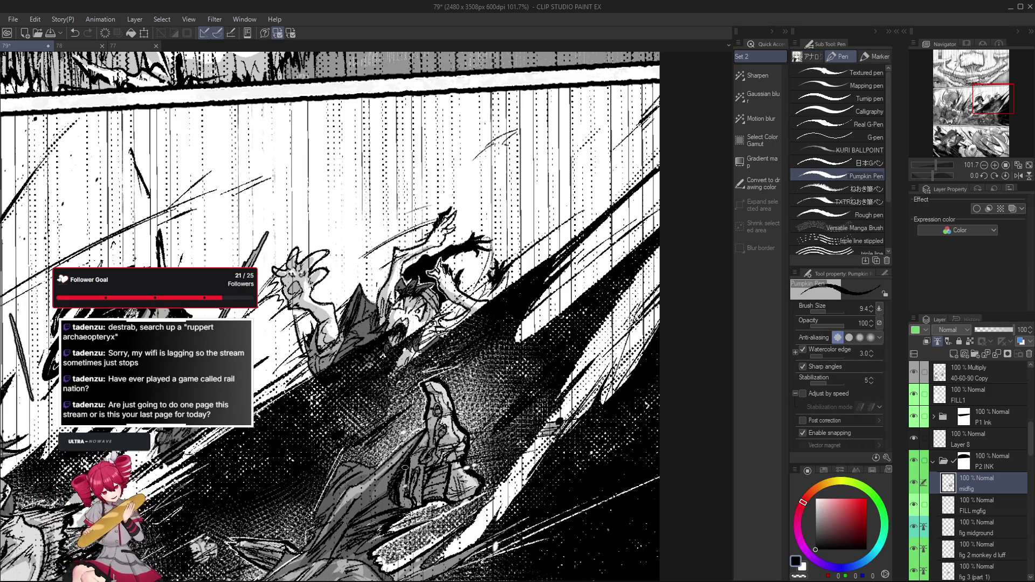
scroll(446, 356, "down", 1)
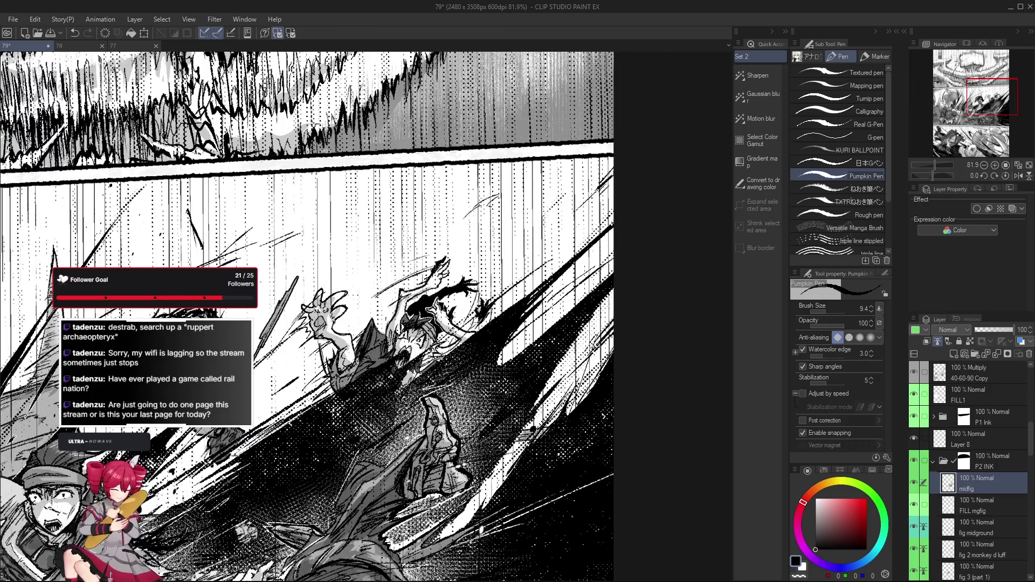
scroll(439, 427, "down", 5)
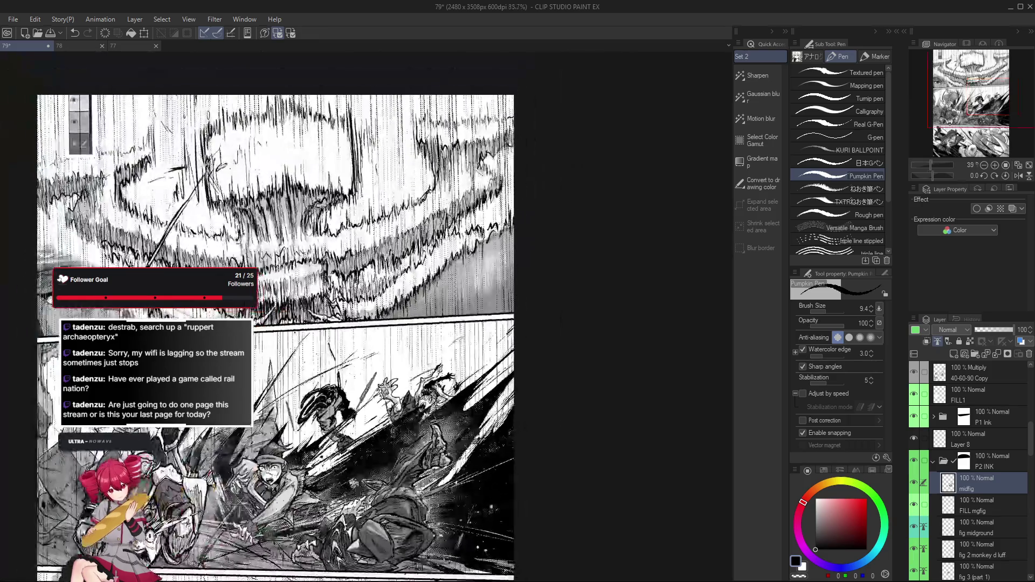
scroll(433, 456, "up", 3)
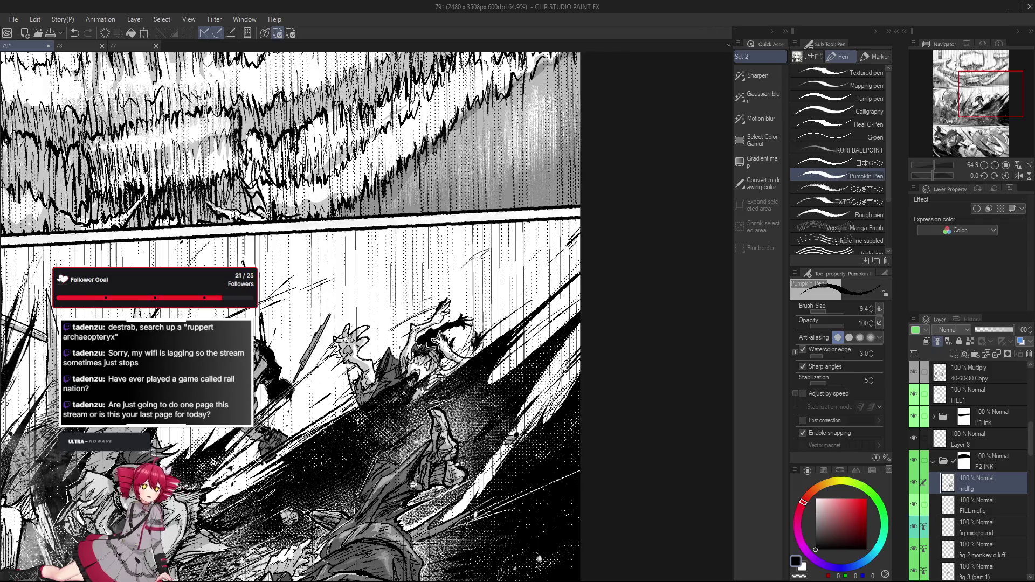
scroll(428, 465, "down", 2)
scroll(503, 535, "down", 1)
scroll(503, 536, "up", 3)
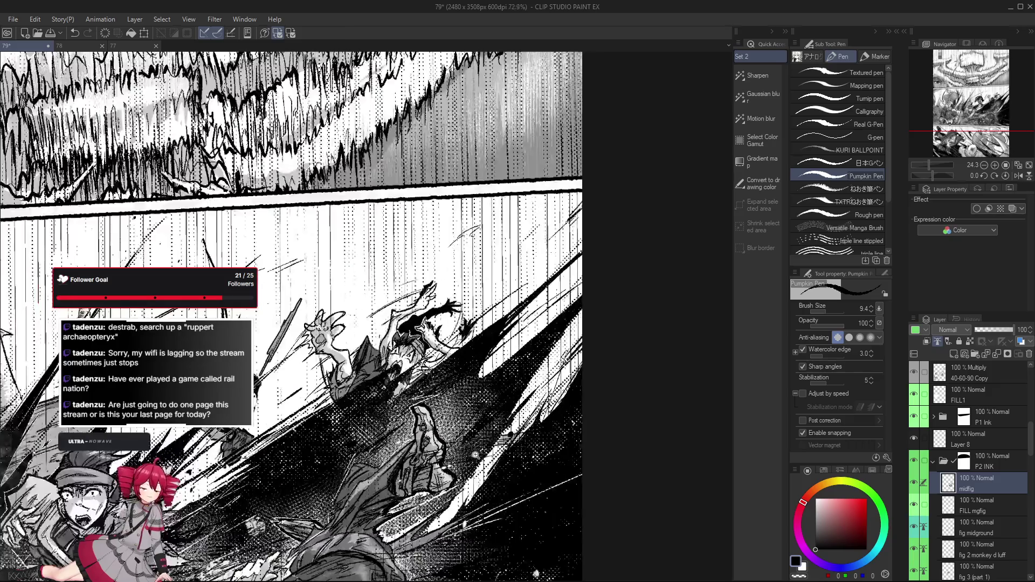
scroll(535, 572, "down", 1)
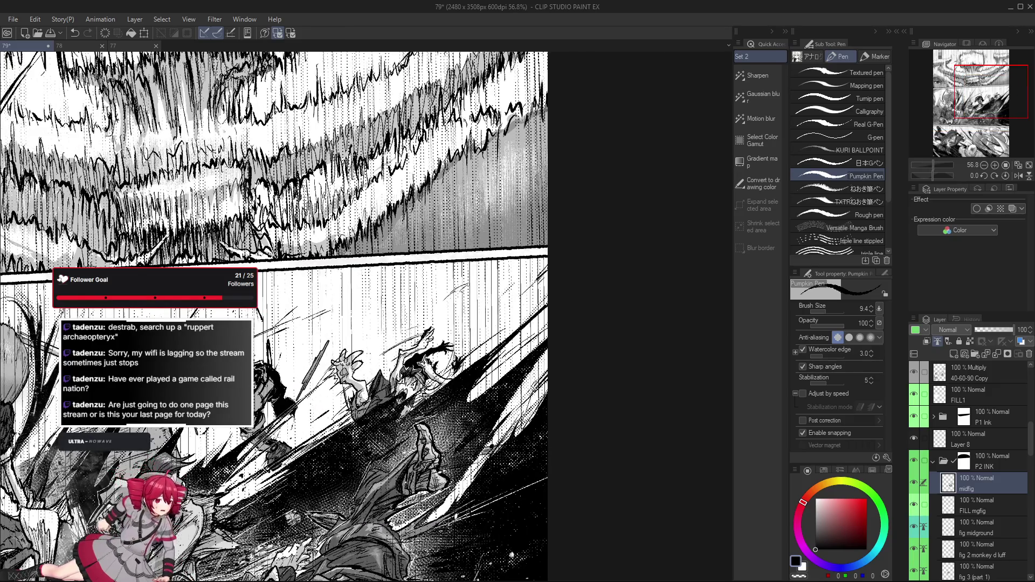
scroll(510, 554, "down", 2)
scroll(525, 502, "up", 2)
scroll(555, 424, "up", 1)
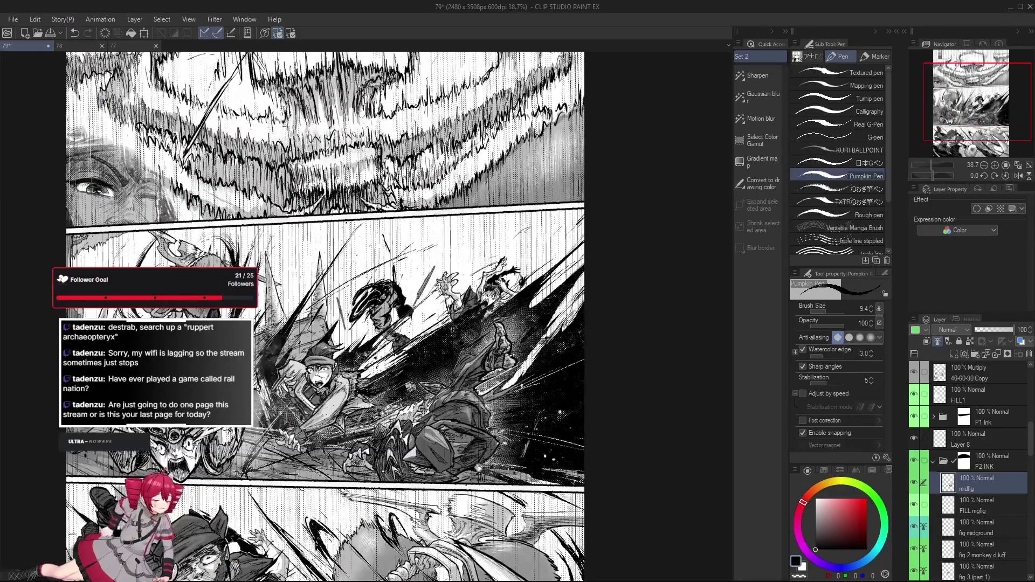